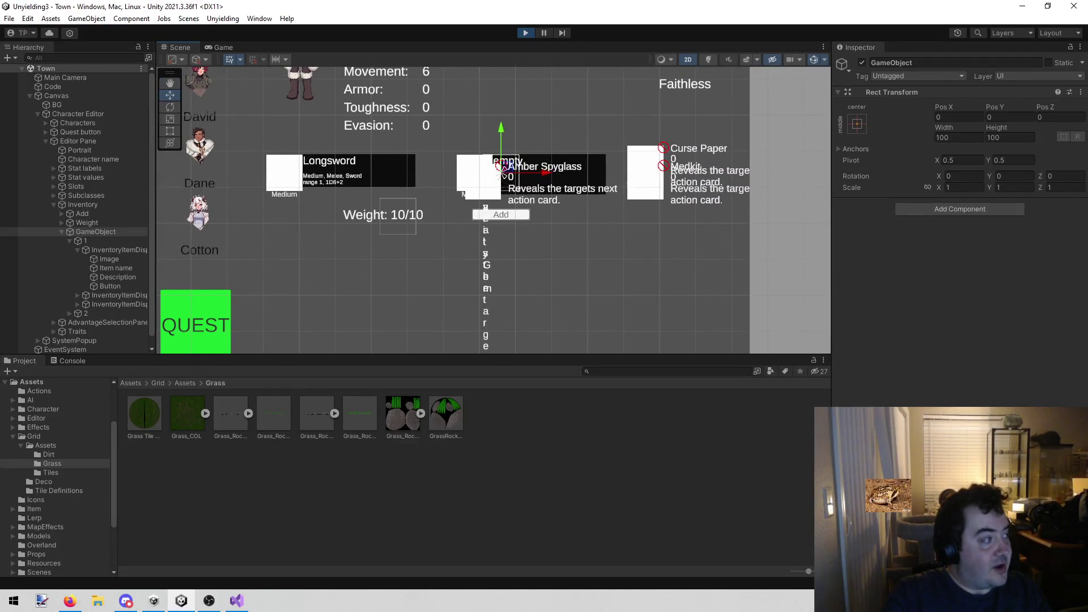
Switch from the running Unity character editor to the Firefox photo window
key(alt+Tab)
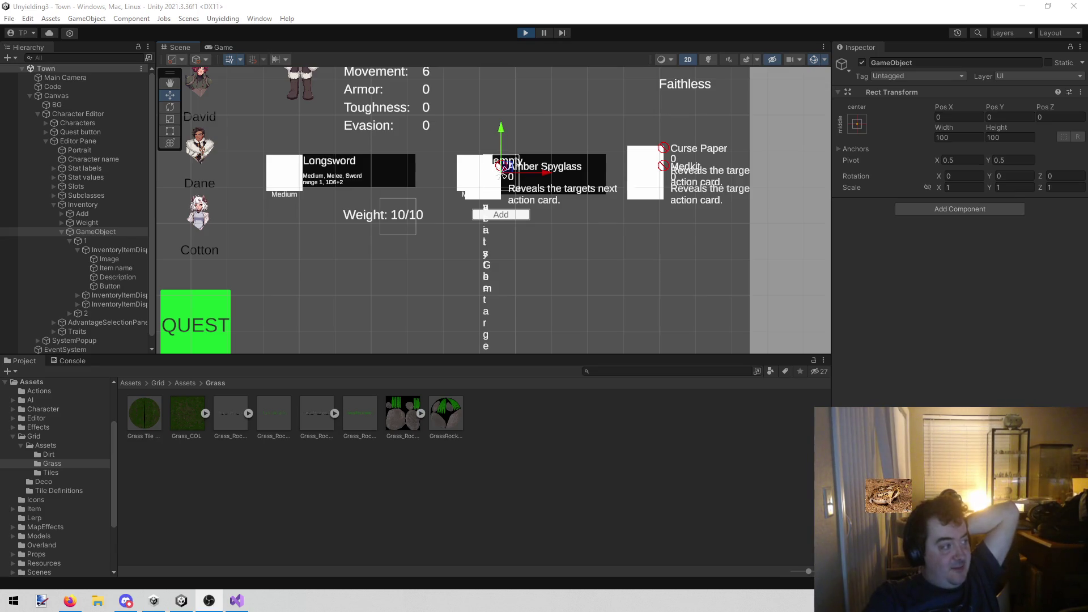
key(alt+Tab)
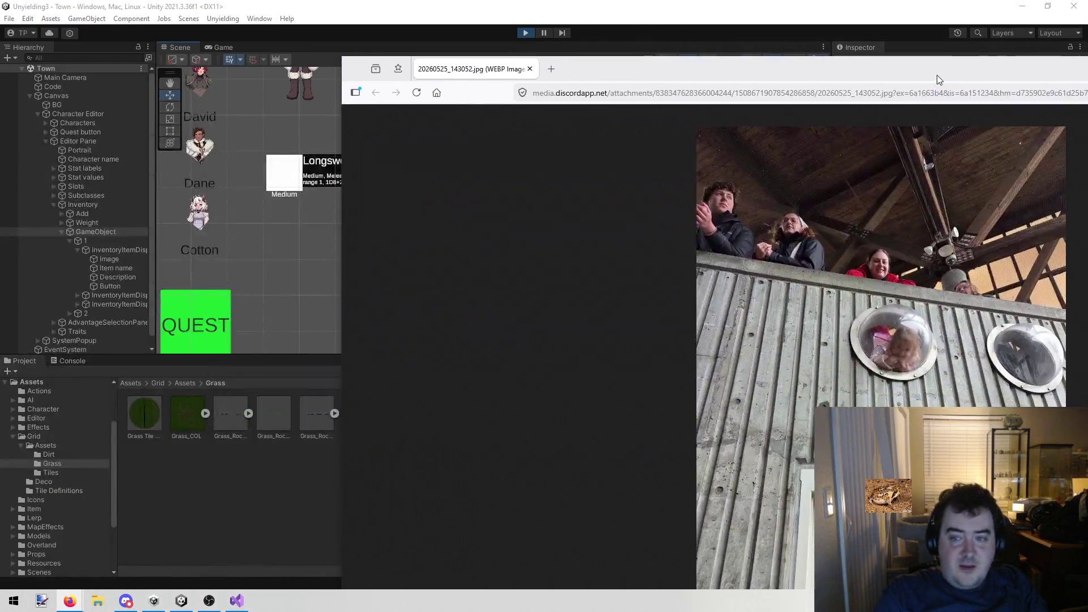
Maximize the Firefox photo of 20260525_143052.jpg, then close it to return to Unity
double_click(937, 74)
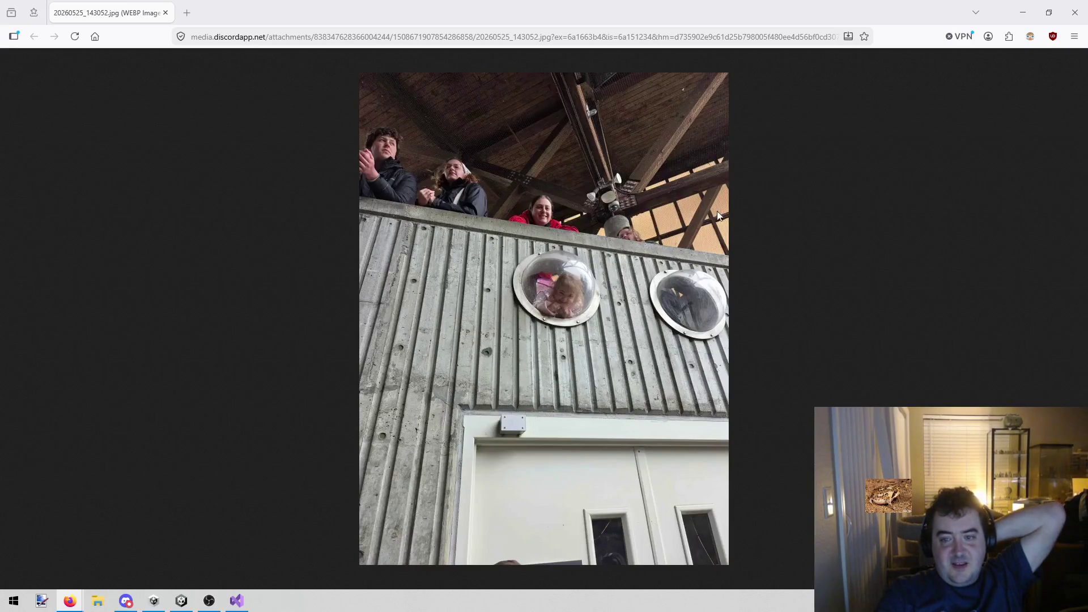
click(1070, 24)
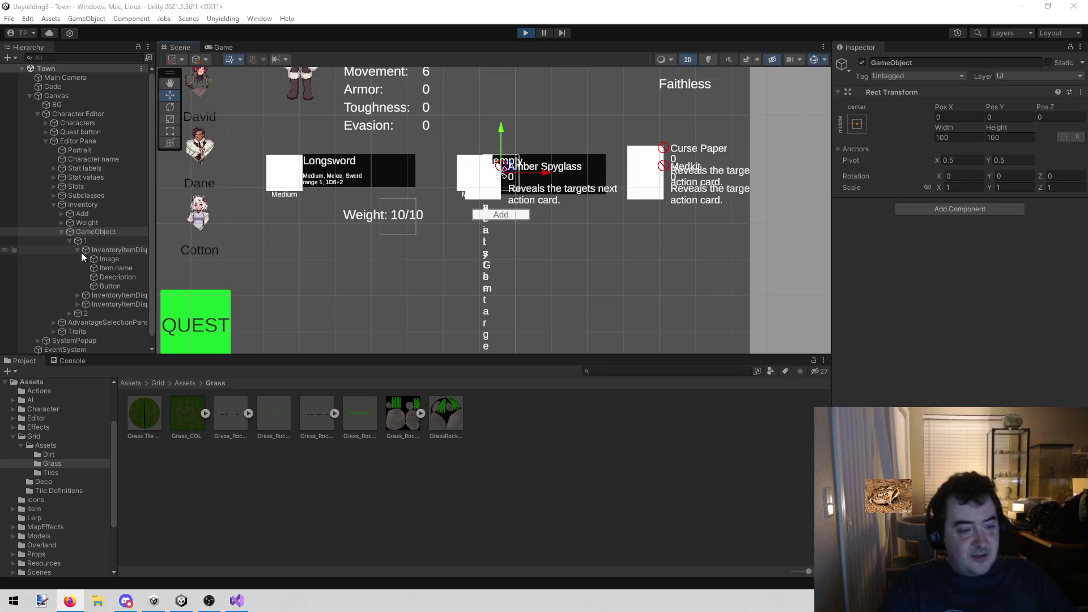
Inspect row 1 and its first InventoryItemDisplay, collapse that display's children, and deselect
click(93, 243)
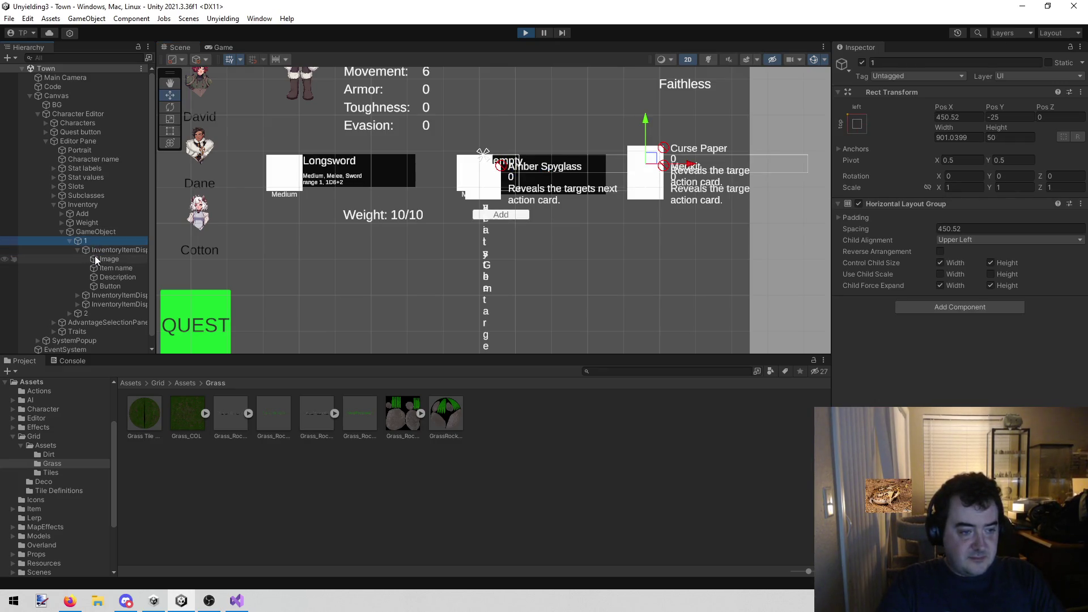
click(99, 252)
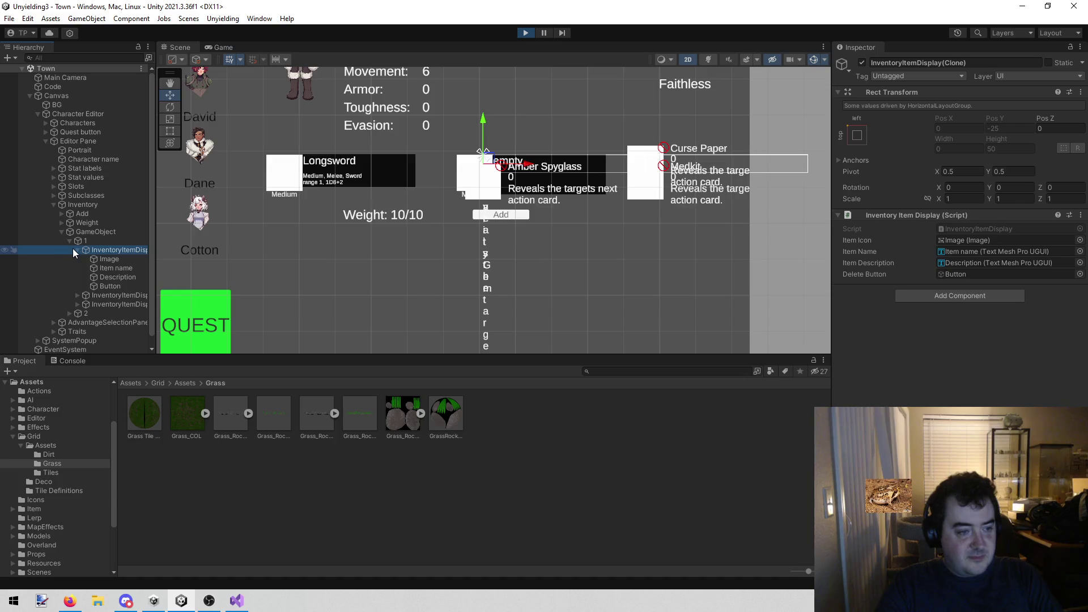
click(76, 249)
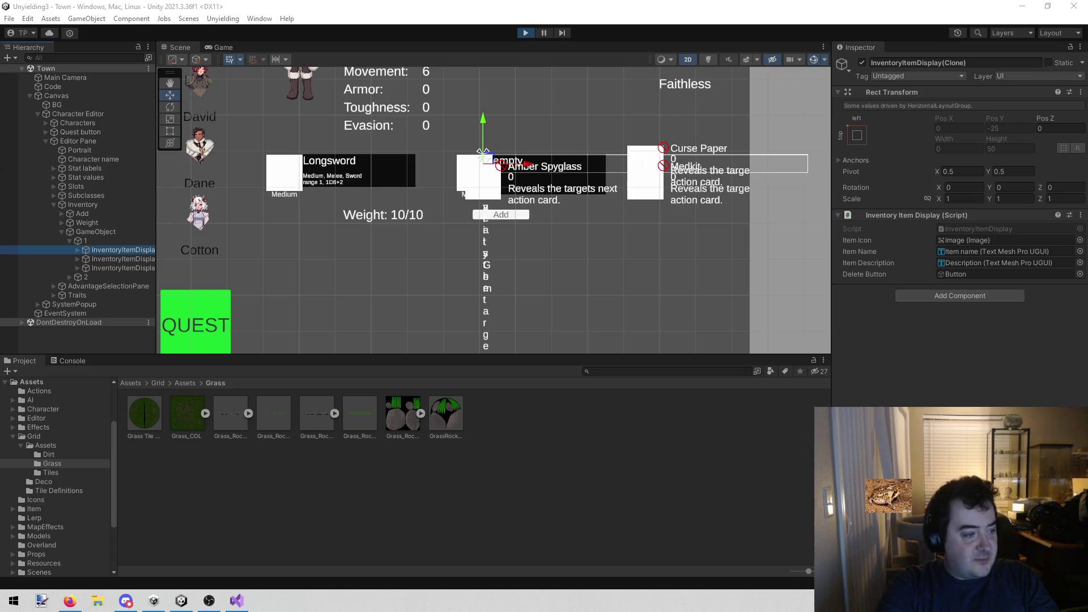
click(287, 512)
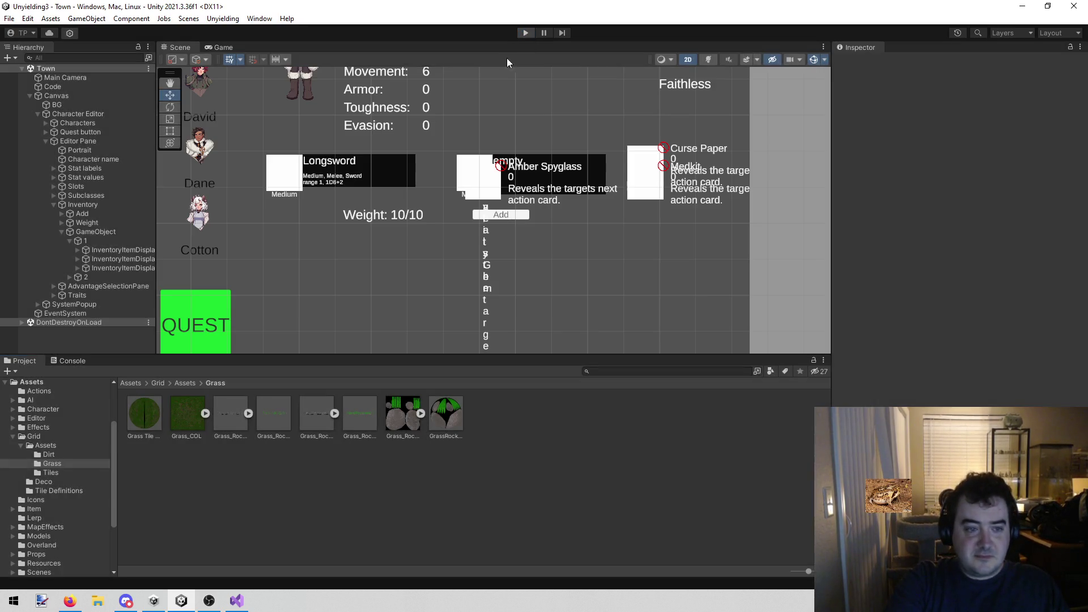
Stop play mode, search the Project for 'item', and select the InventoryItemDisplay prefab
click(525, 32)
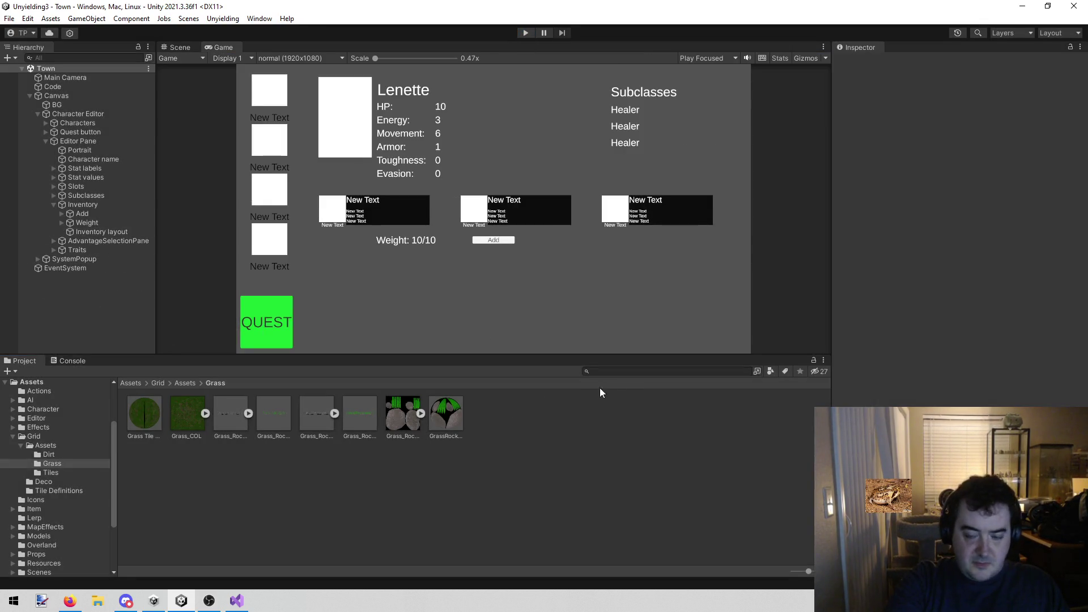
click(636, 368)
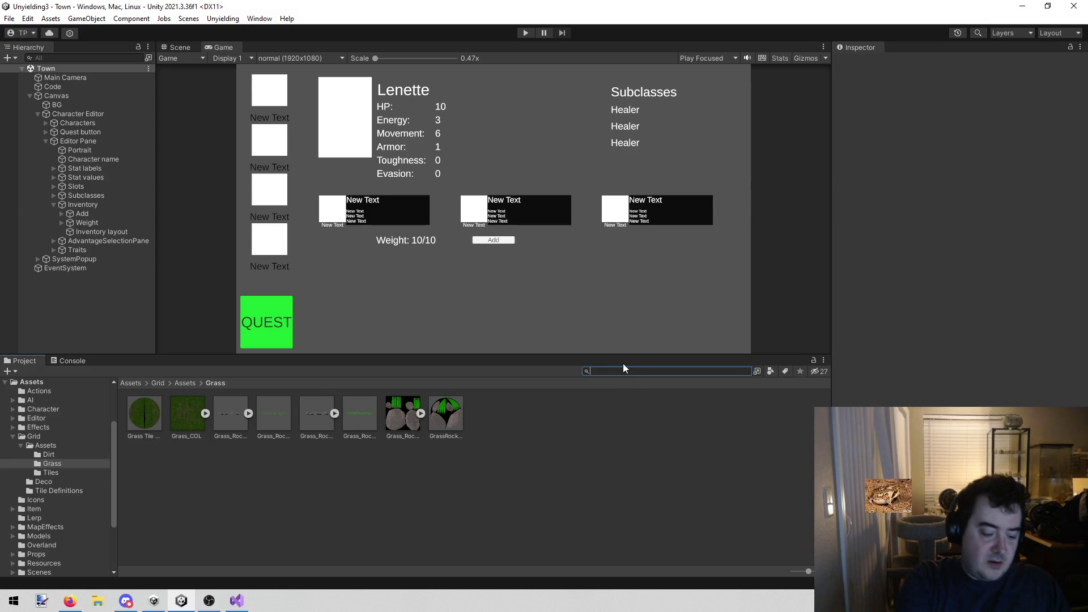
text(item)
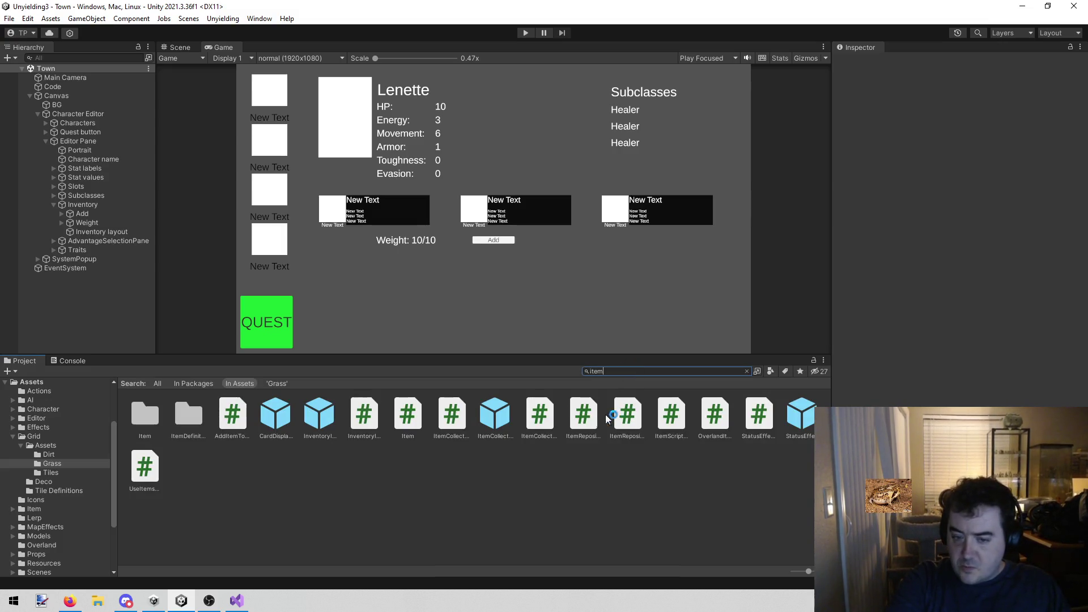
click(328, 422)
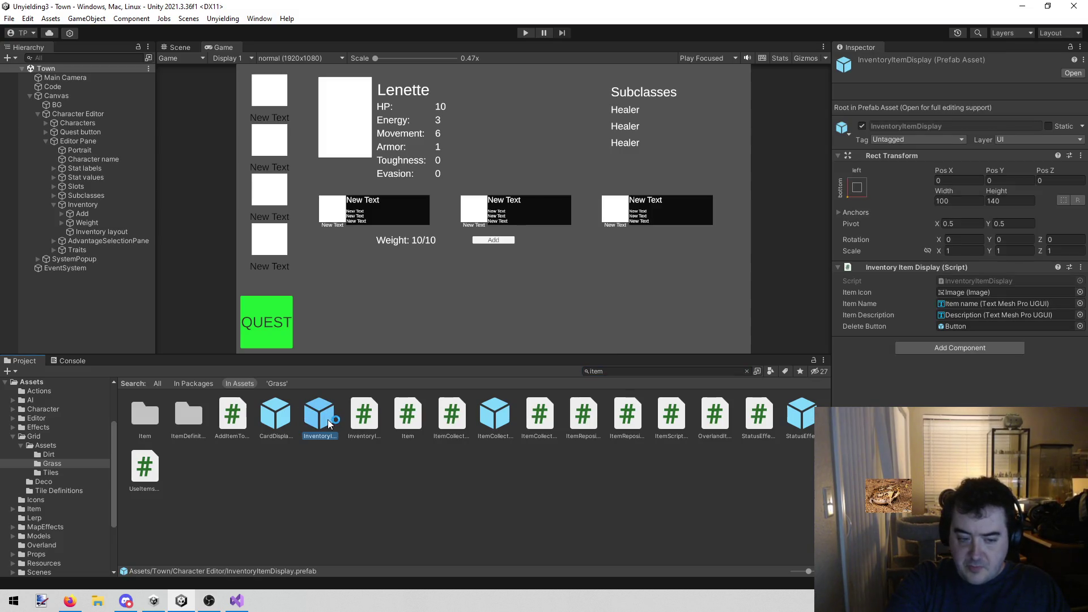
Open the InventoryItemDisplay prefab in Prefab Mode and zoom out in the Scene view
double_click(329, 422)
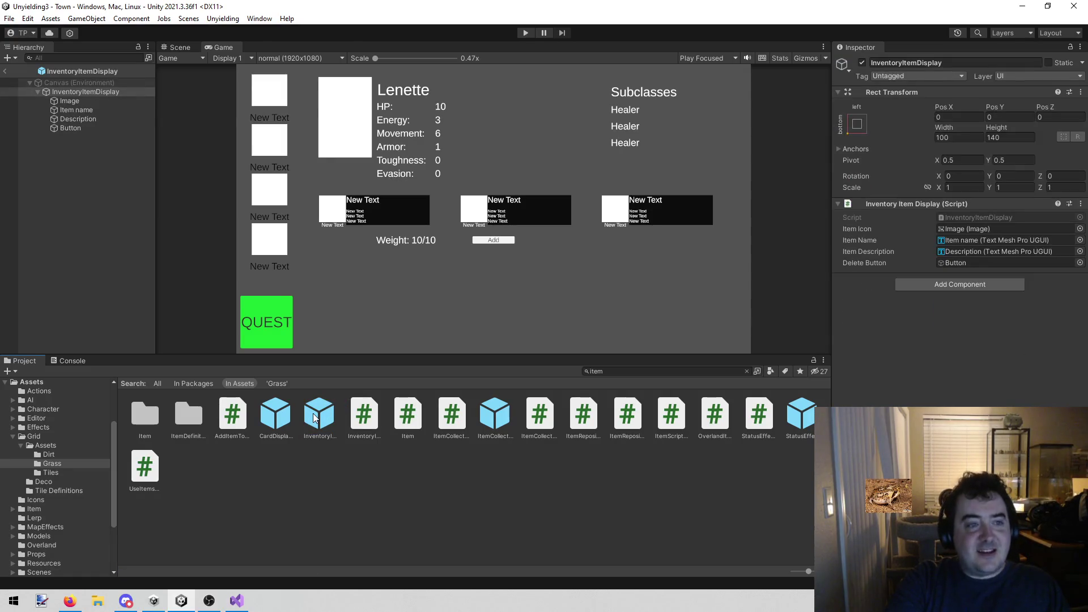
click(177, 48)
key(alt+Tab)
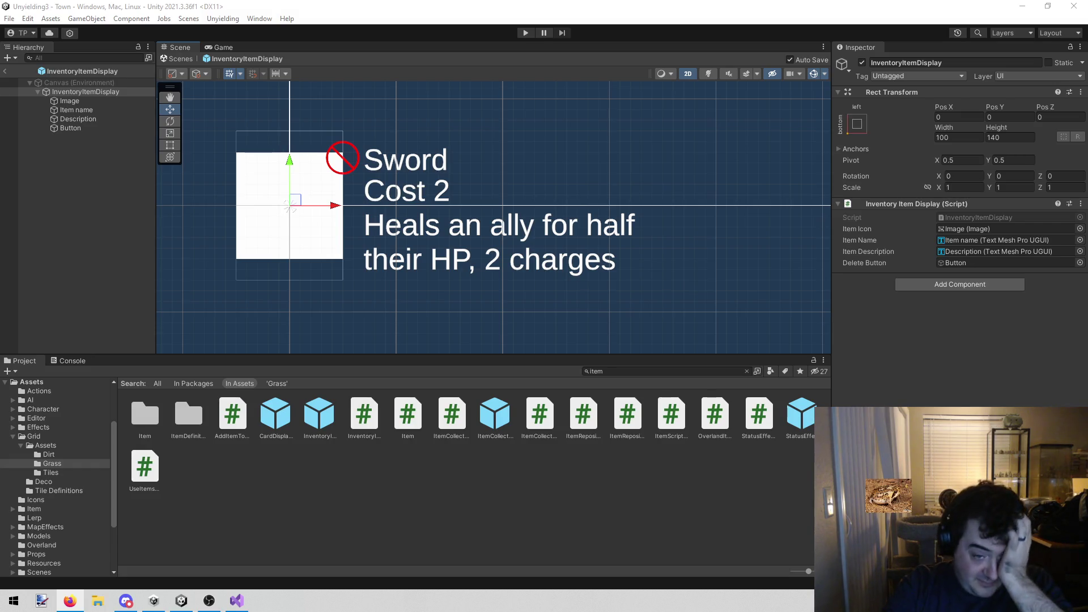
scroll(365, 274, down, 3)
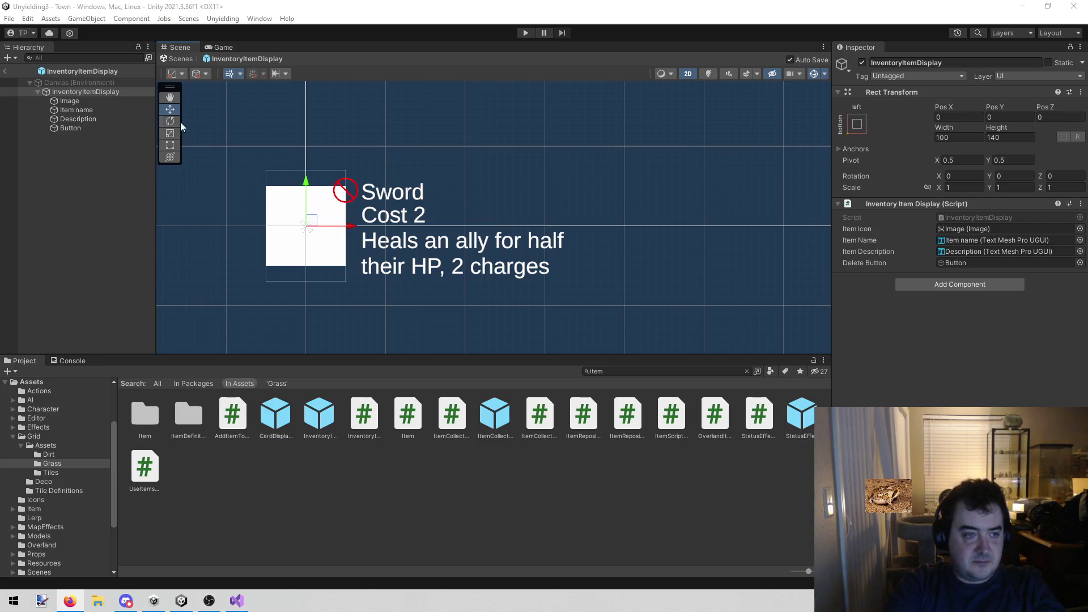
Compare the Item name and Description text objects' layouts, ending on Description
click(127, 110)
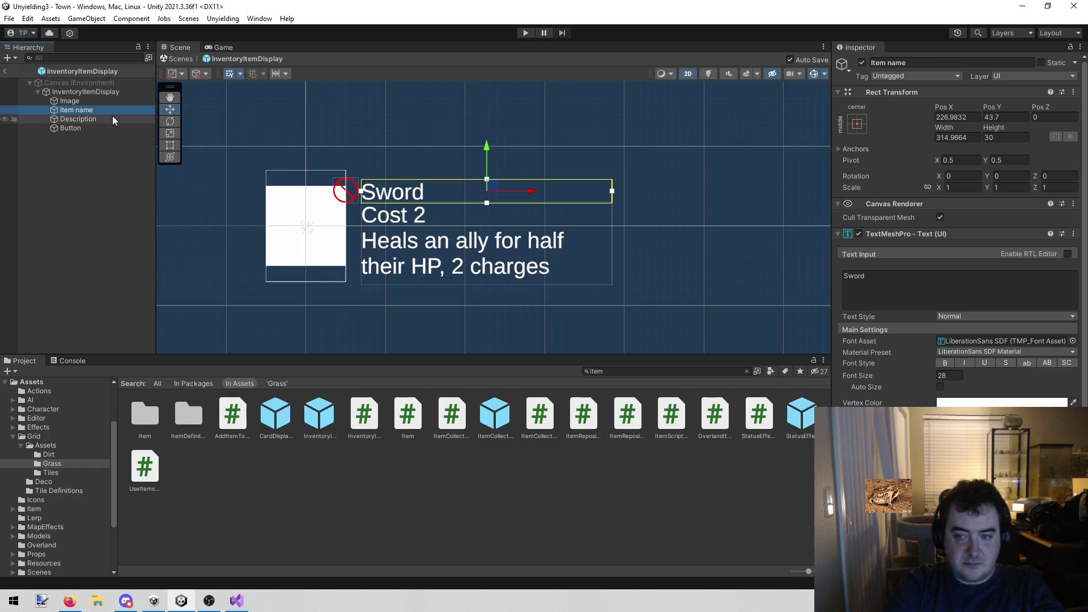
click(108, 118)
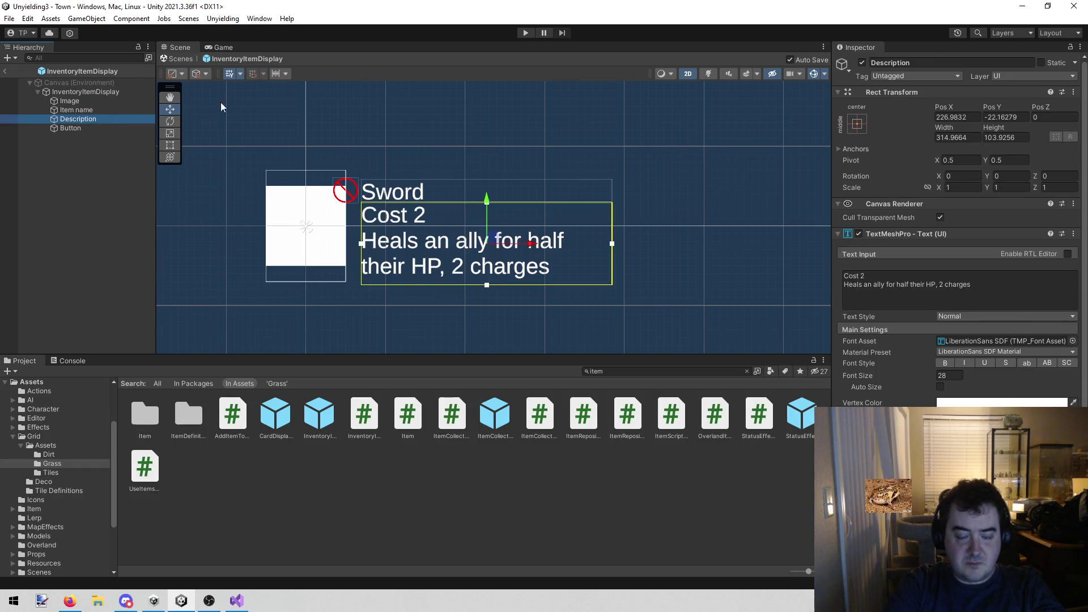
click(100, 109)
click(89, 120)
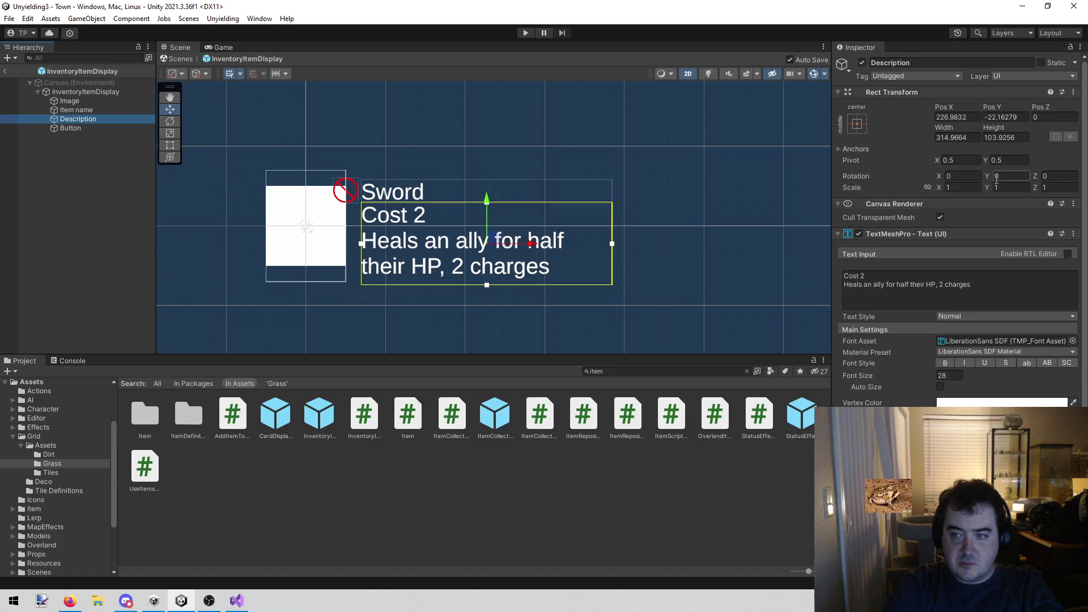
Set the Description text's Pivot Y to 1 and save the prefab
click(1008, 160)
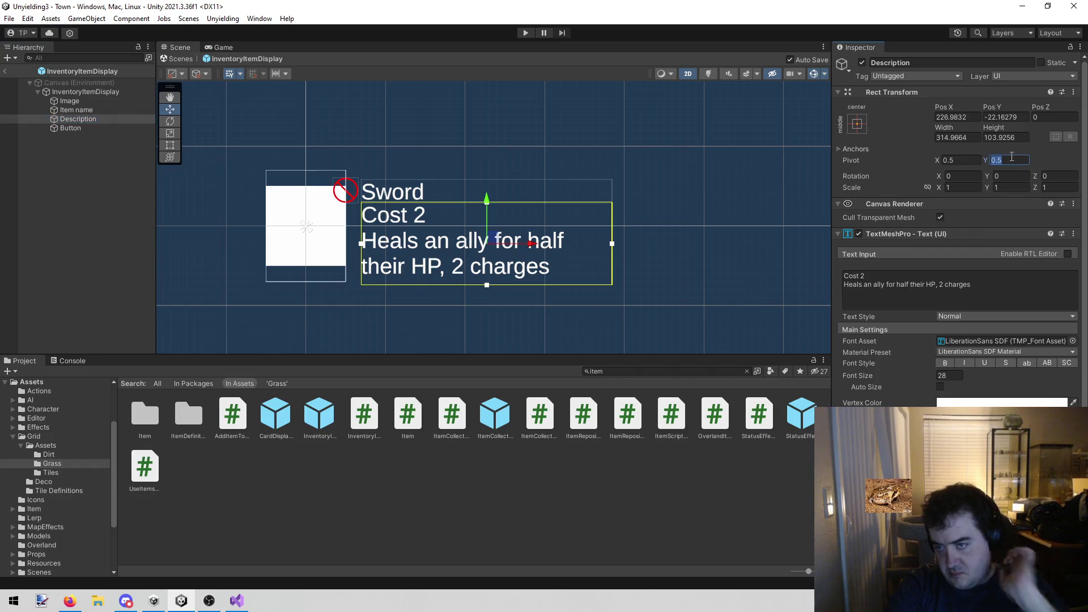
text(1)
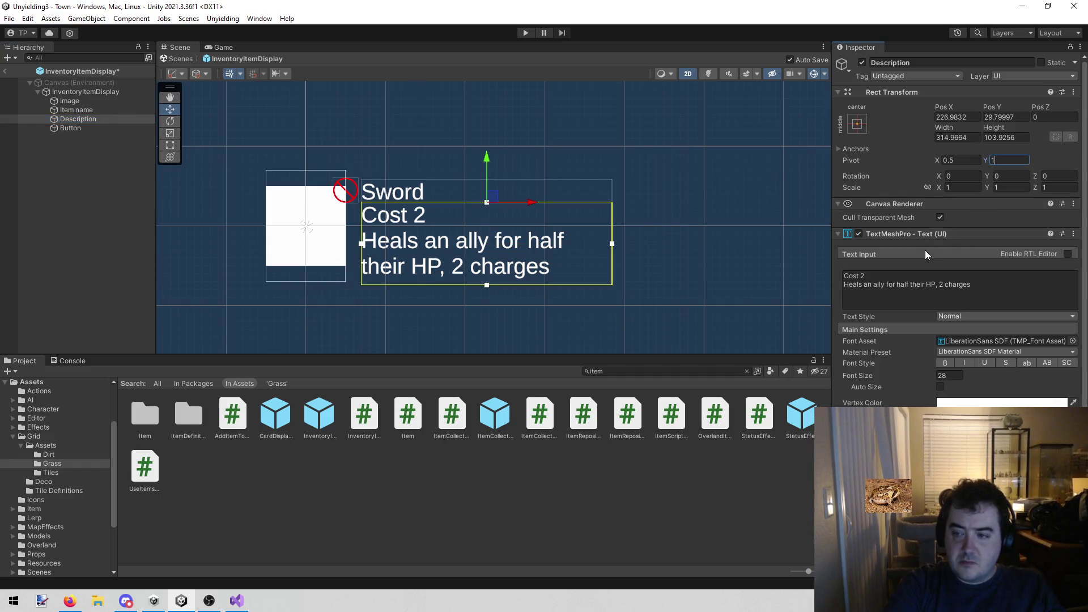
scroll(929, 255, down, 3)
scroll(958, 226, down, 3)
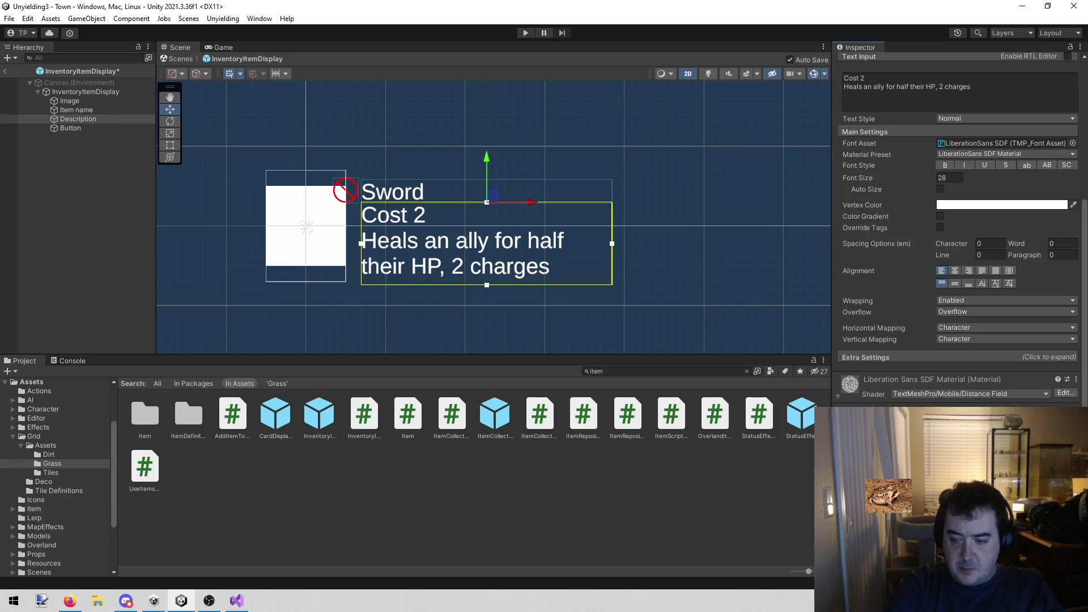
key(ctrl+s)
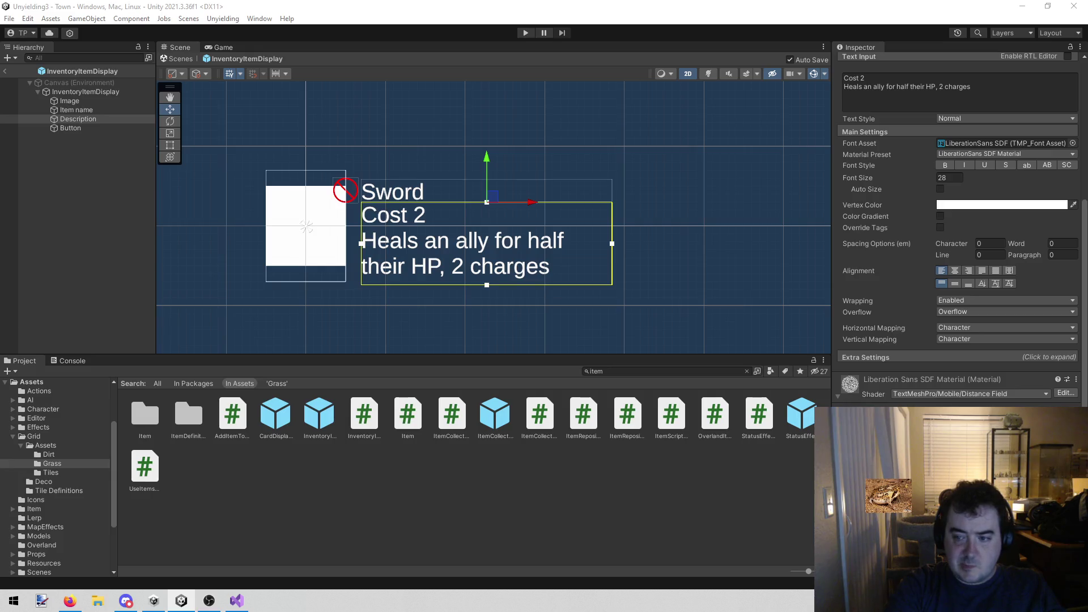
scroll(958, 227, down, 1)
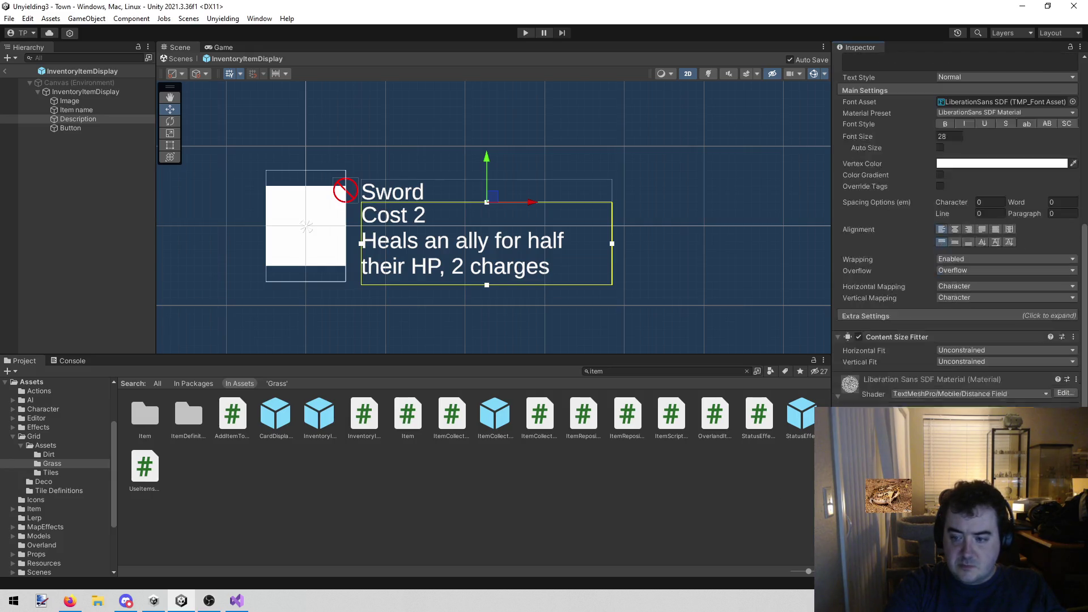
scroll(958, 227, up, 2)
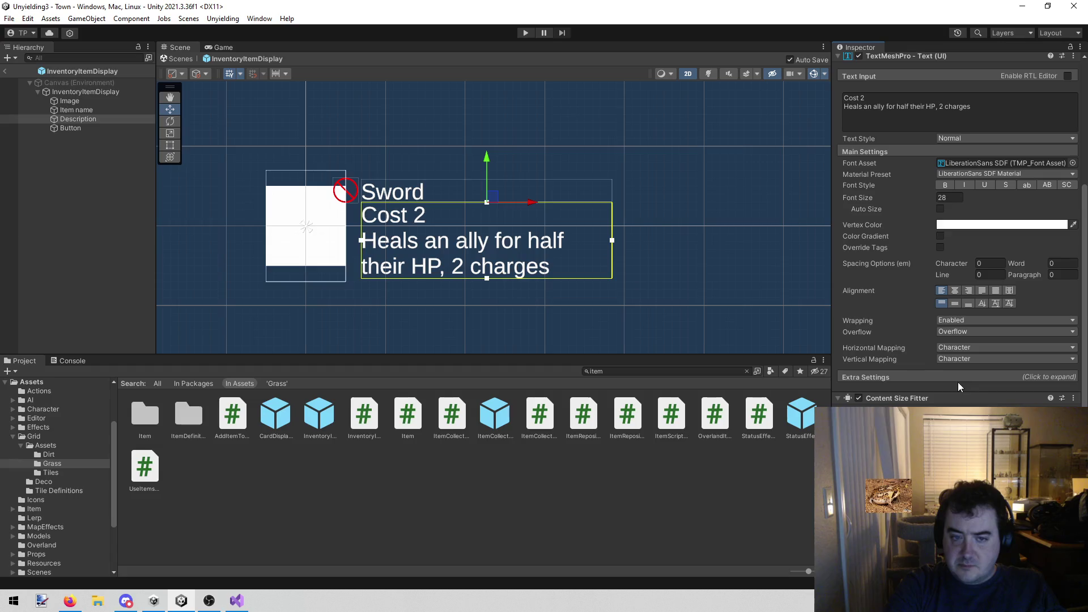
scroll(1002, 203, up, 2)
click(1018, 168)
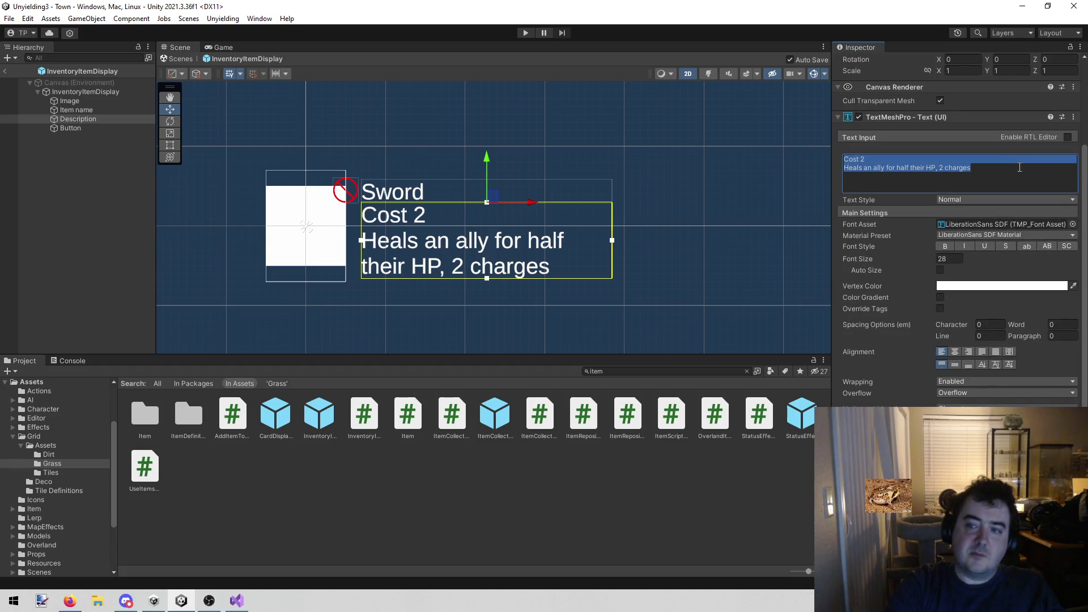
key(Home)
key(Return)
text(asdf)
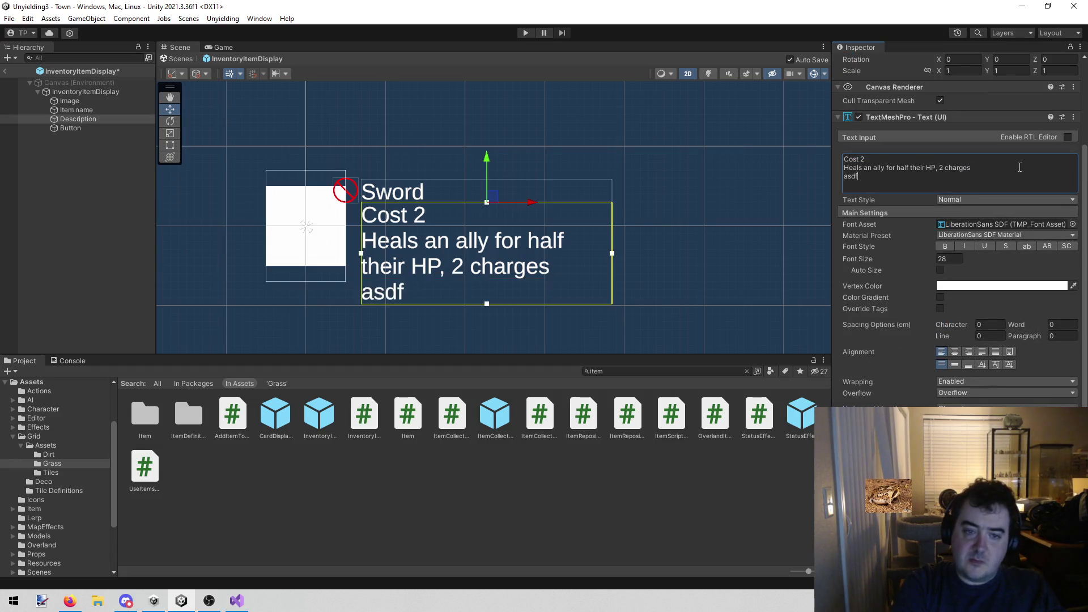
key(Return)
text(asdf)
key(ctrl+z)
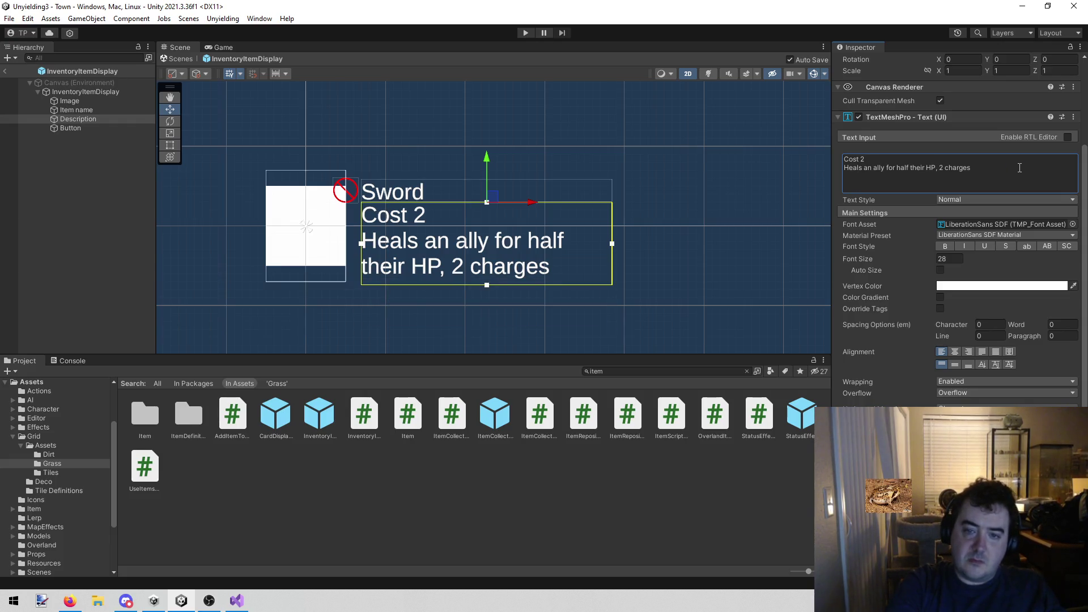
scroll(1018, 170, up, 4)
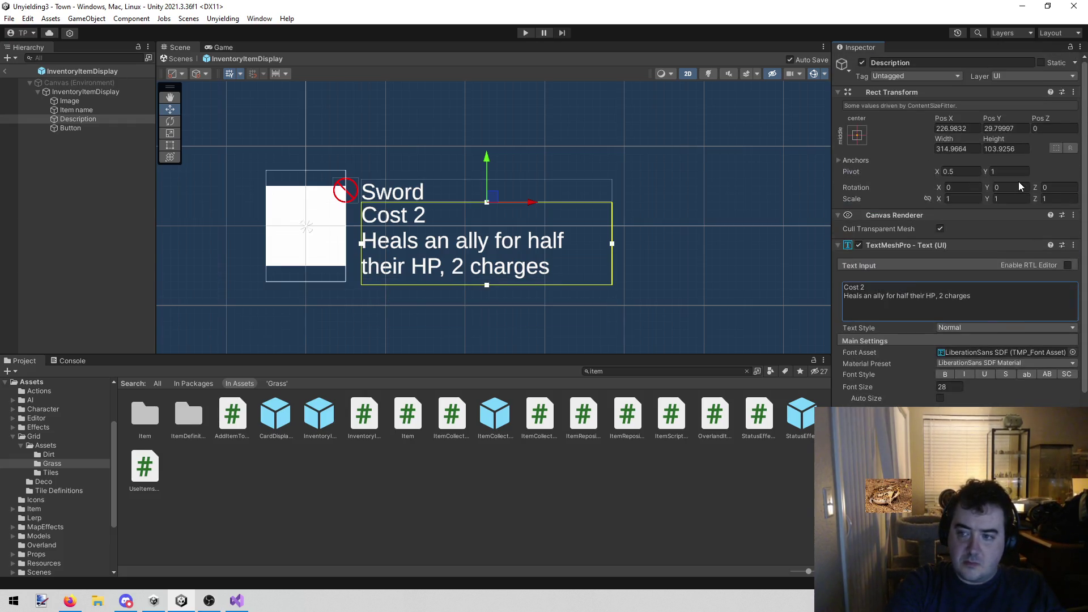
click(116, 94)
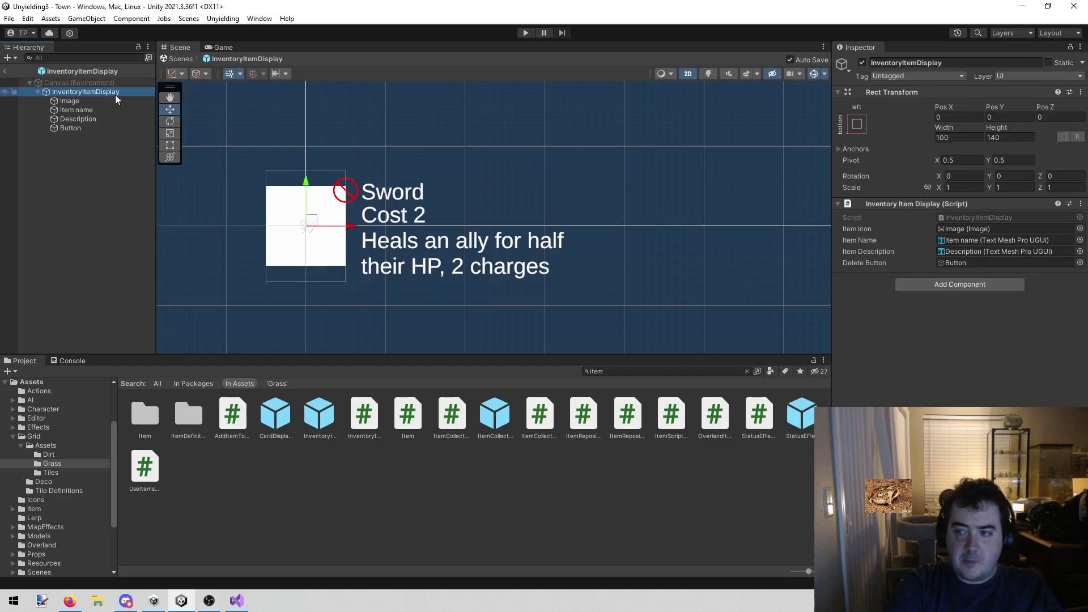
click(93, 121)
key(Up)
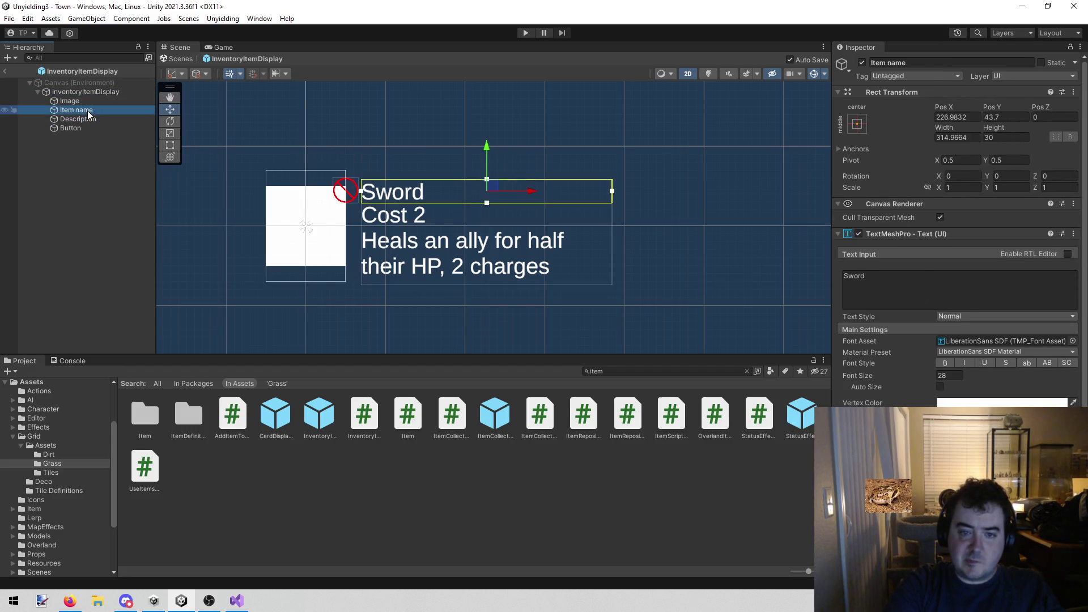
key(Up)
click(79, 128)
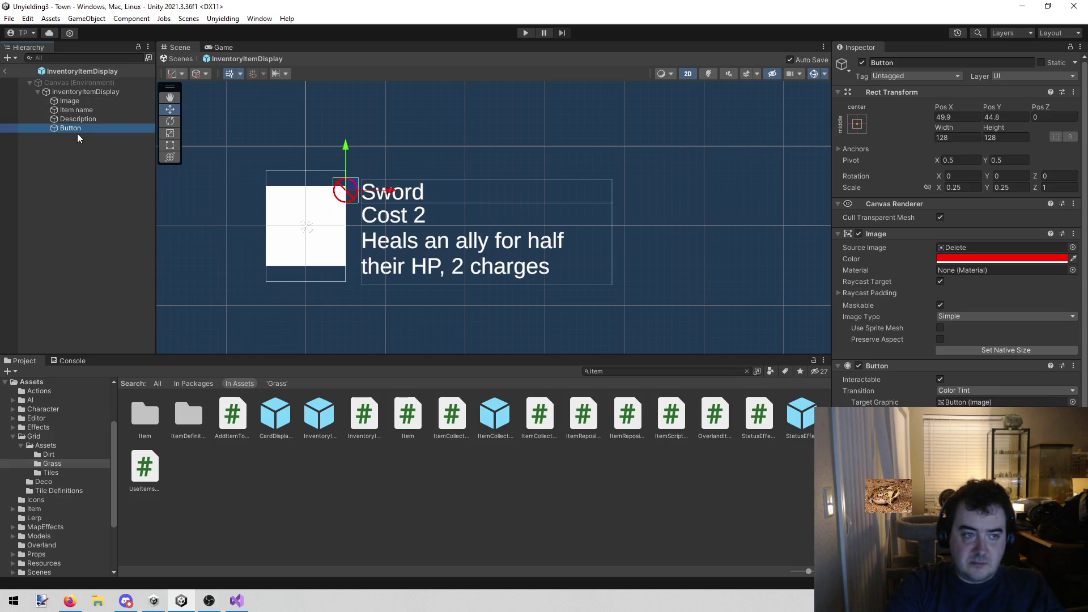
click(93, 101)
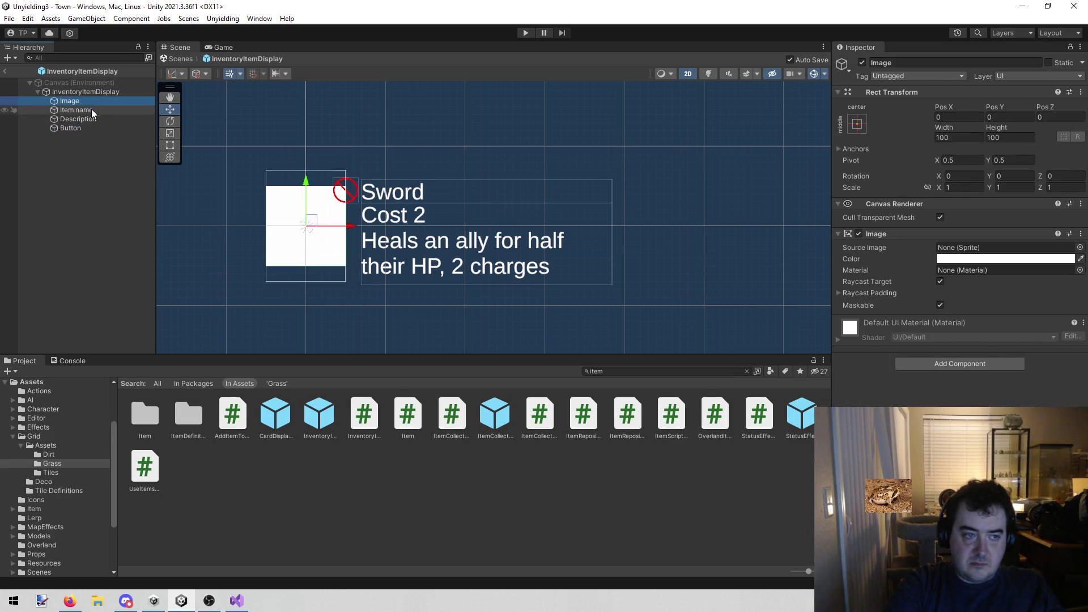
click(90, 109)
click(90, 119)
click(88, 111)
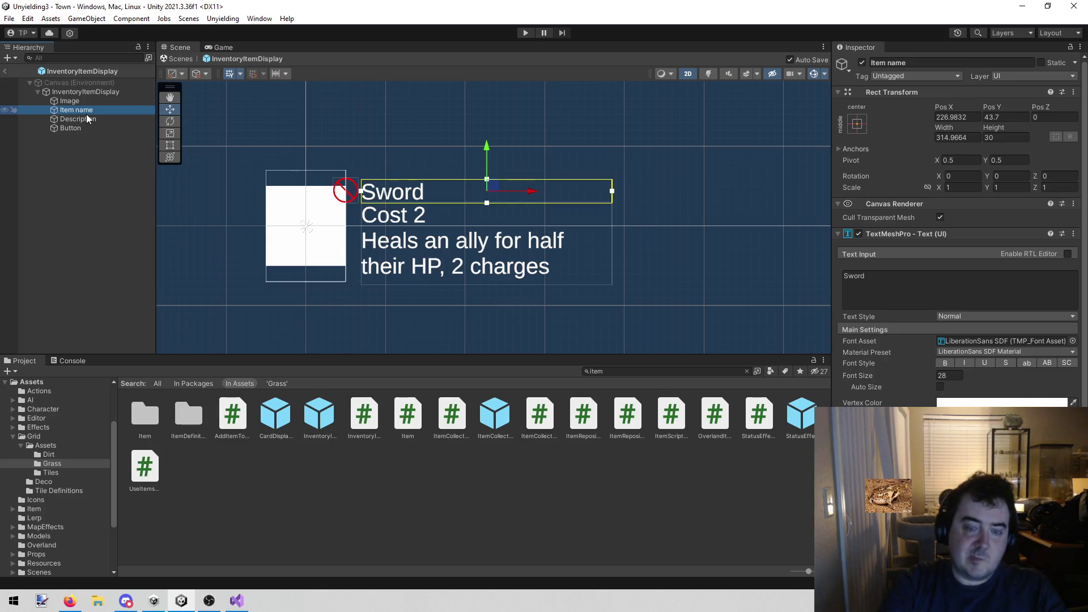
key(alt+Tab)
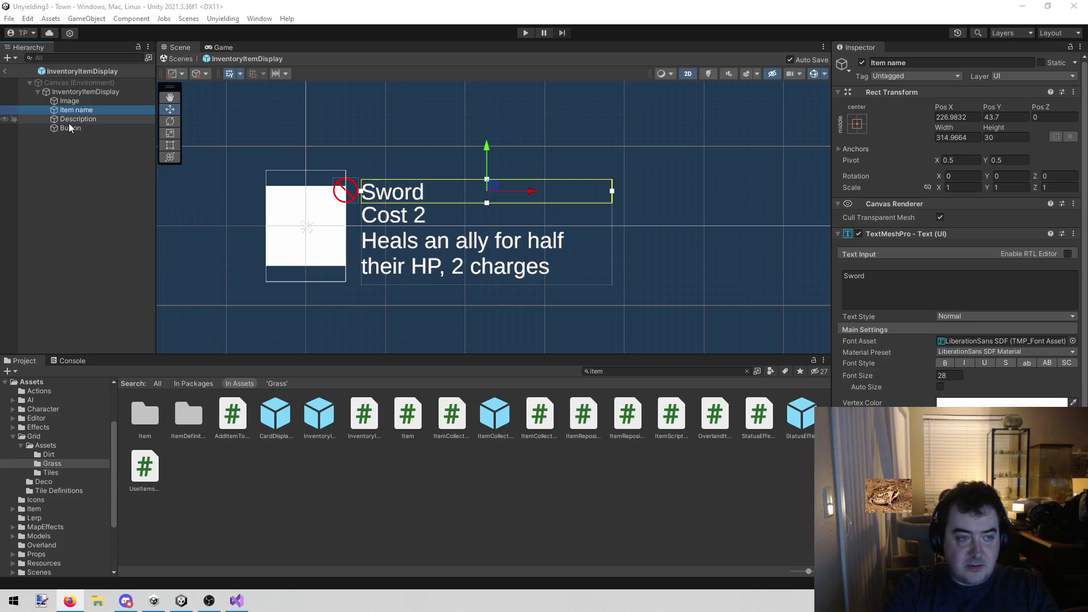
click(90, 120)
click(88, 114)
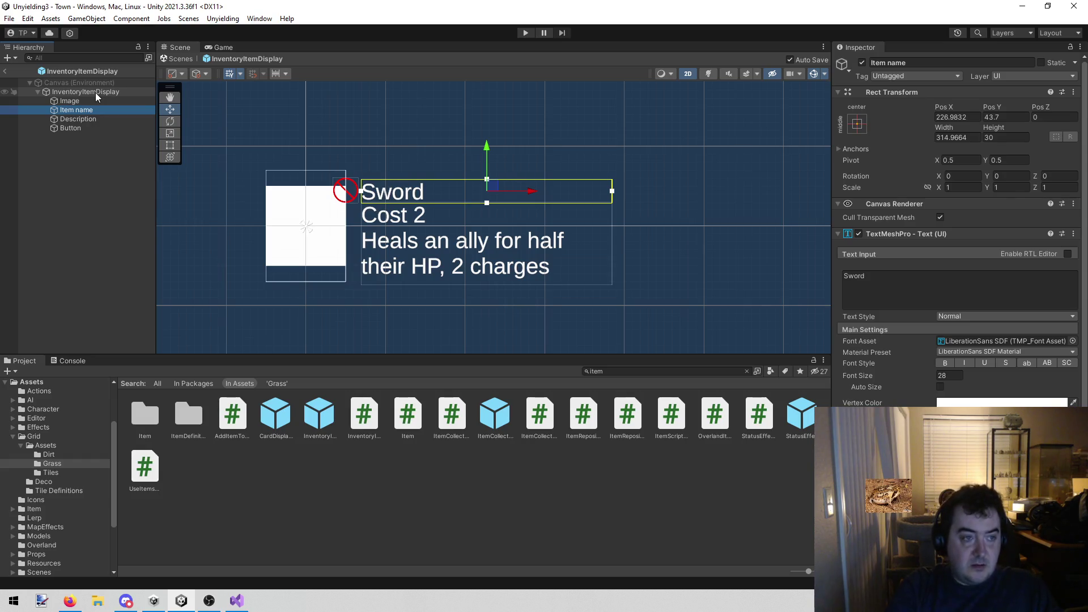
drag(76, 125, 85, 99)
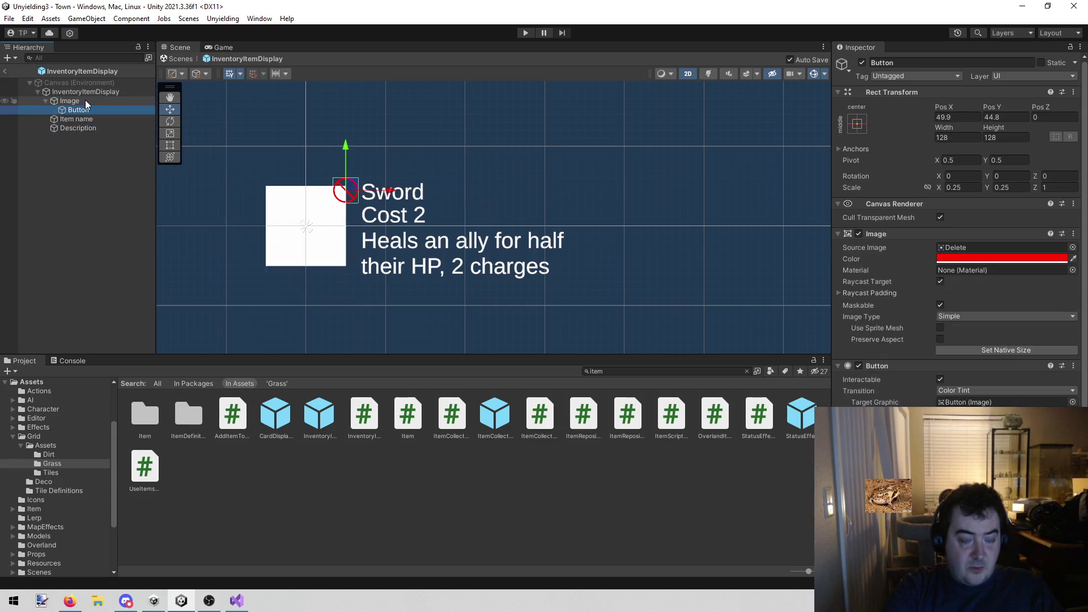
Parent the delete Button under the Image, then add a Vertical Layout Group to InventoryItemDisplay
click(80, 162)
click(89, 101)
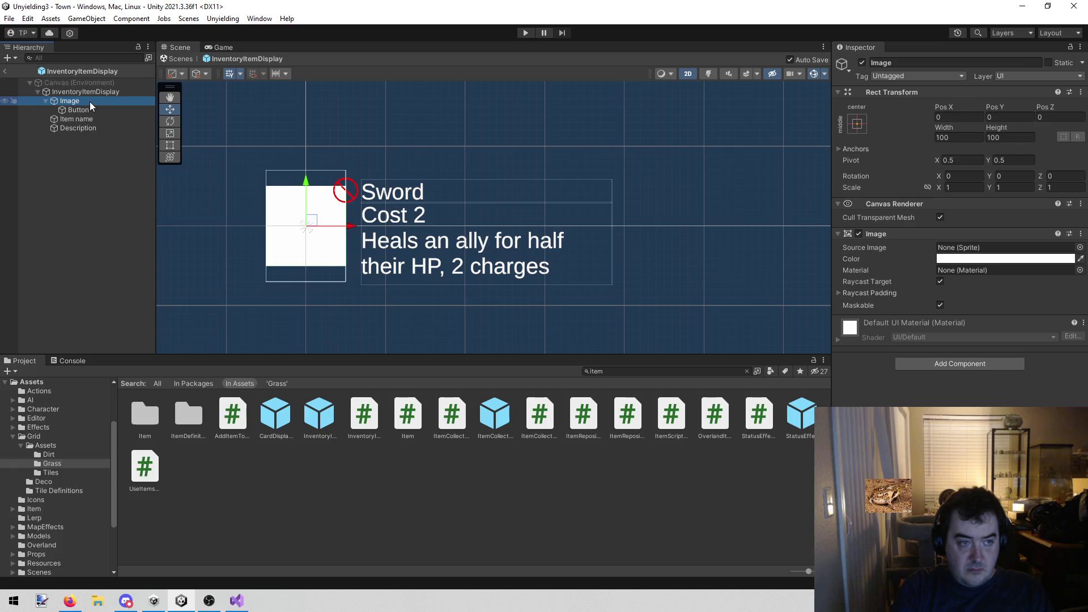
click(84, 92)
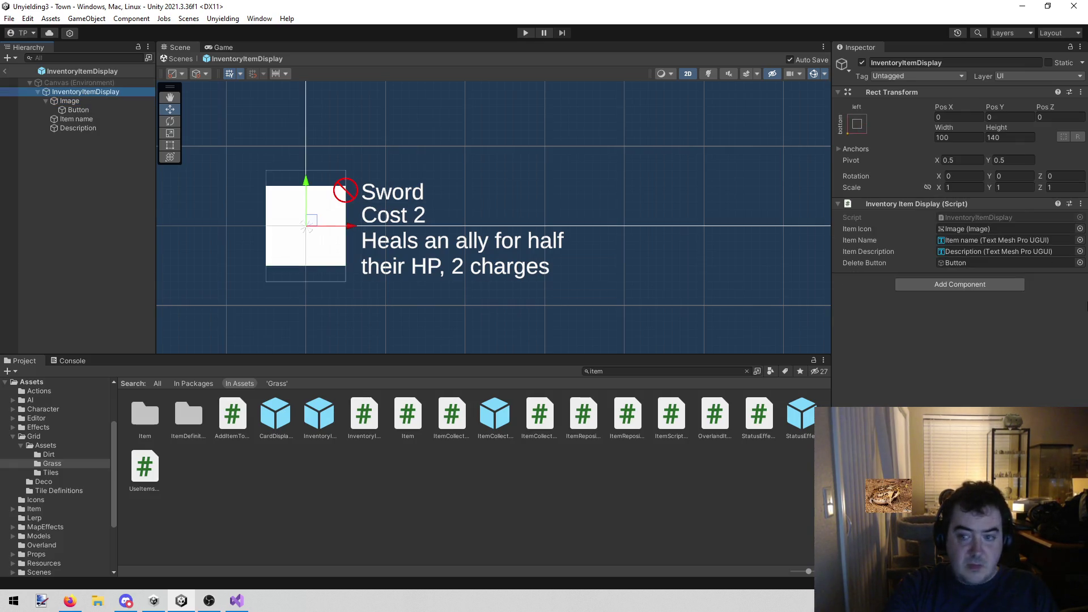
click(984, 286)
text(vertical)
key(Return)
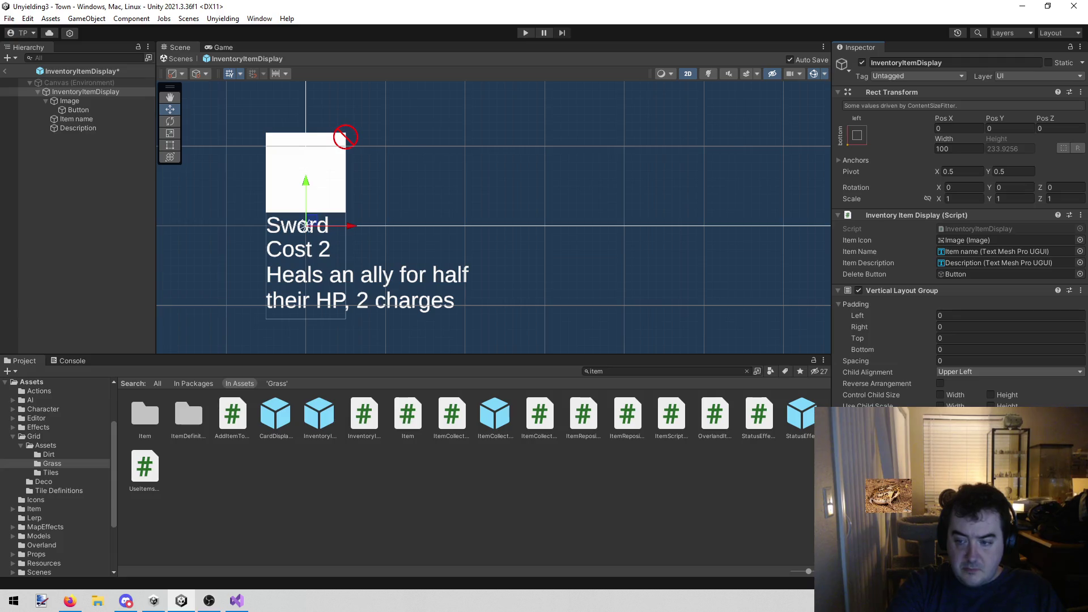
Set the InventoryItemDisplay root's Pivot Y to 1 and reframe the card in the Scene view
click(503, 512)
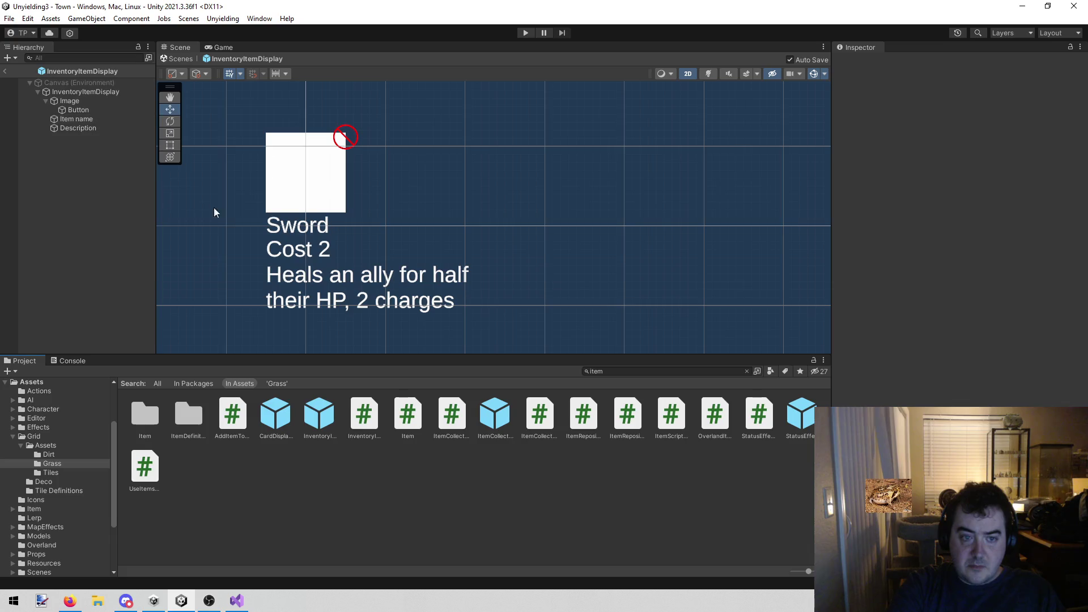
drag(454, 189, 451, 206)
click(106, 93)
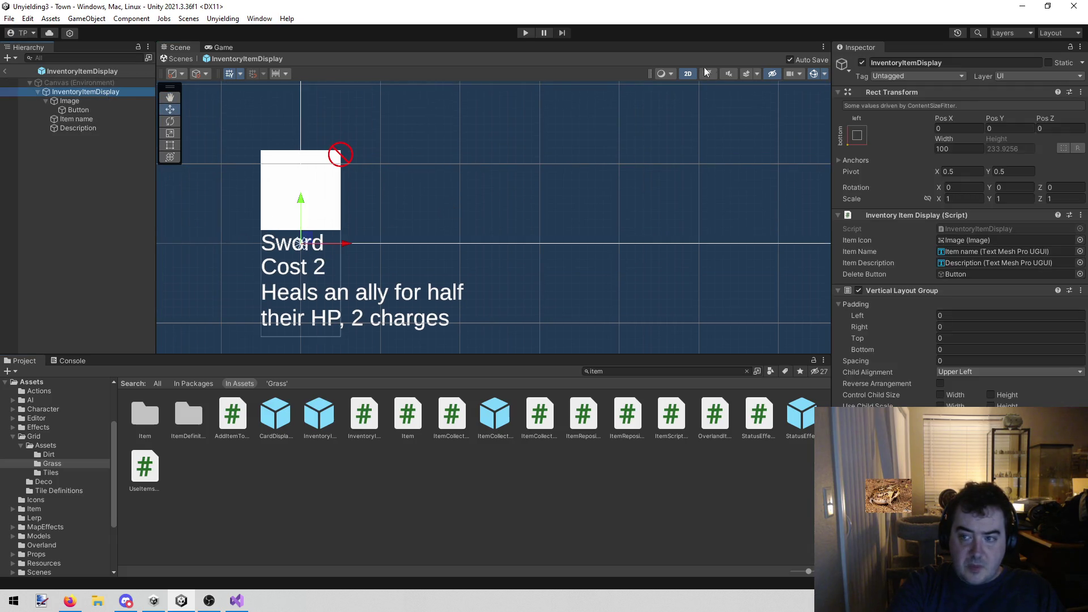
click(1013, 172)
text(1)
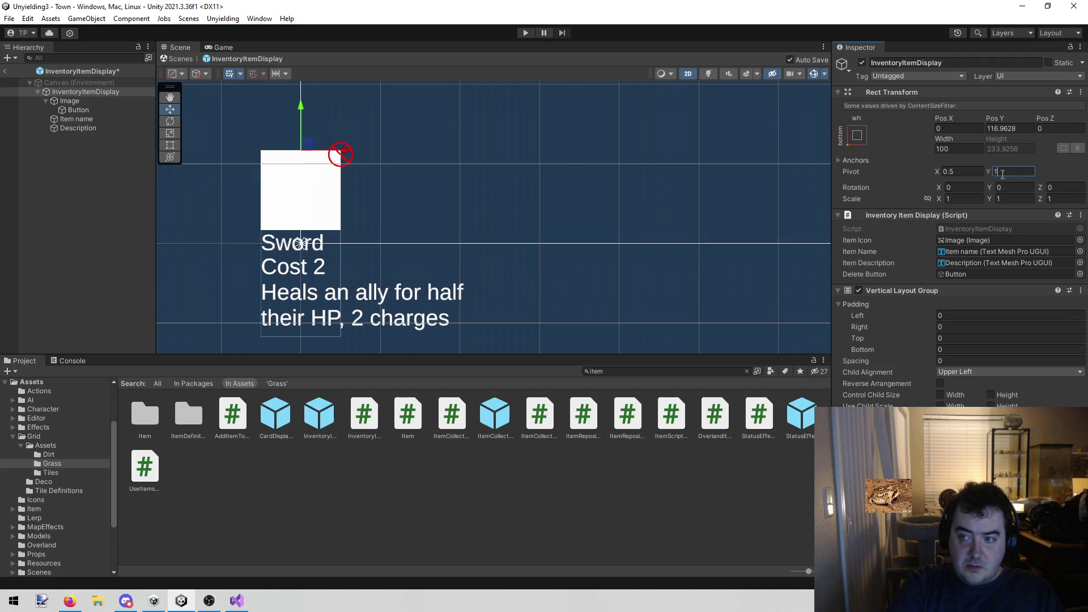
drag(442, 209, 498, 222)
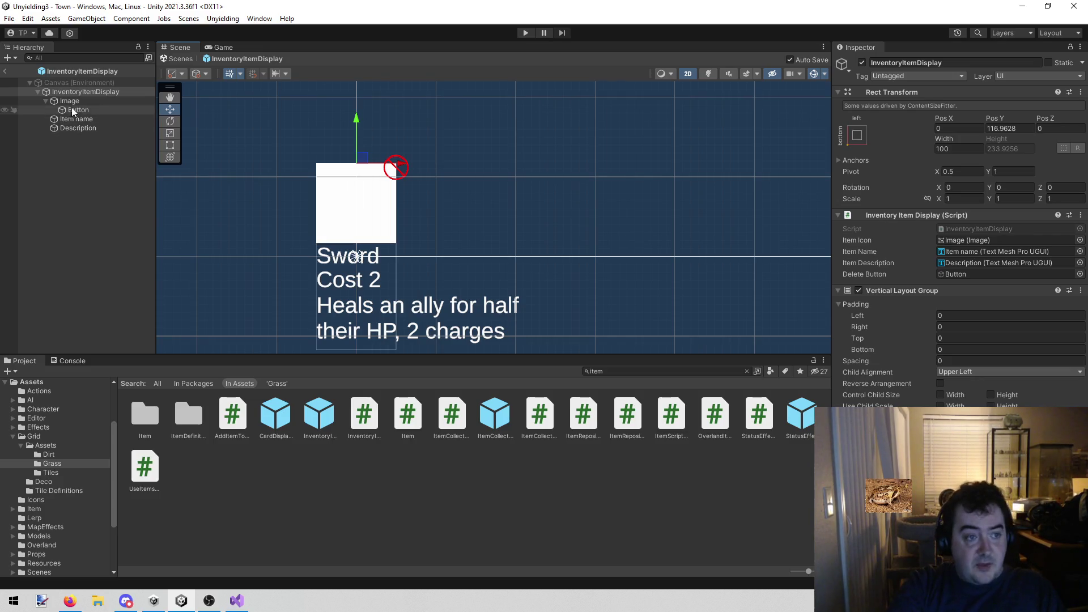
Create a new empty GameObject in the prefab's hierarchy
click(120, 102)
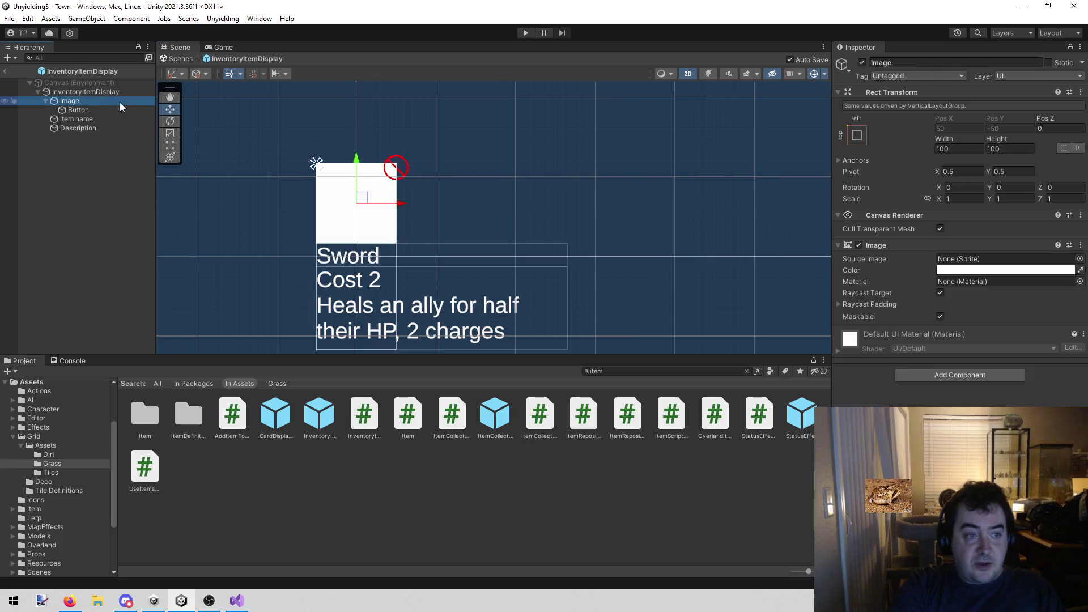
click(75, 147)
right_click(74, 147)
click(115, 294)
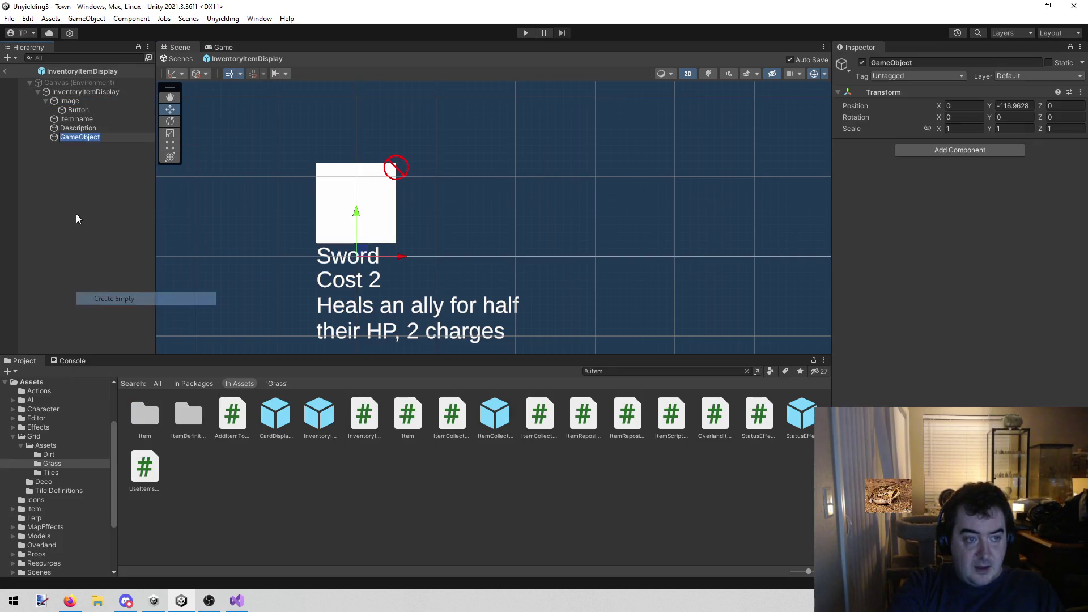
click(1013, 106)
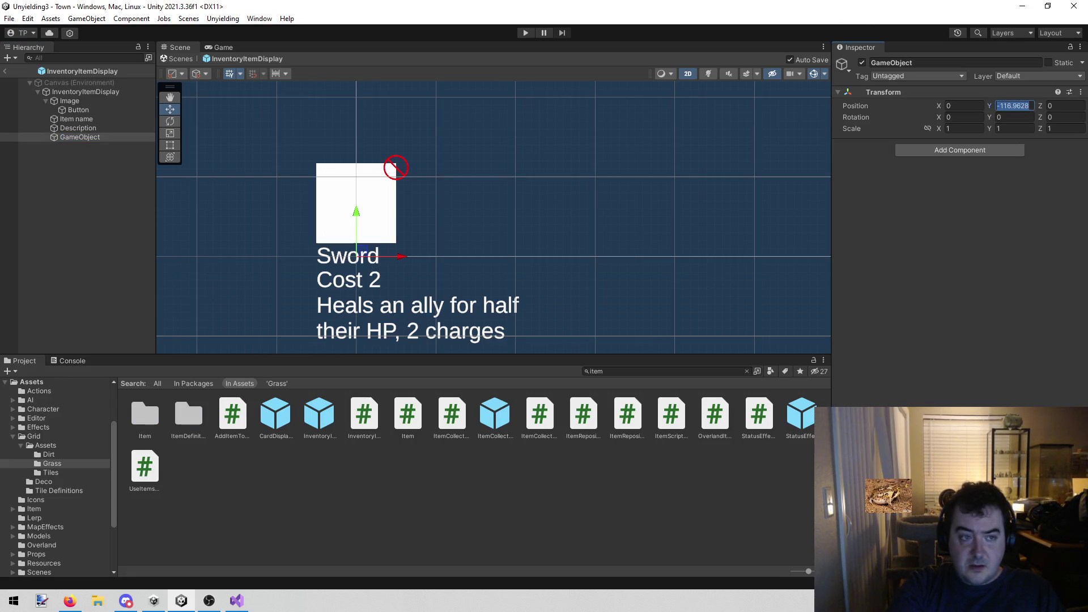
Move the Image and delete Button into the new GameObject
click(69, 101)
shift+click(74, 110)
drag(64, 102, 69, 138)
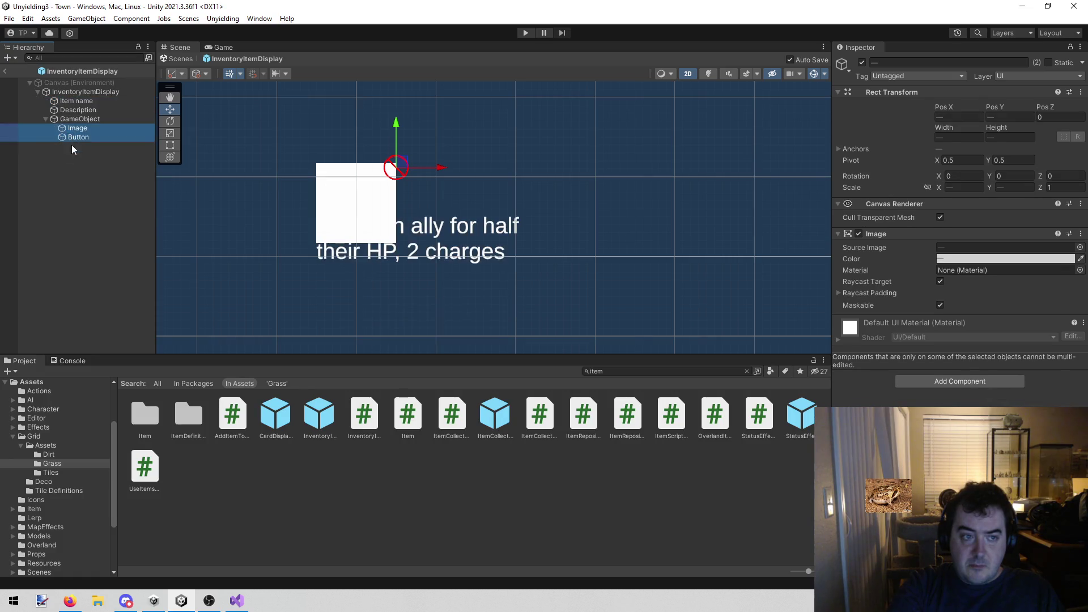
click(81, 167)
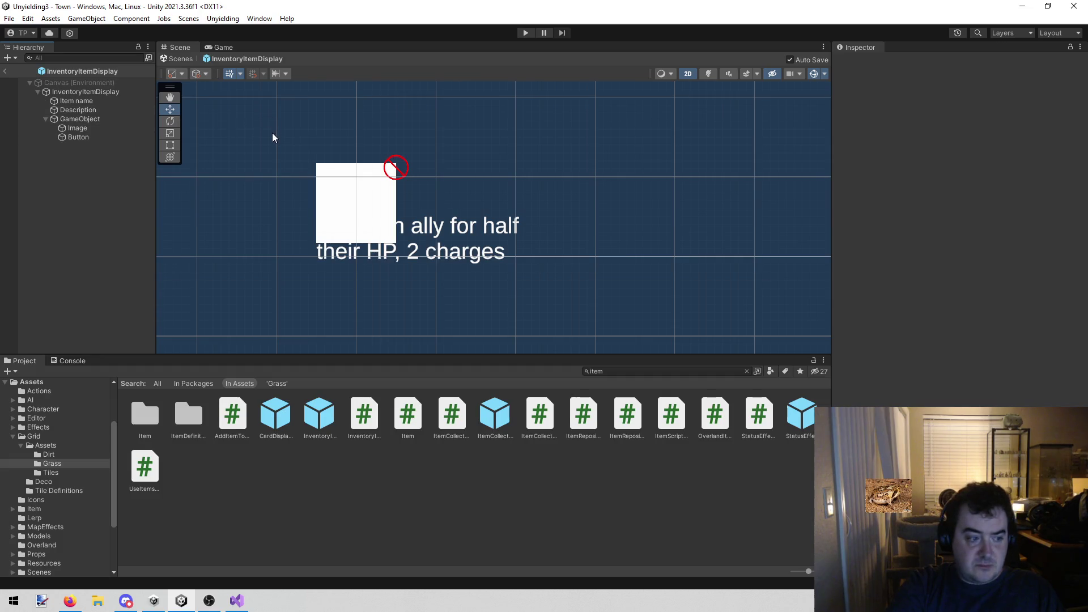
click(117, 119)
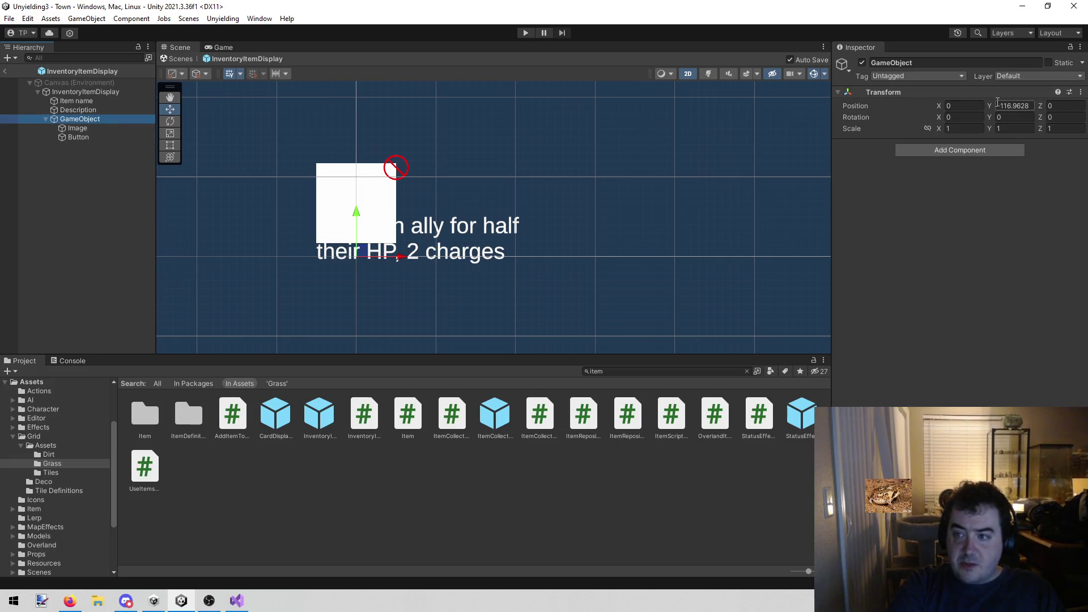
Nest the delete Button under the Image icon
click(142, 128)
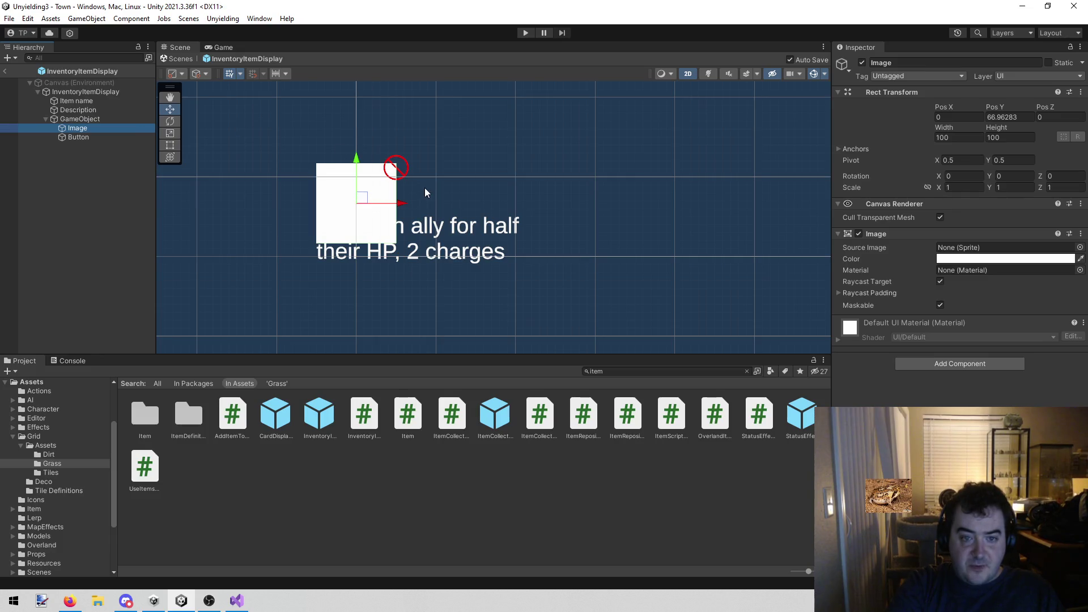
drag(399, 205, 317, 205)
key(ctrl+z)
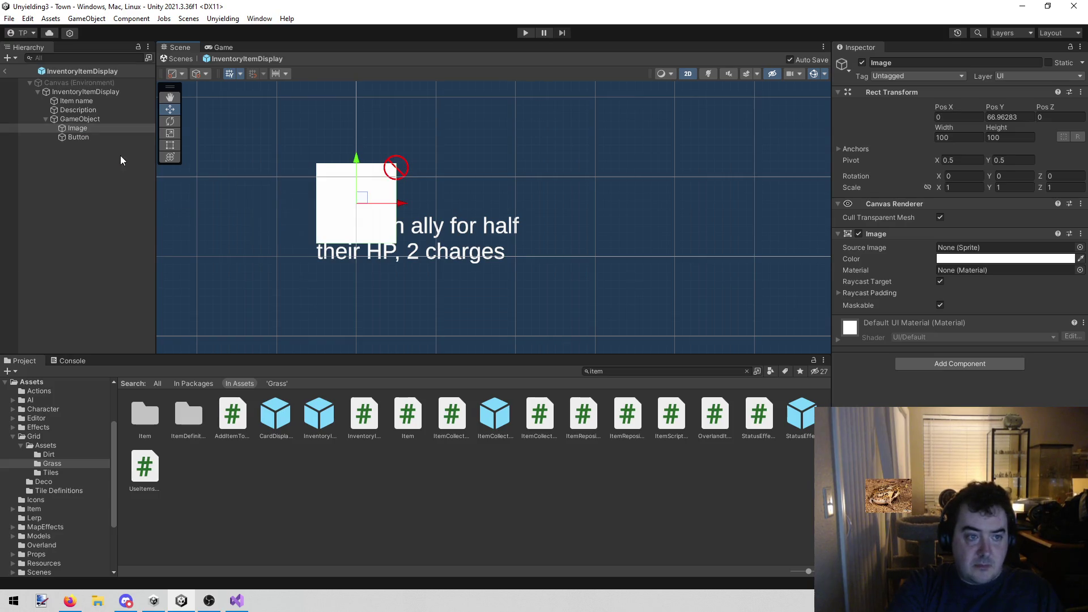
click(73, 151)
drag(81, 137, 91, 130)
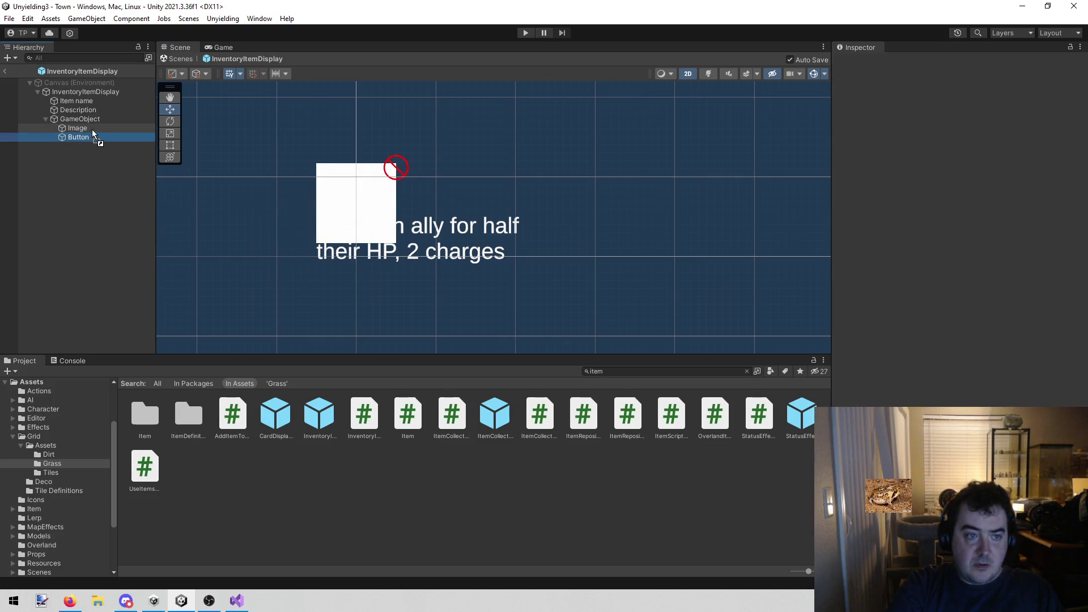
click(97, 130)
Slide the Image left to Pos X -105.3 beside the Sword text
mouse_move(401, 206)
mouse_down()
mouse_move(294, 210)
mouse_move(318, 210)
mouse_up()
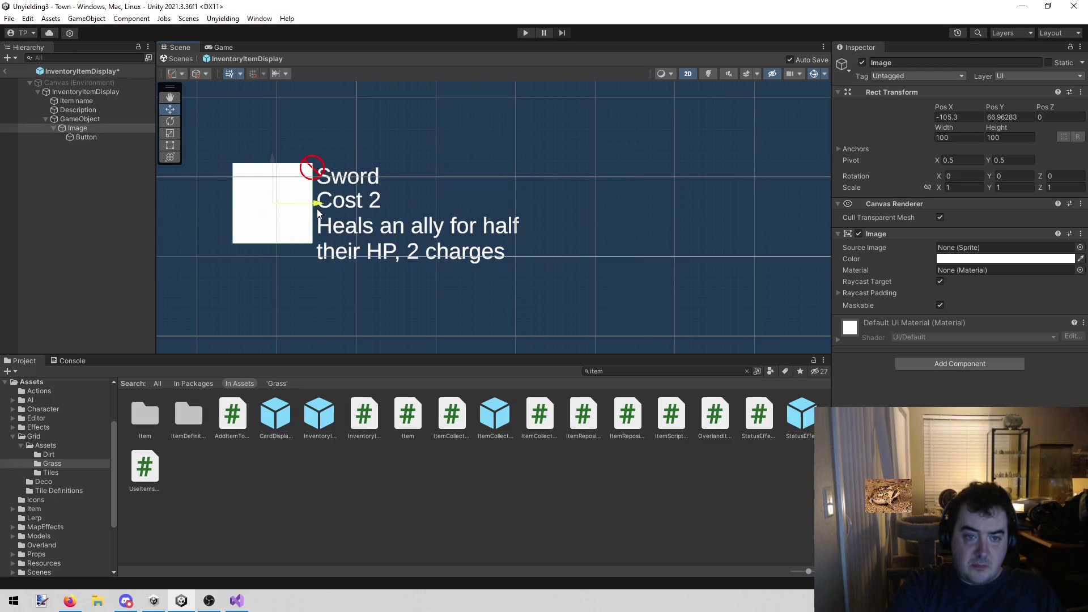
click(413, 141)
click(76, 178)
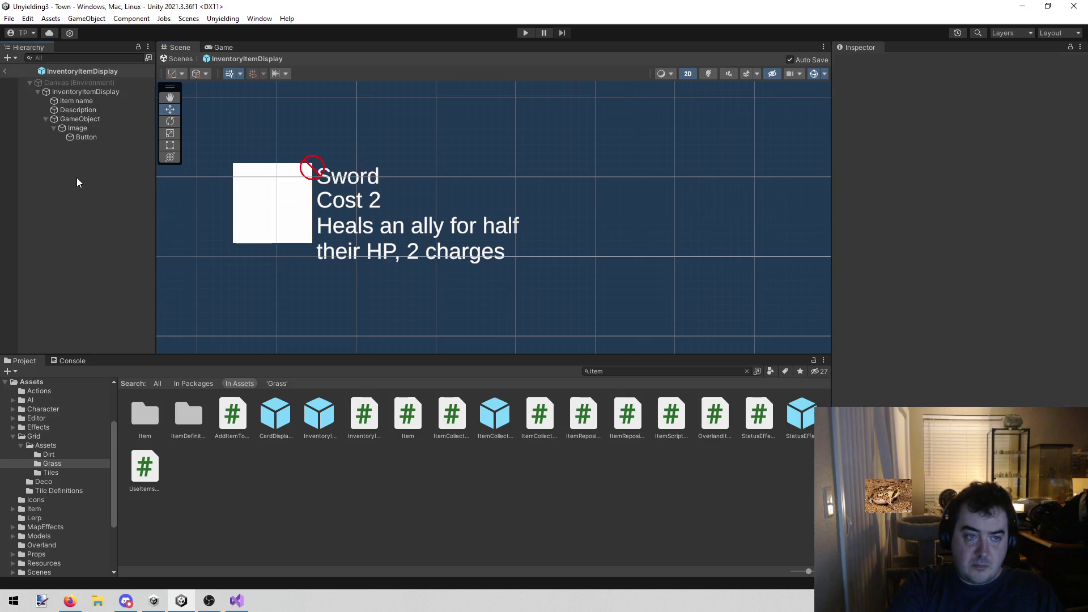
click(106, 128)
scroll(460, 209, down, 3)
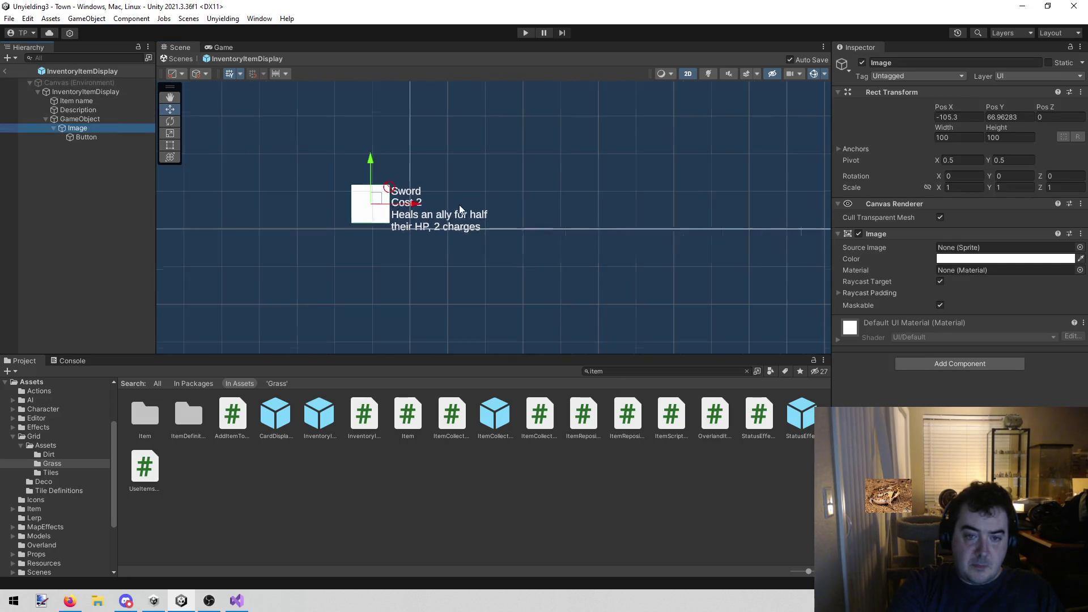
scroll(446, 203, up, 3)
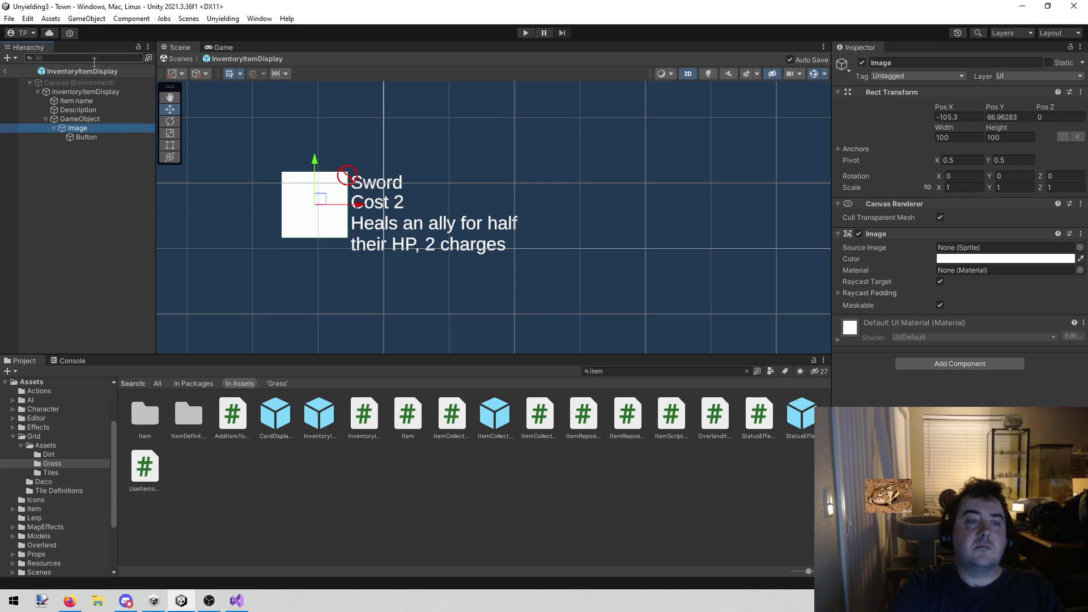
click(101, 90)
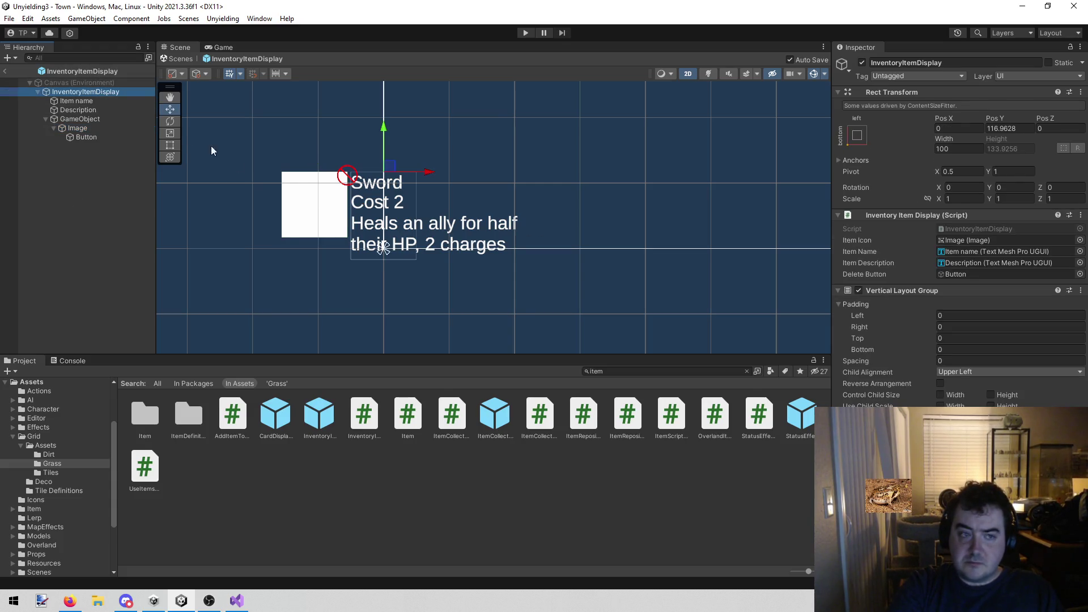
click(102, 108)
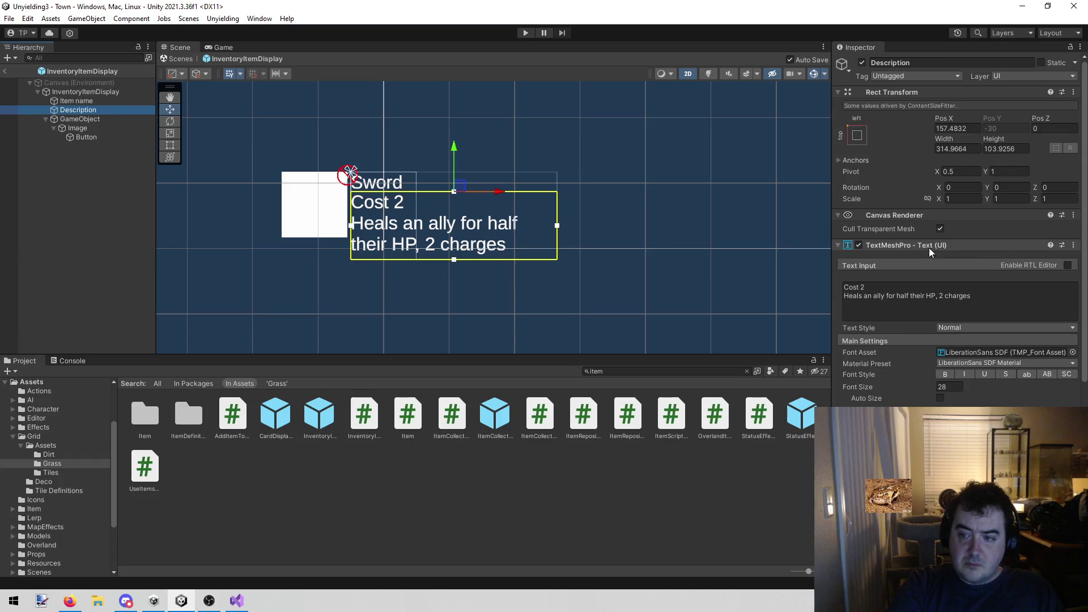
click(1057, 297)
click(1059, 295)
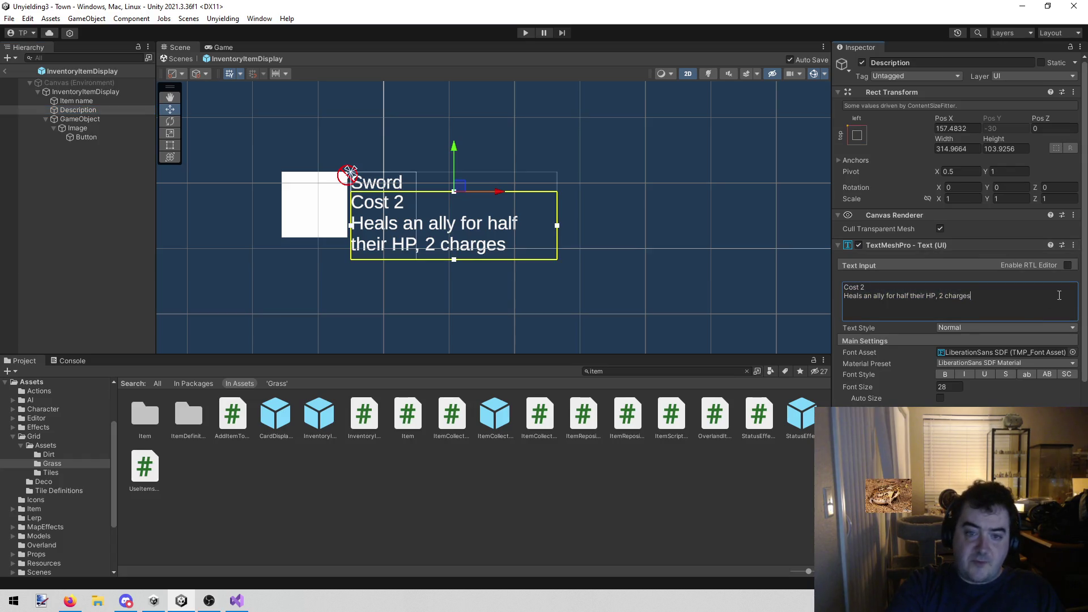
text(asdfasdfsadf asdf asdf sadf zsdf sad)
text(f)
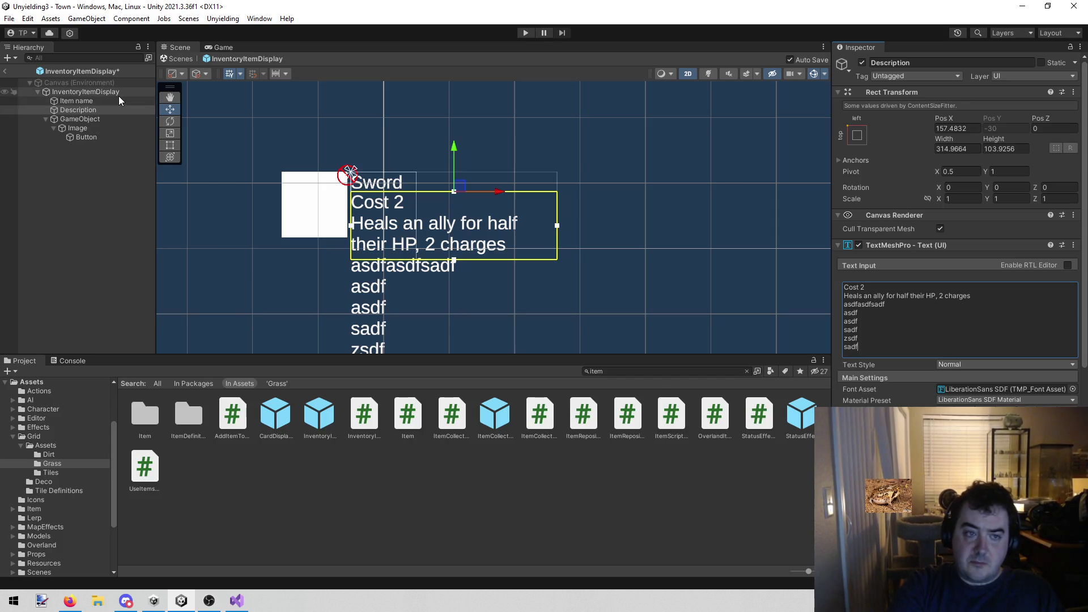
click(117, 95)
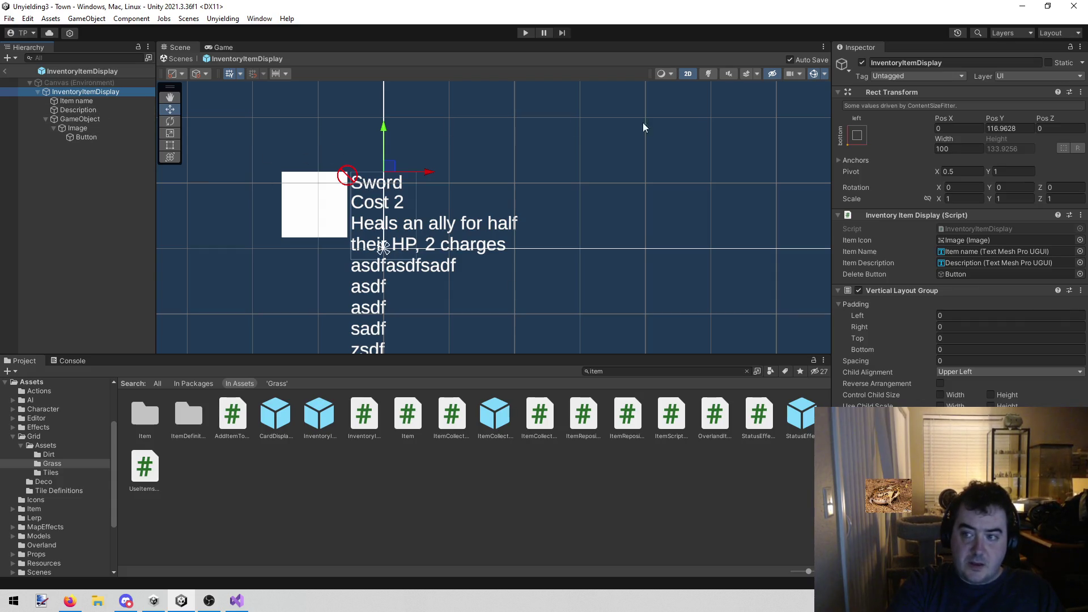
click(857, 69)
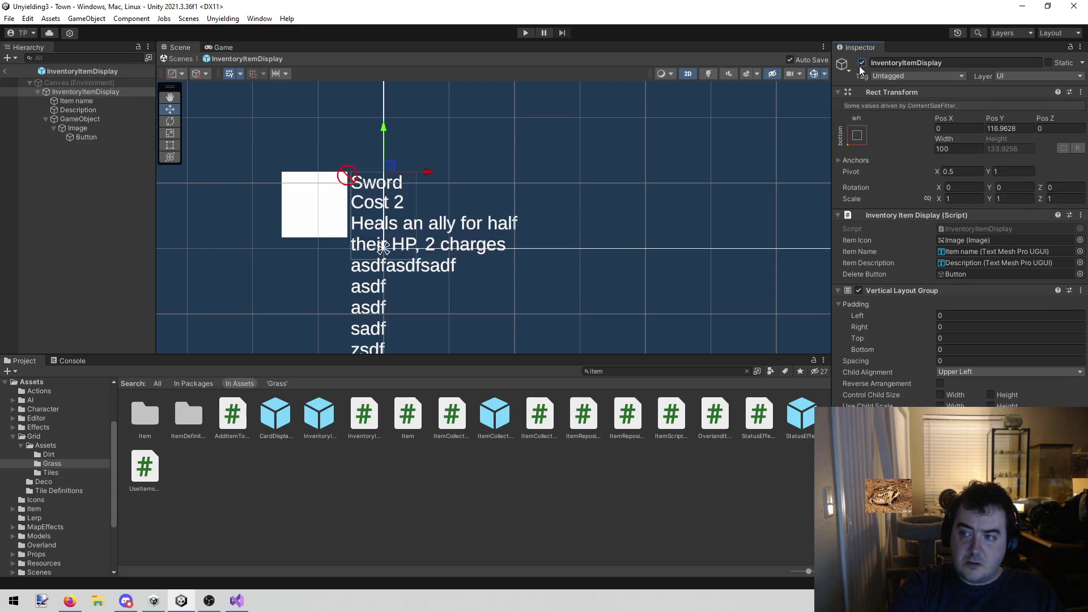
click(104, 100)
click(93, 119)
click(99, 110)
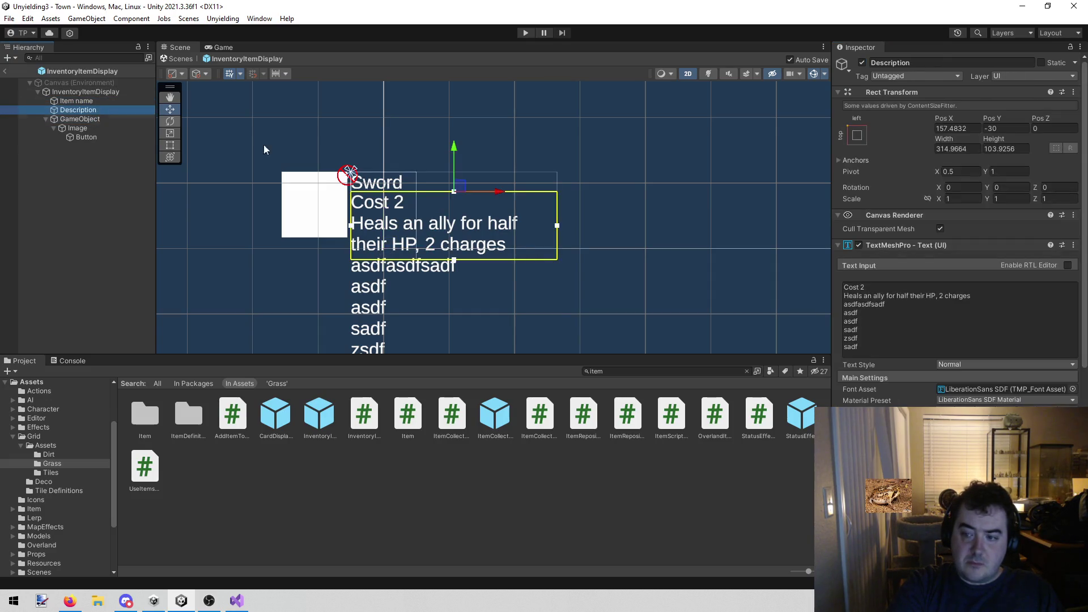
click(882, 346)
click(883, 345)
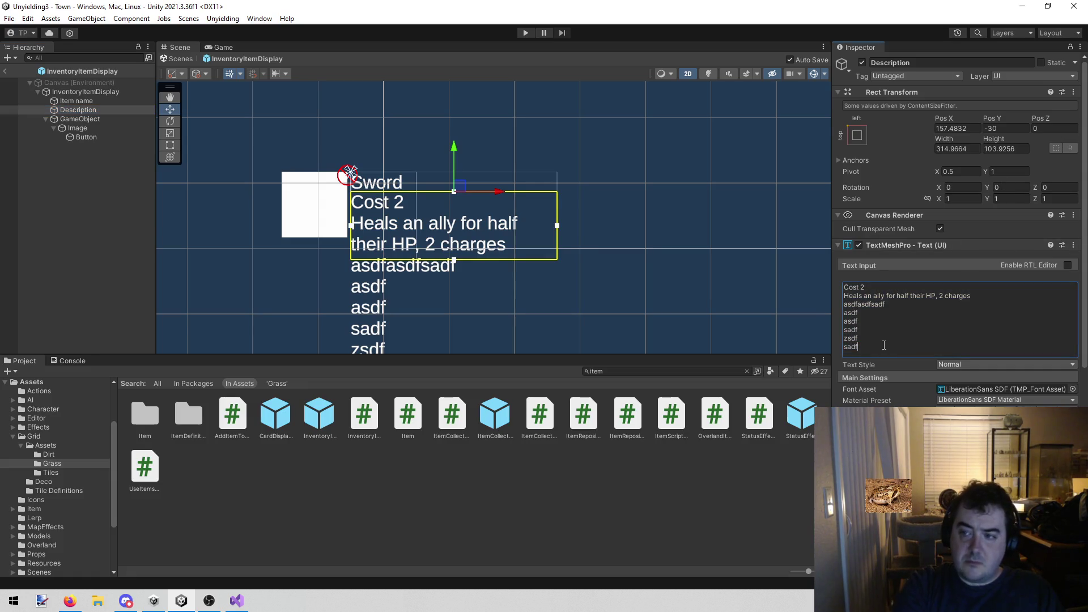
key(Return)
text(asdfasdf)
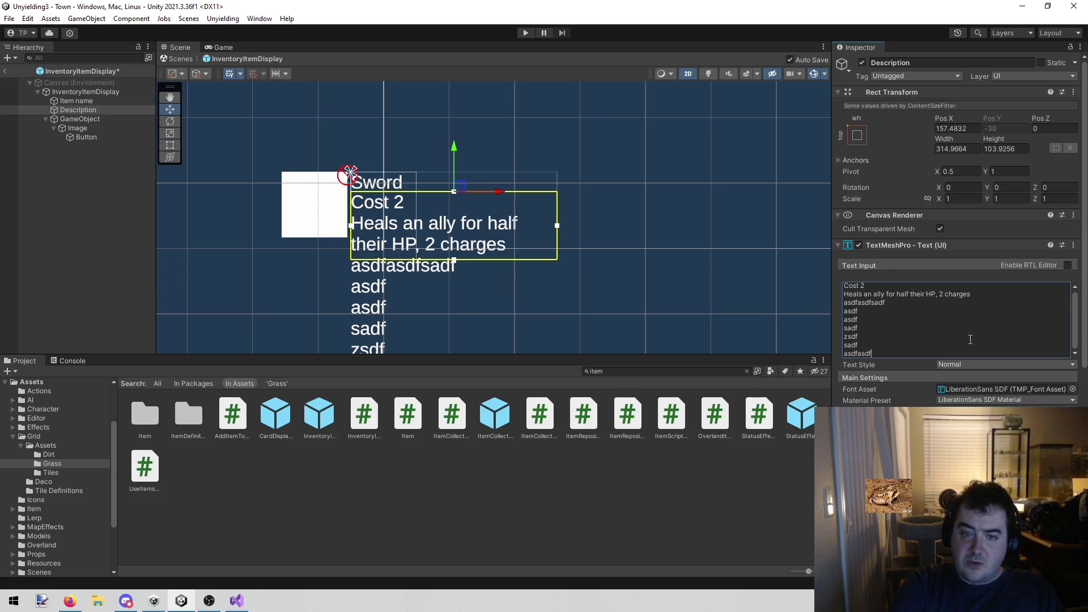
scroll(884, 345, down, 4)
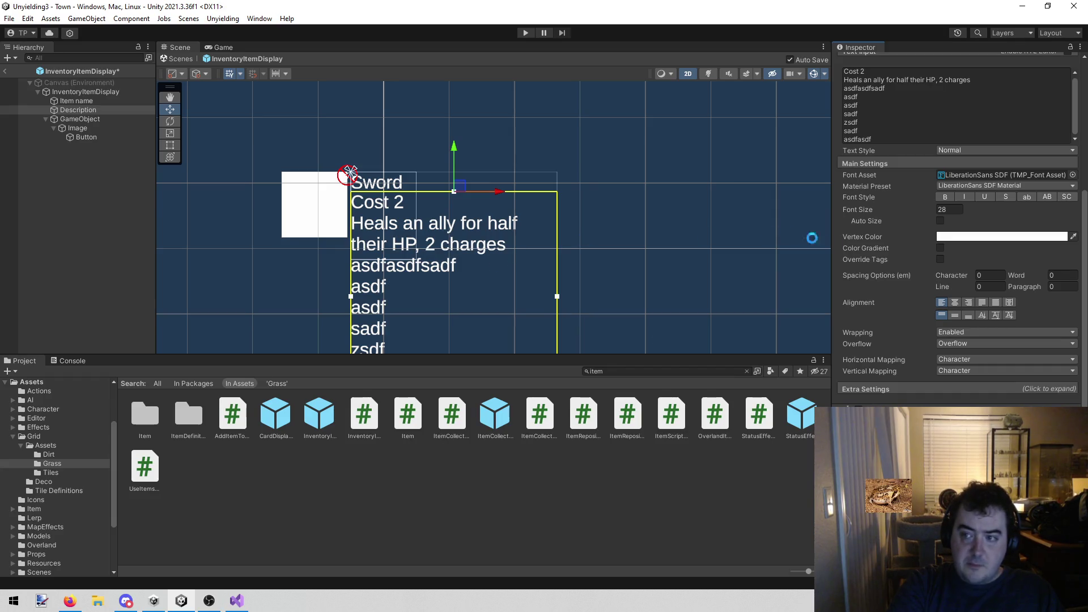
scroll(814, 238, down, 1)
scroll(938, 258, up, 2)
mouse_move(689, 299)
mouse_down()
mouse_move(670, 226)
mouse_move(537, 32)
mouse_move(381, 158)
mouse_up()
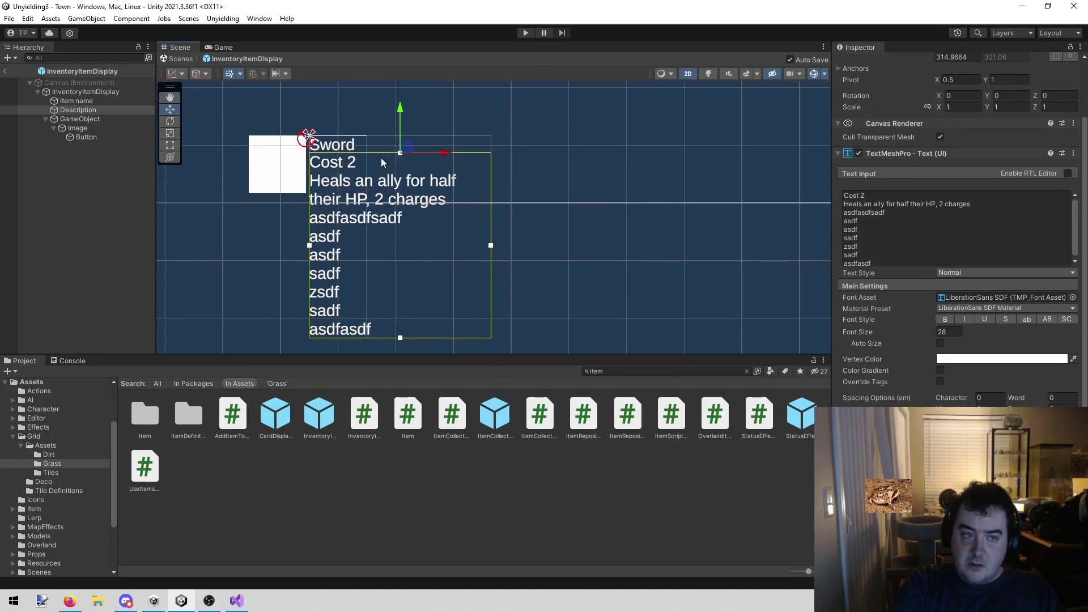
click(108, 83)
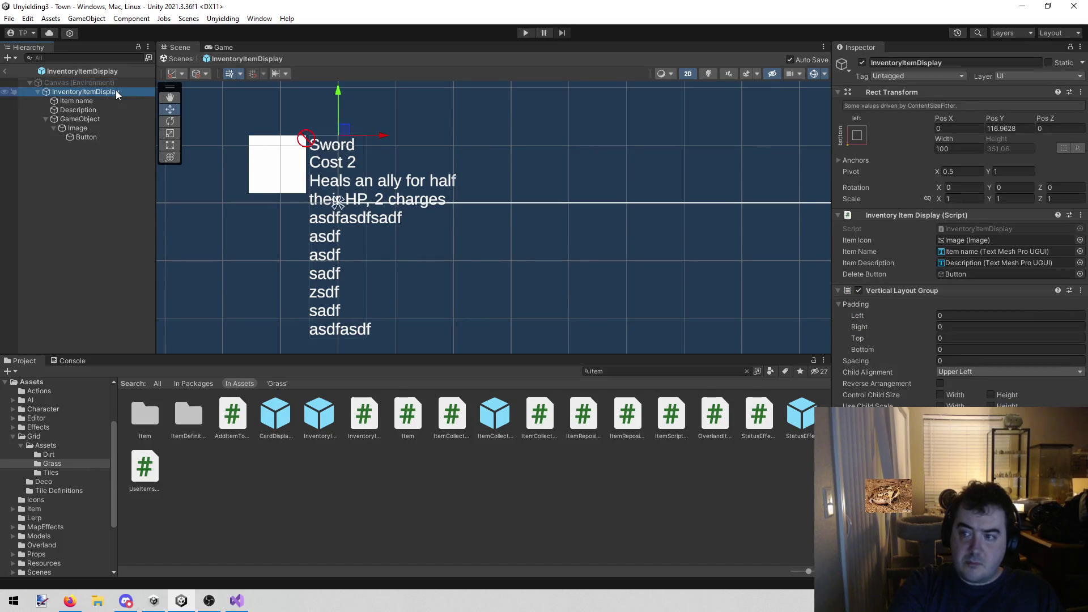
click(96, 110)
click(885, 350)
key(shift+Up)
key(shift+Up)
key(shift+Up)
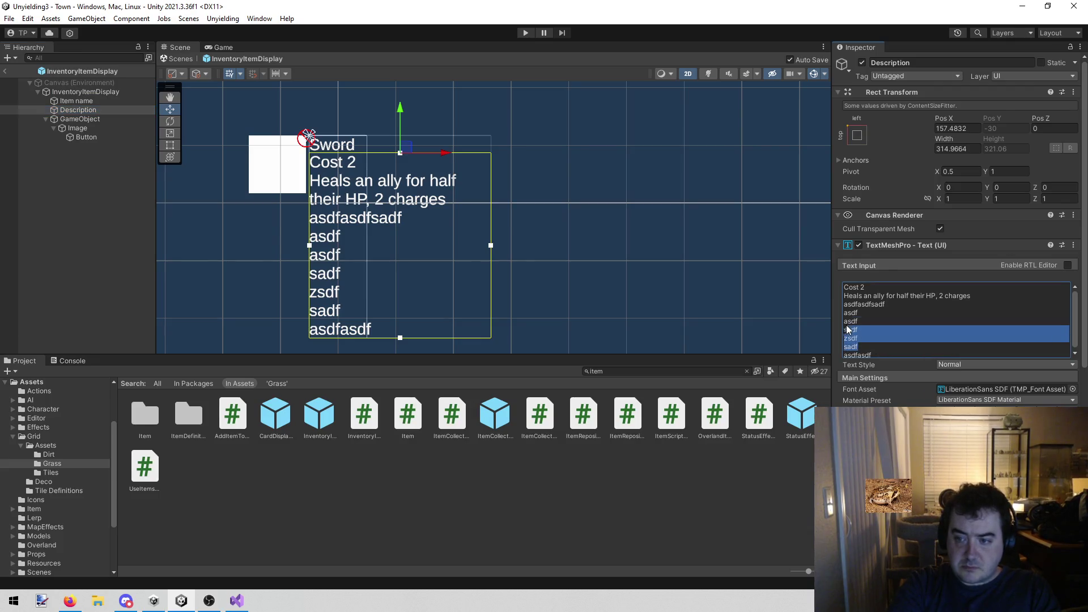
key(ctrl+a)
click(882, 352)
drag(881, 352, 833, 298)
key(BackSpace)
key(BackSpace)
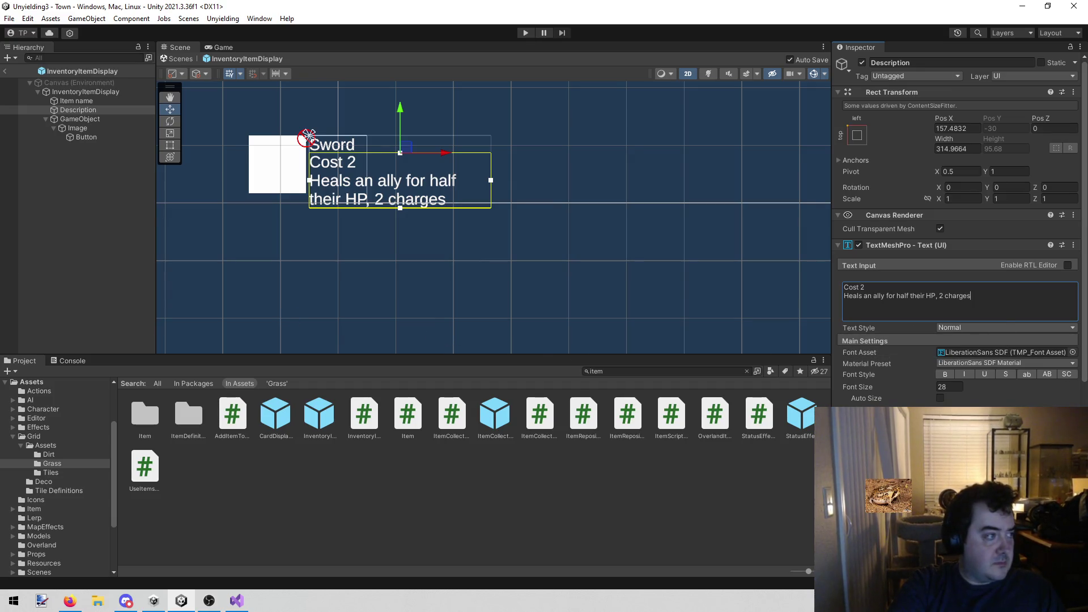
key(alt+Tab)
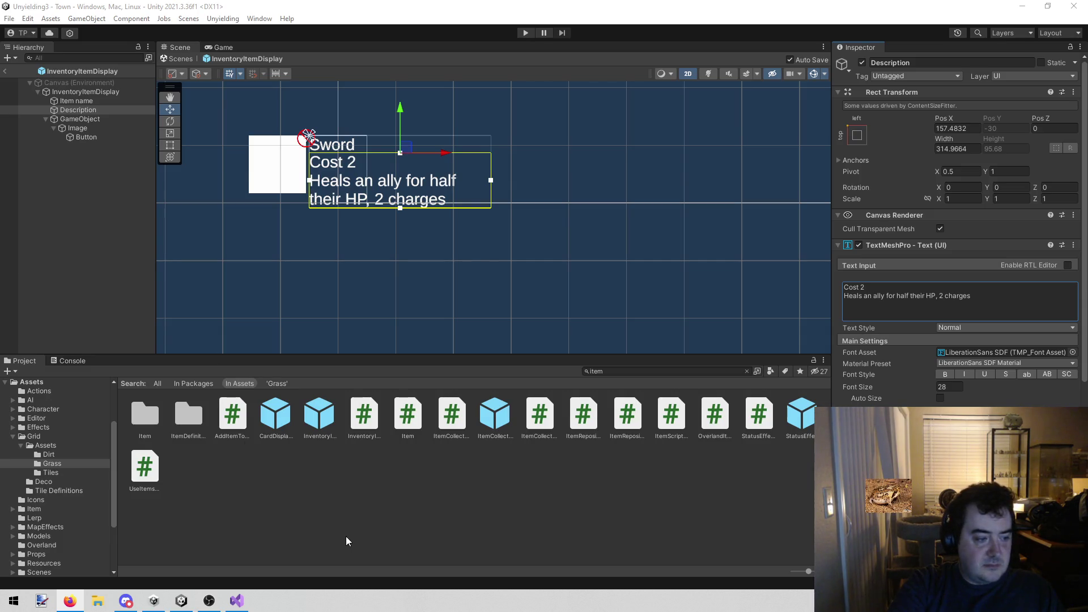
click(354, 520)
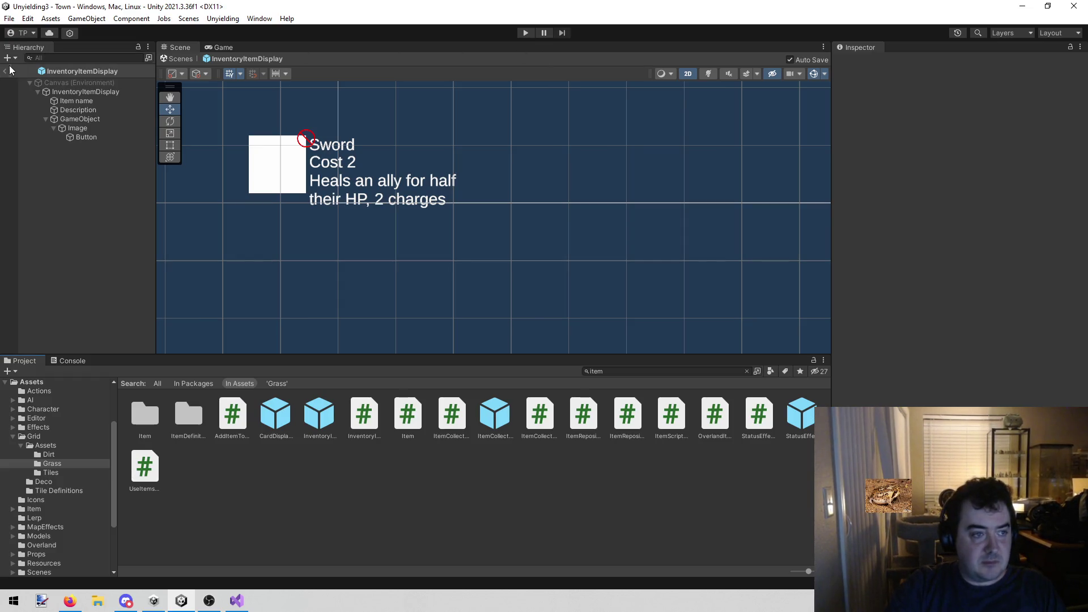
click(7, 71)
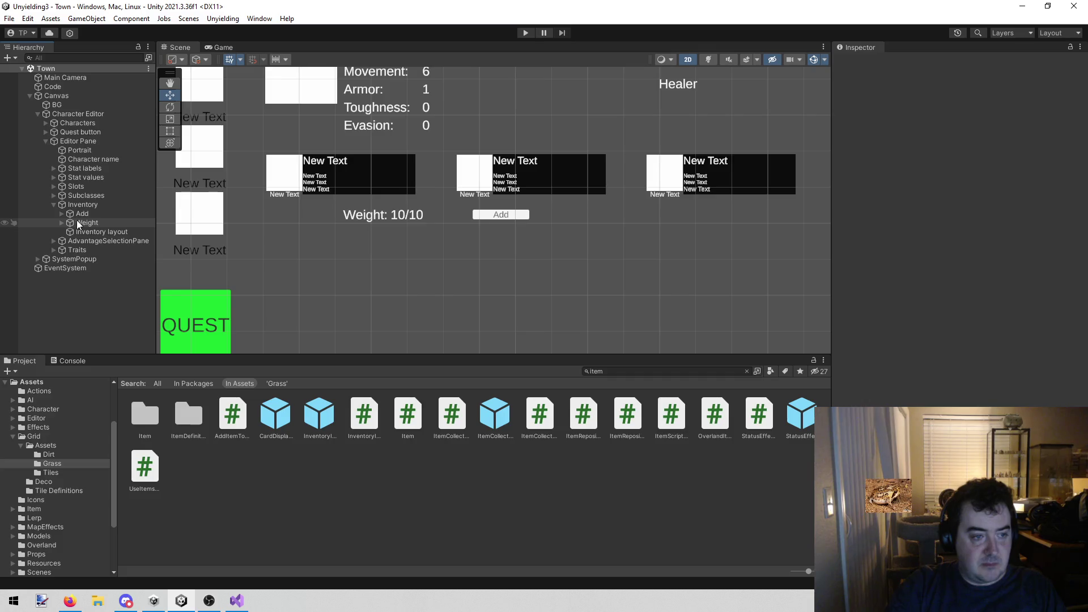
click(525, 33)
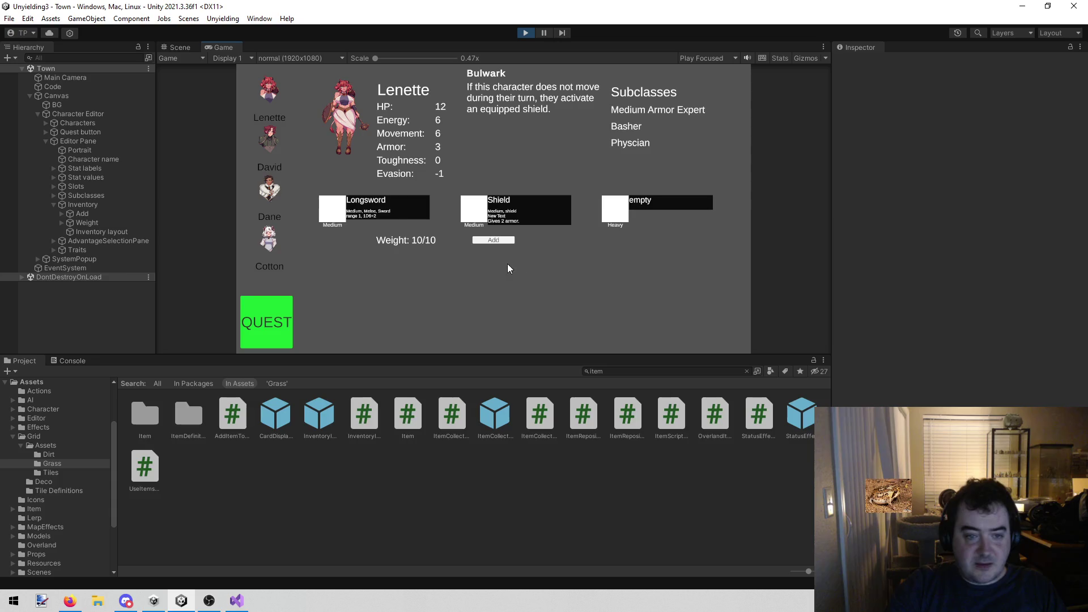
click(264, 193)
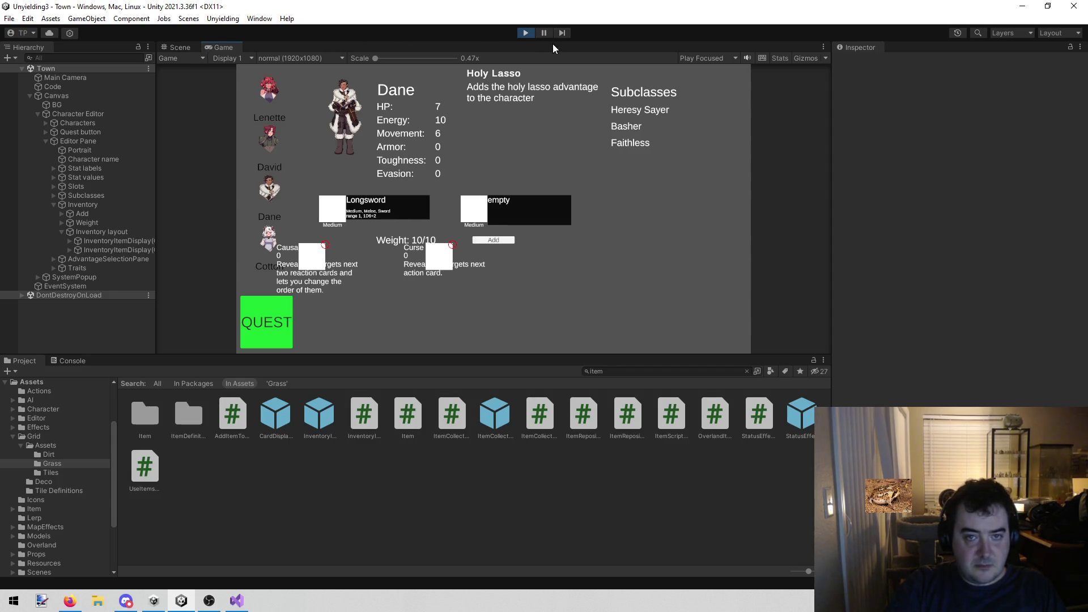
click(138, 241)
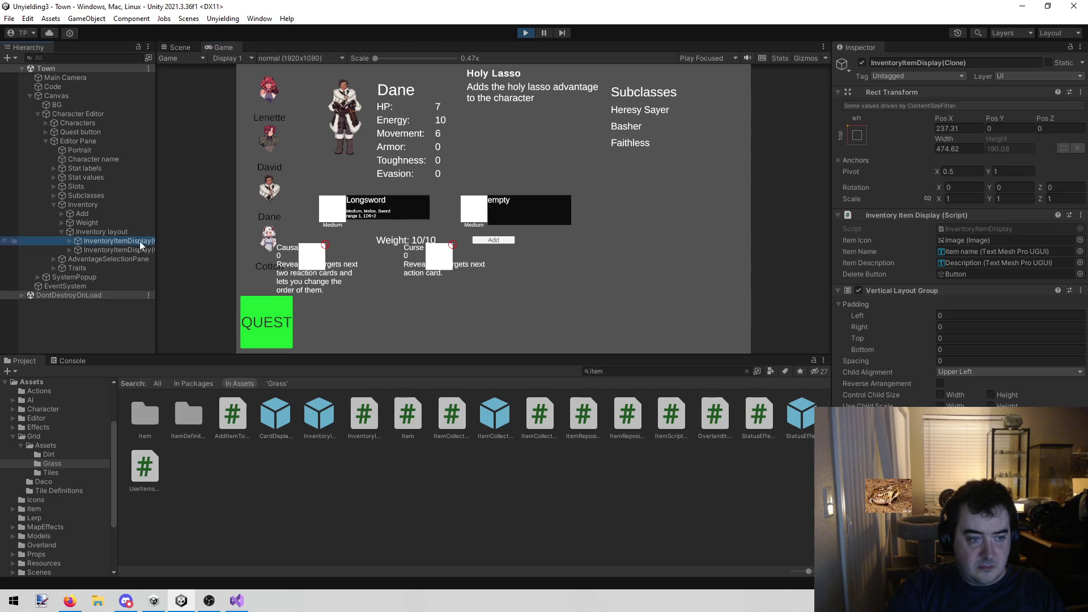
click(525, 33)
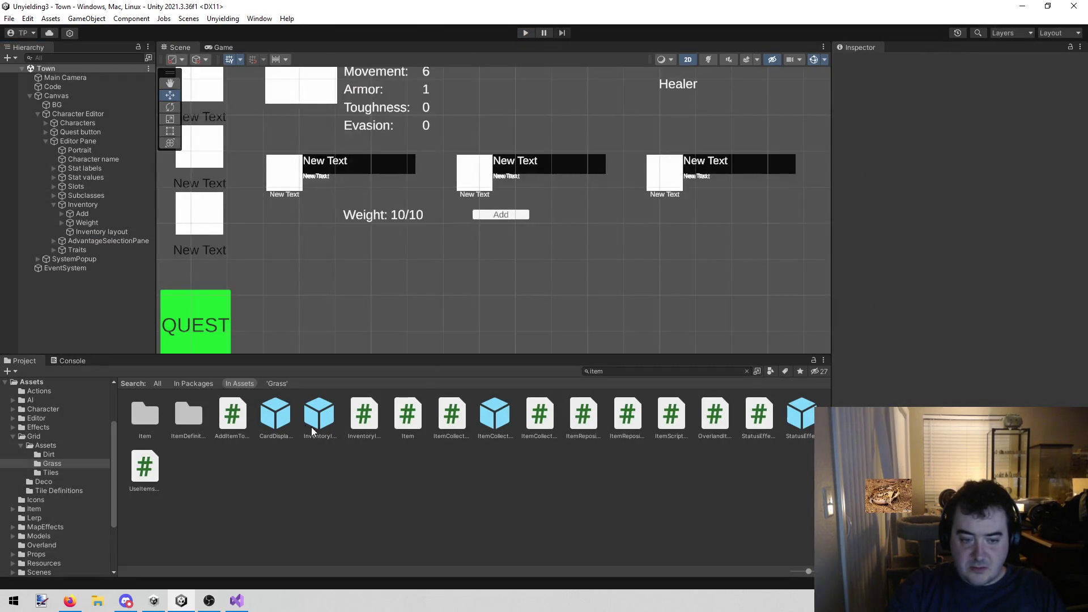
double_click(317, 422)
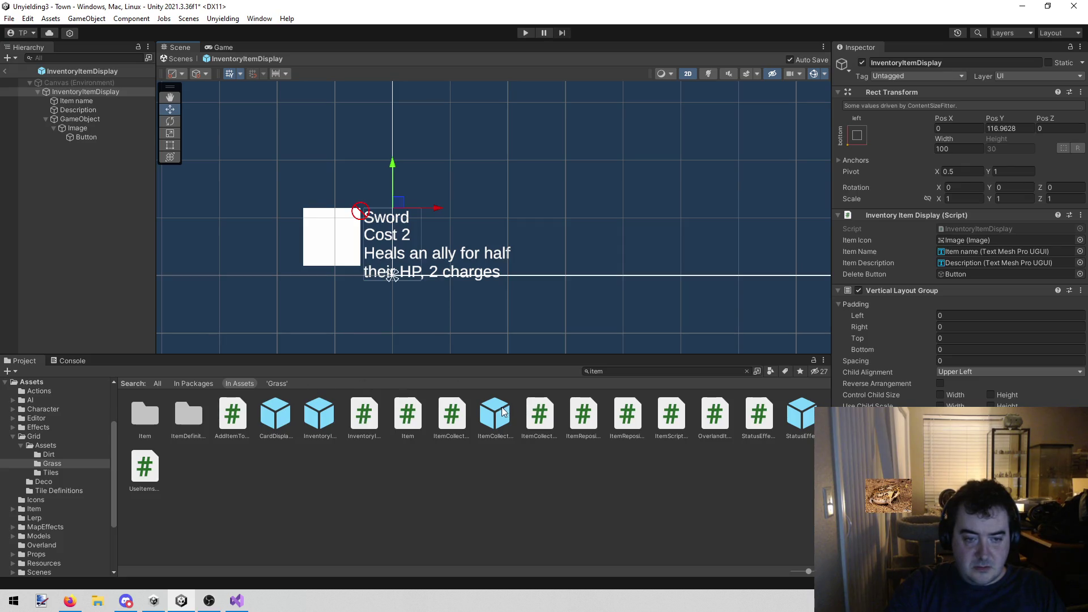
Run the game, show Dane's item cards in the Town scene, and select the Causa card's image
click(100, 117)
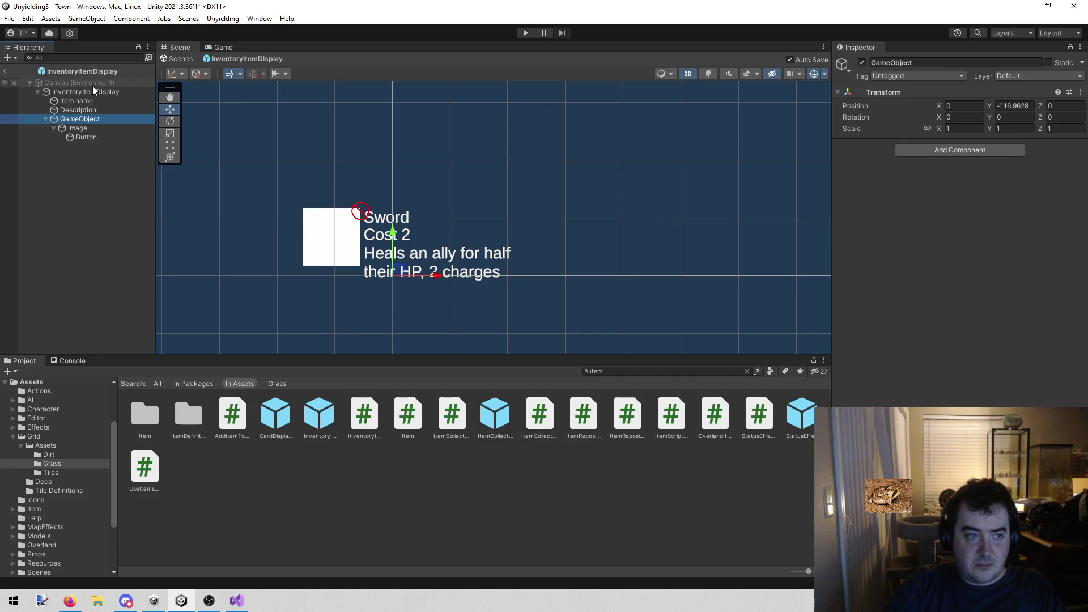
click(100, 90)
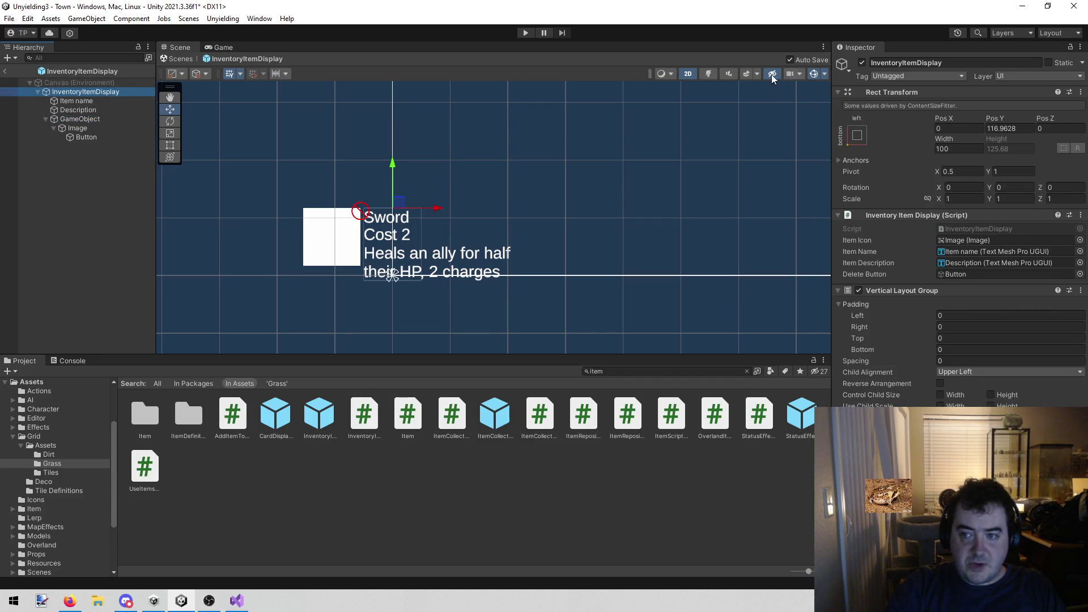
click(525, 33)
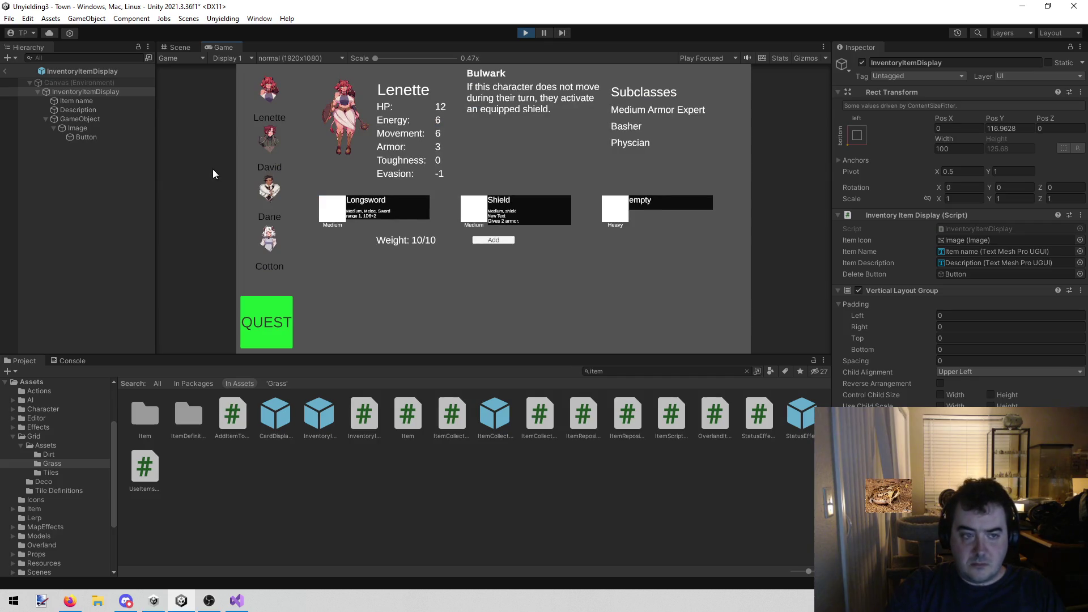
click(269, 190)
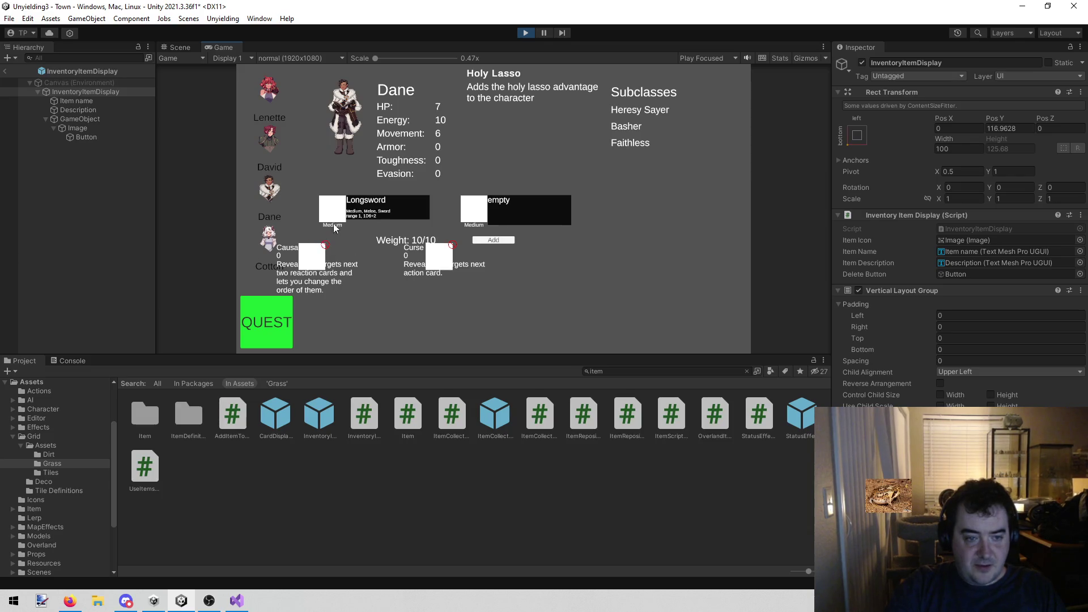
click(176, 47)
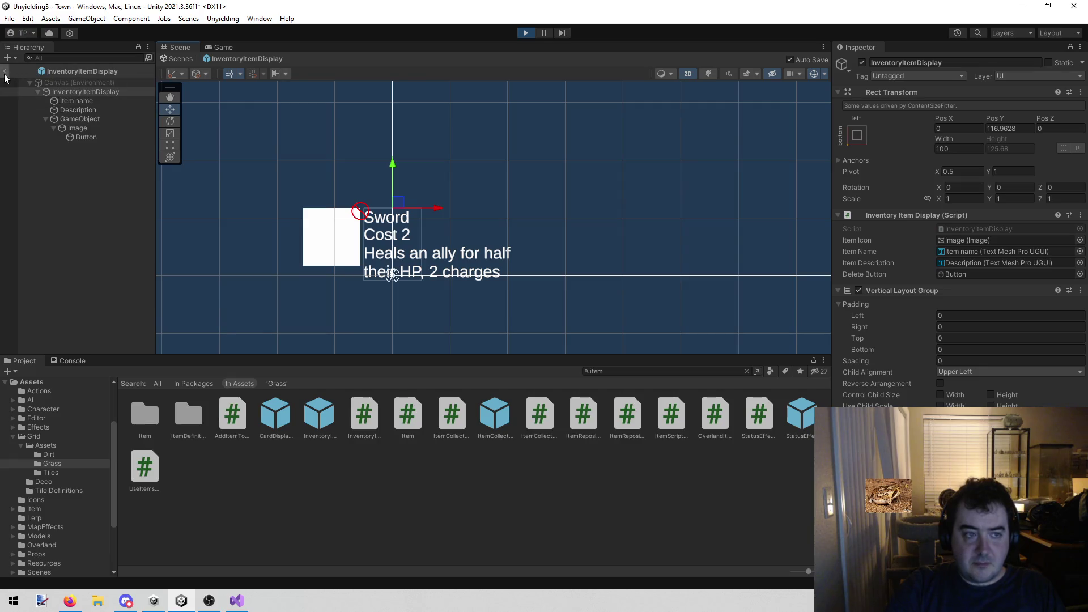
click(5, 71)
click(192, 243)
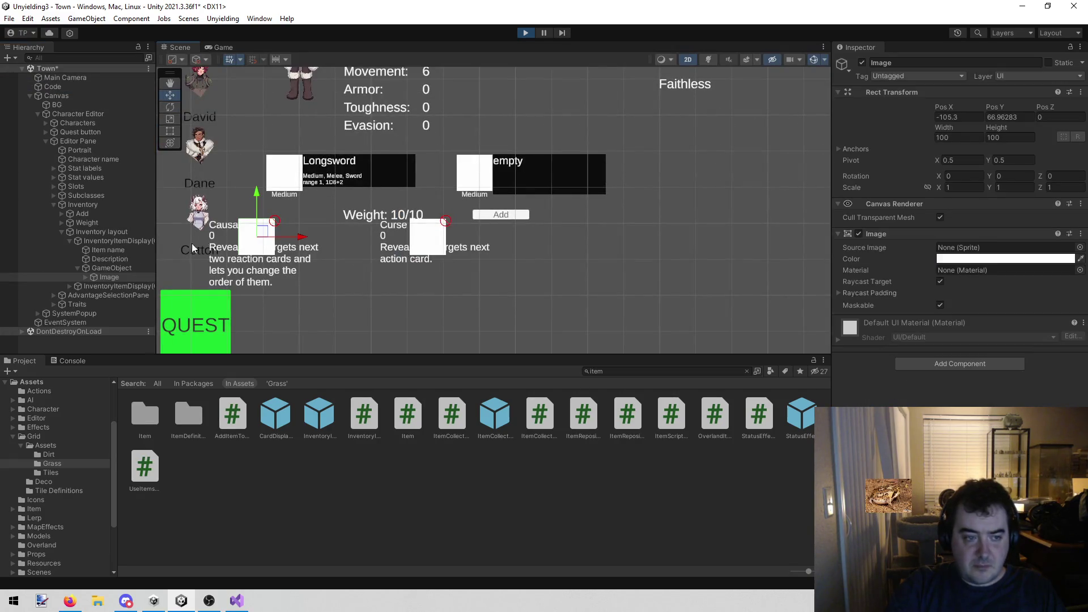
Toggle the first item display clone's active checkbox off and on several times
click(129, 271)
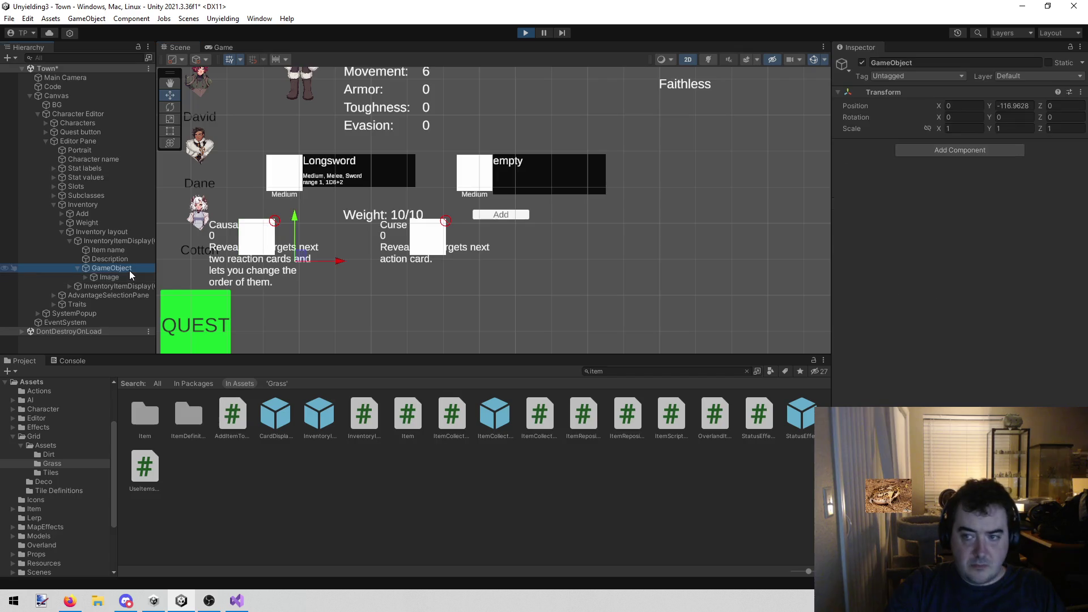
drag(292, 286, 399, 283)
scroll(399, 284, up, 3)
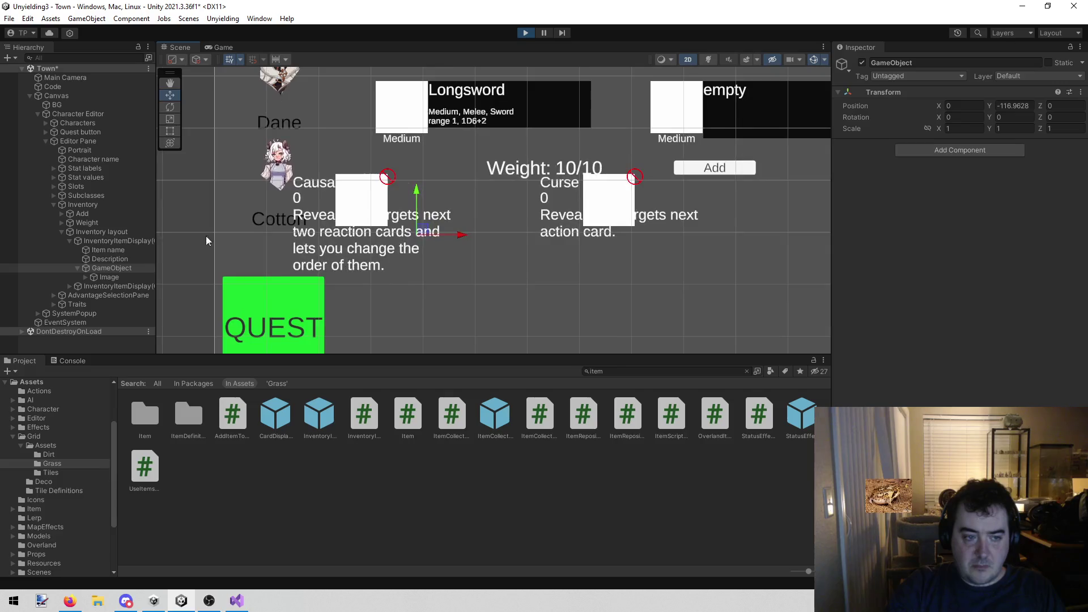
click(122, 241)
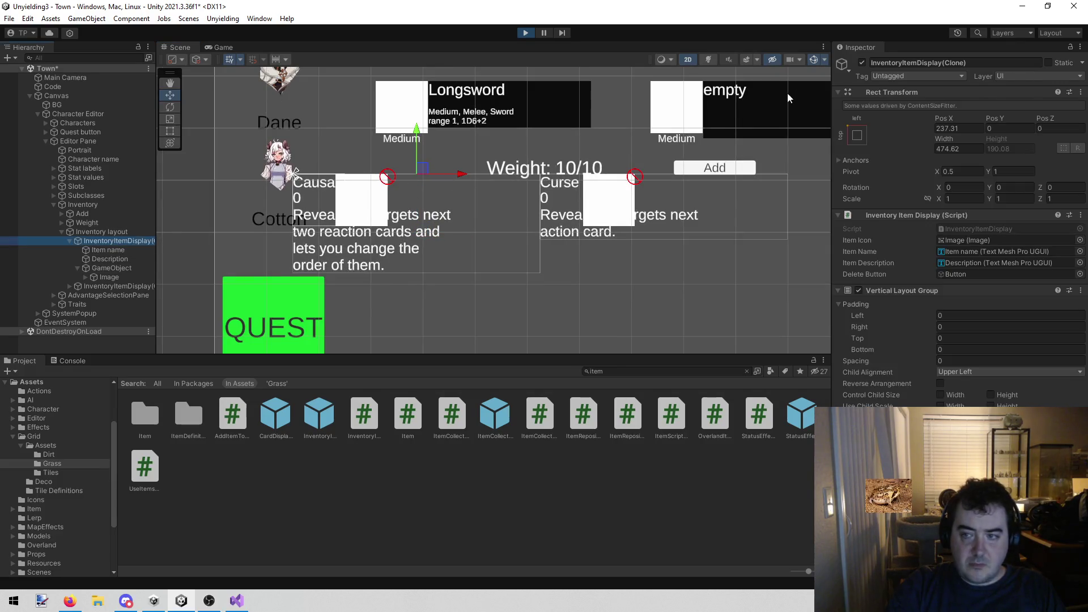
click(860, 63)
click(861, 63)
click(860, 63)
click(860, 63)
click(861, 63)
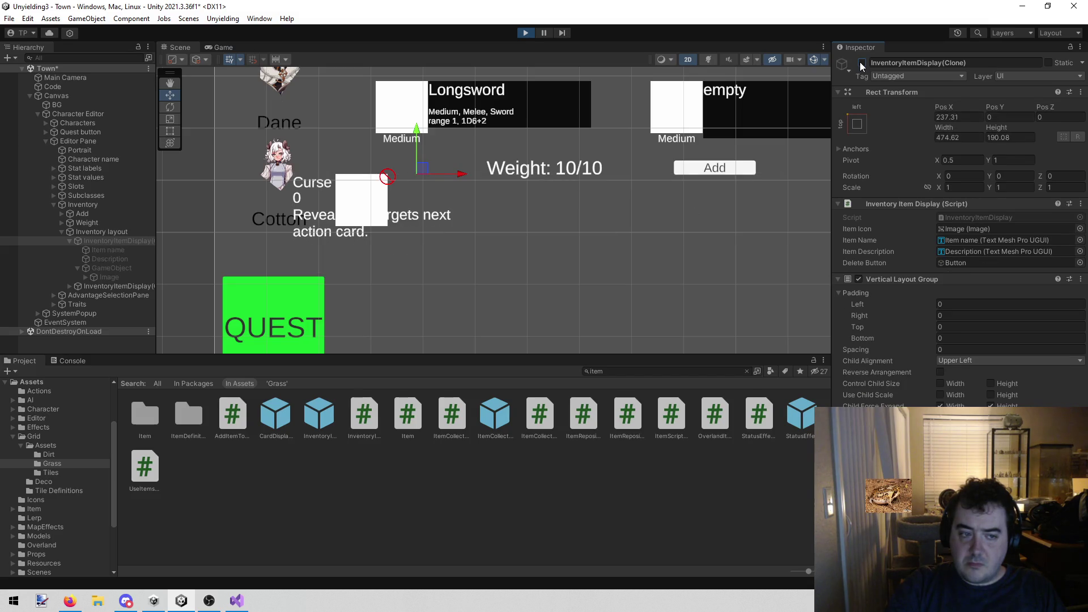
click(861, 63)
Drag the Causality Gem card's icon holder right to X 172 with the move gizmo
click(122, 268)
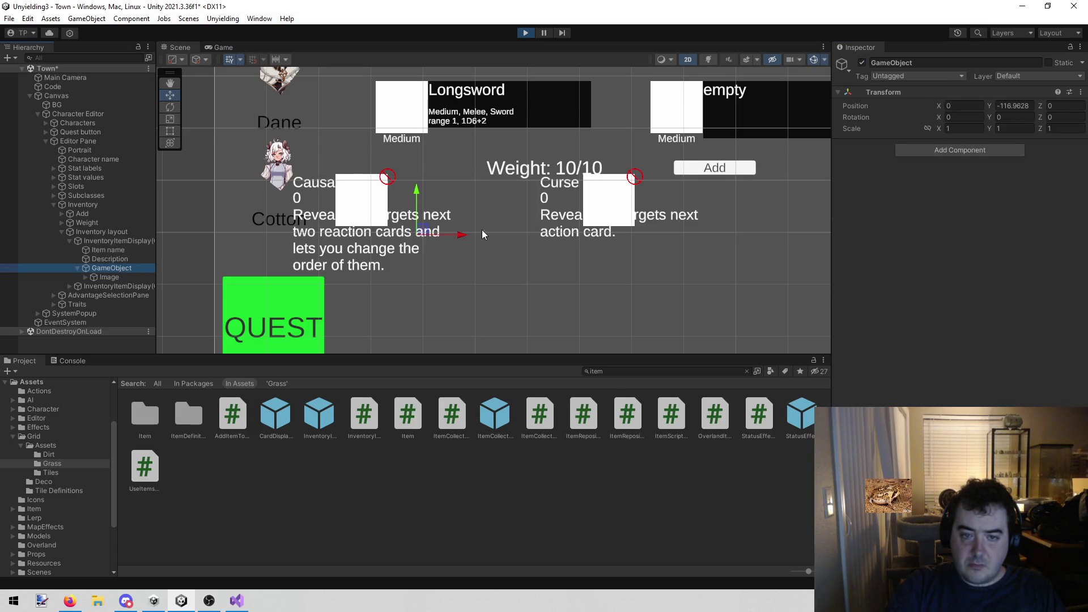
mouse_move(461, 232)
mouse_down()
mouse_move(439, 230)
mouse_move(516, 230)
mouse_up()
click(148, 239)
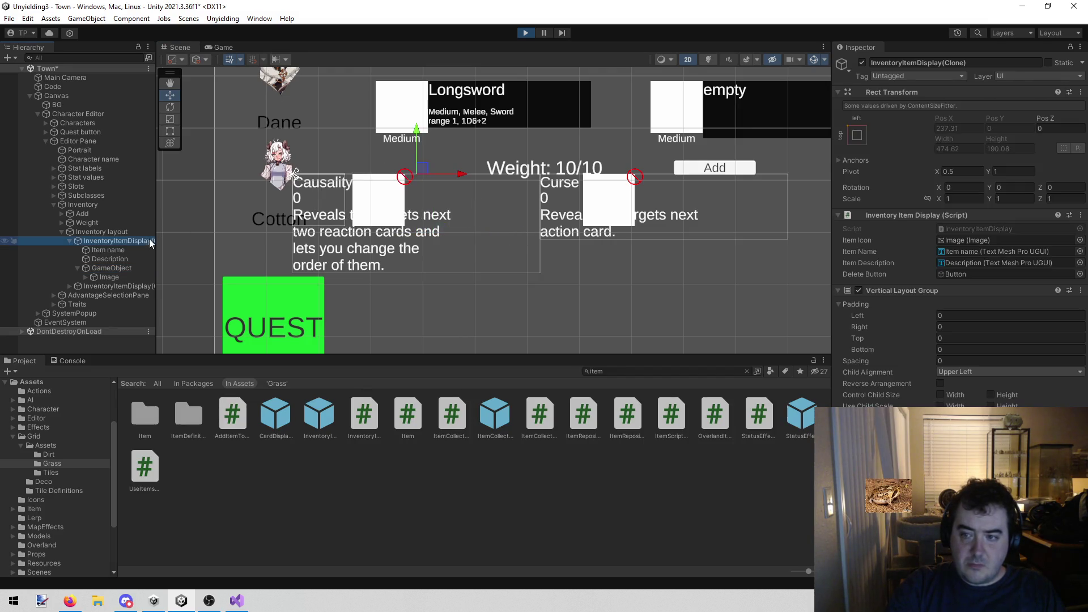
click(113, 267)
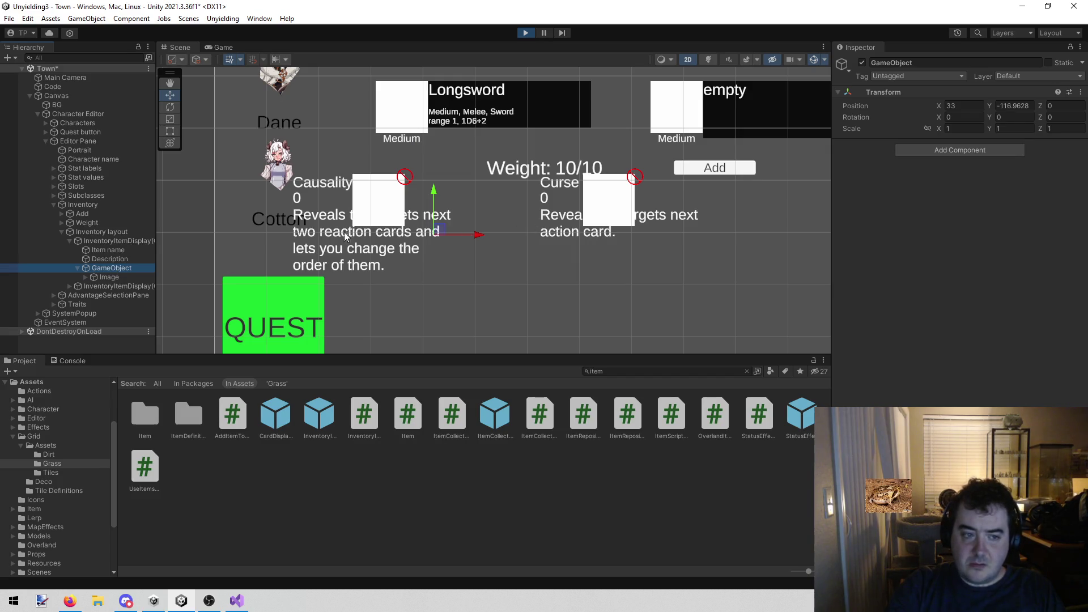
click(142, 244)
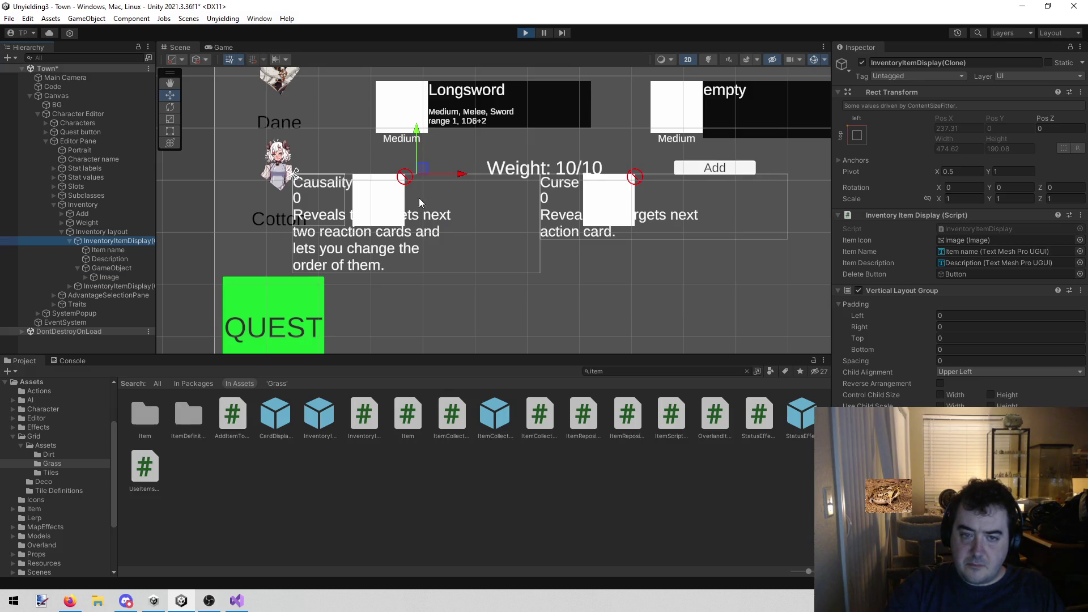
click(465, 169)
click(110, 269)
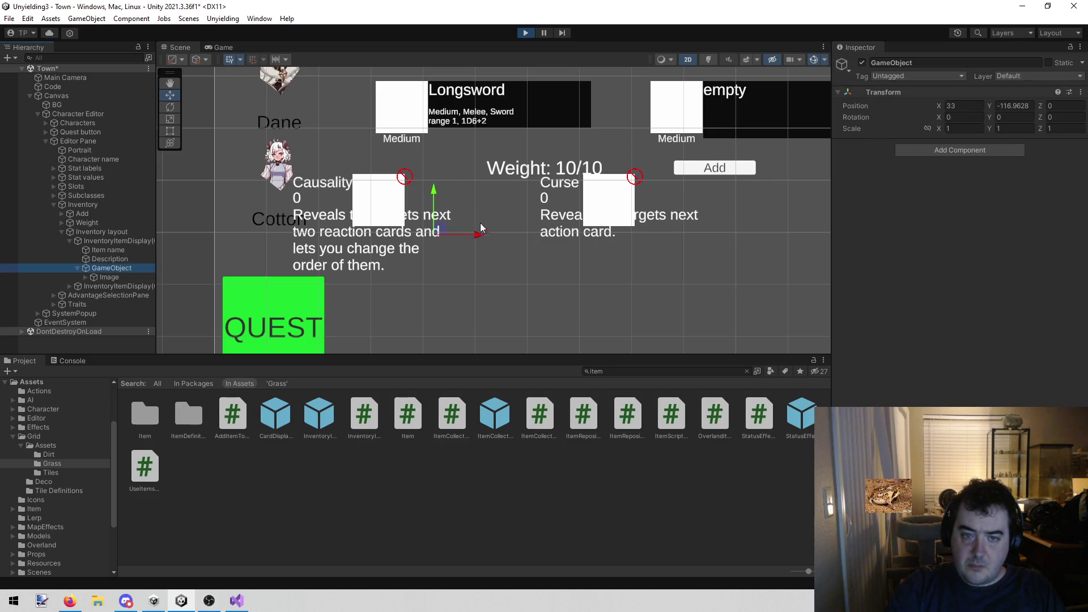
mouse_move(475, 237)
mouse_down()
mouse_move(347, 229)
mouse_move(545, 244)
mouse_up()
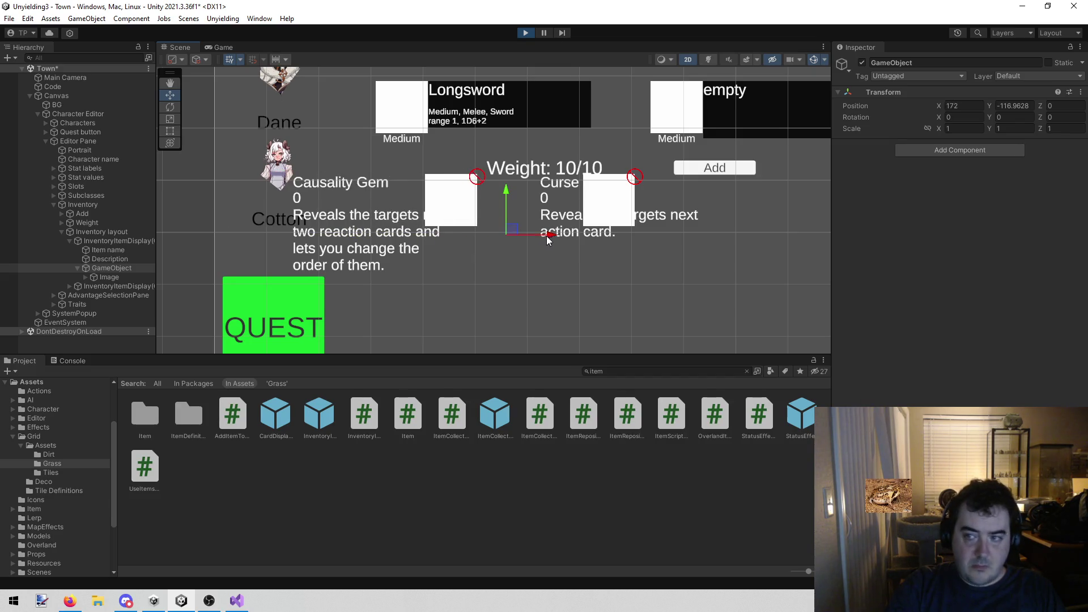
Inspect the icon holder's Image and child Button, then view the running Game view
click(122, 276)
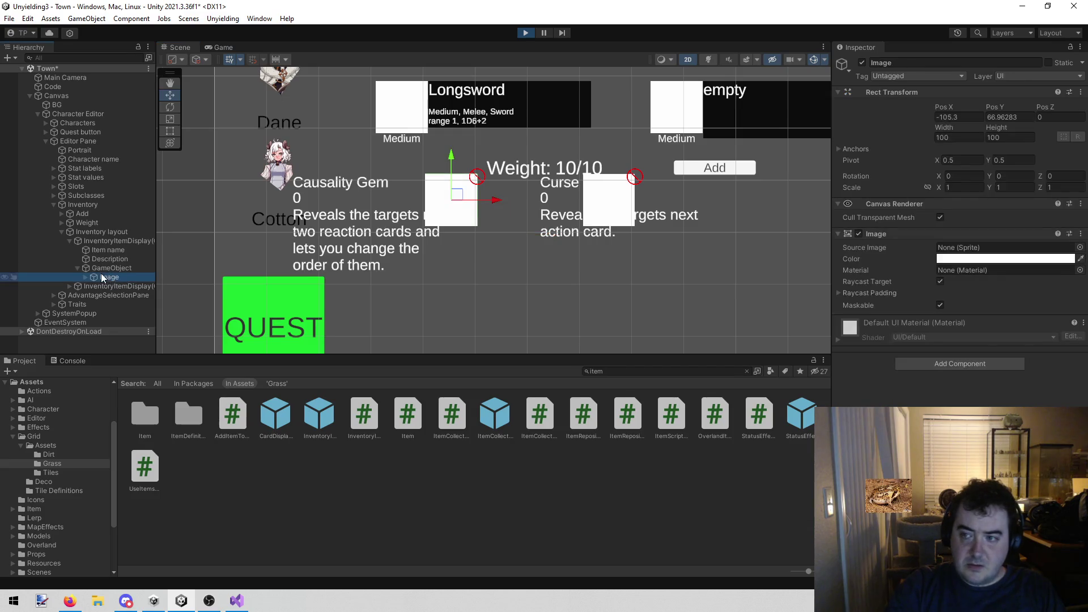
click(86, 276)
click(122, 260)
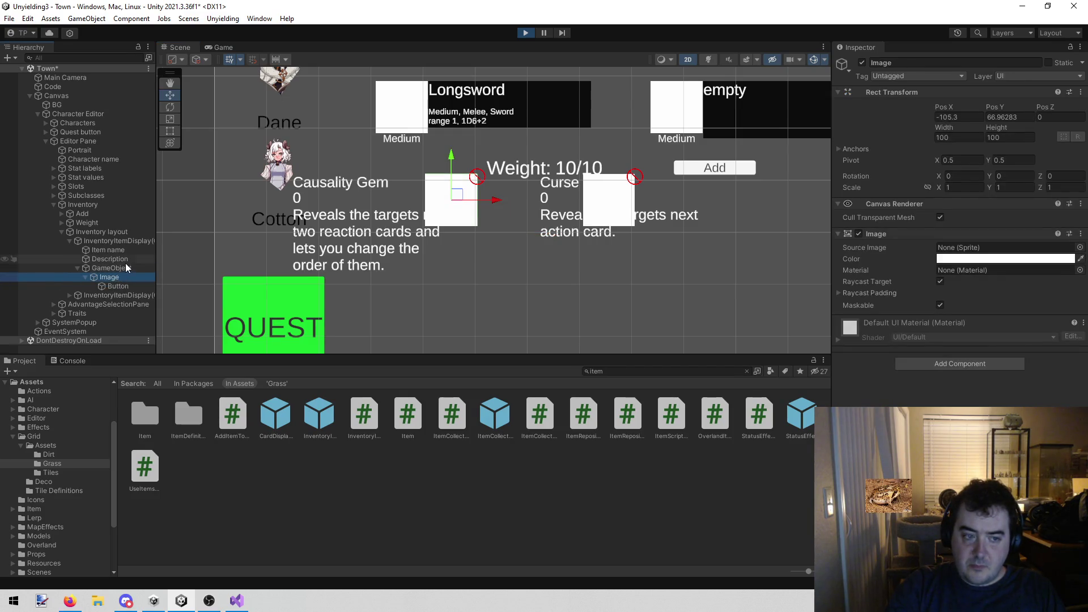
click(125, 268)
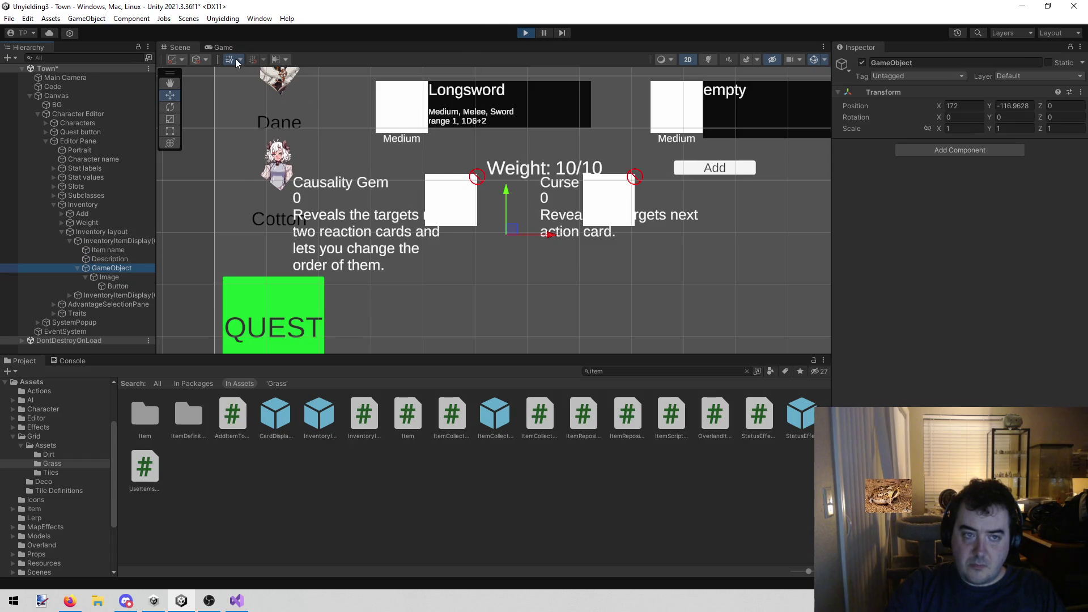
click(264, 155)
click(268, 190)
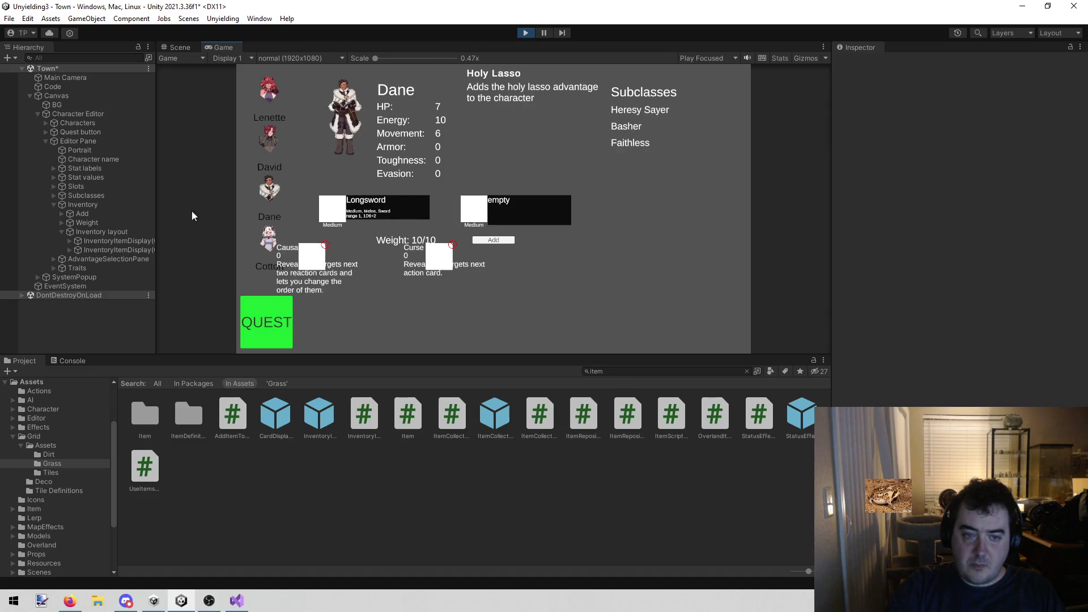
Back in the Scene view, expand the first item display down to its icon Image
click(142, 242)
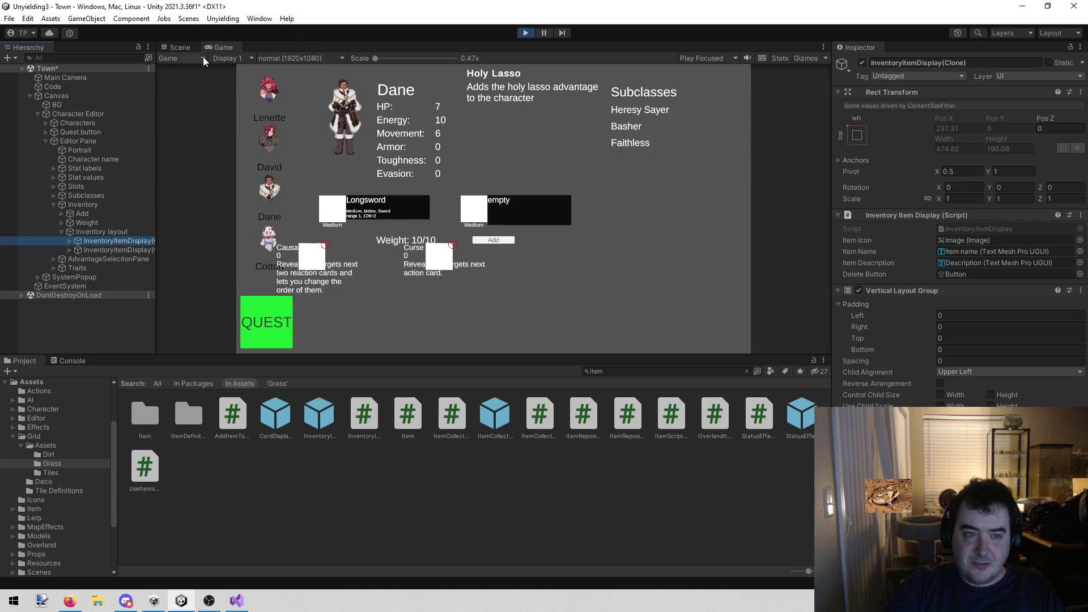
click(181, 47)
click(69, 241)
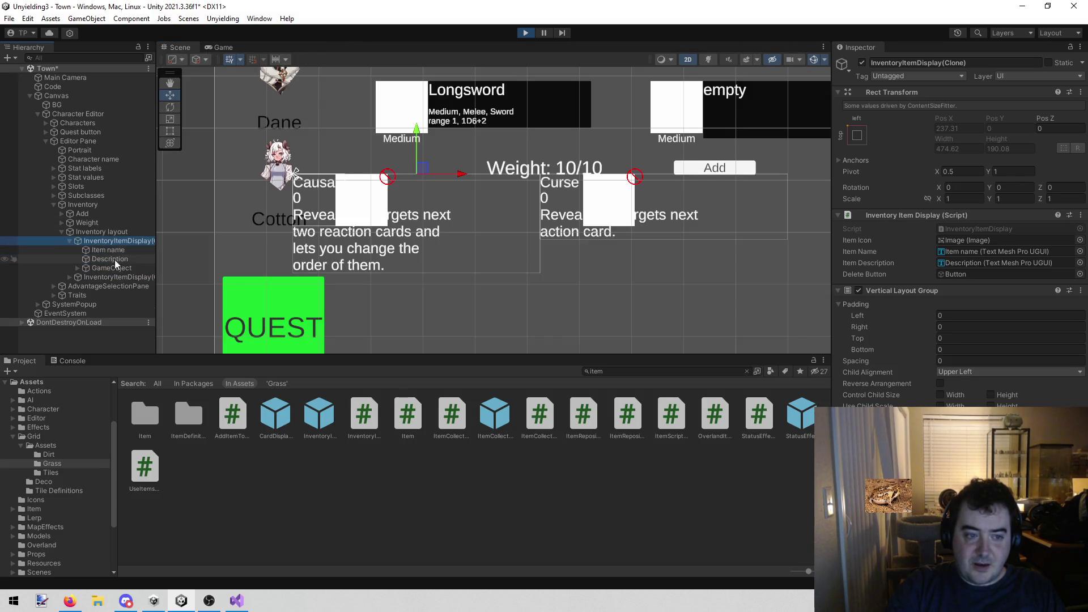
click(127, 267)
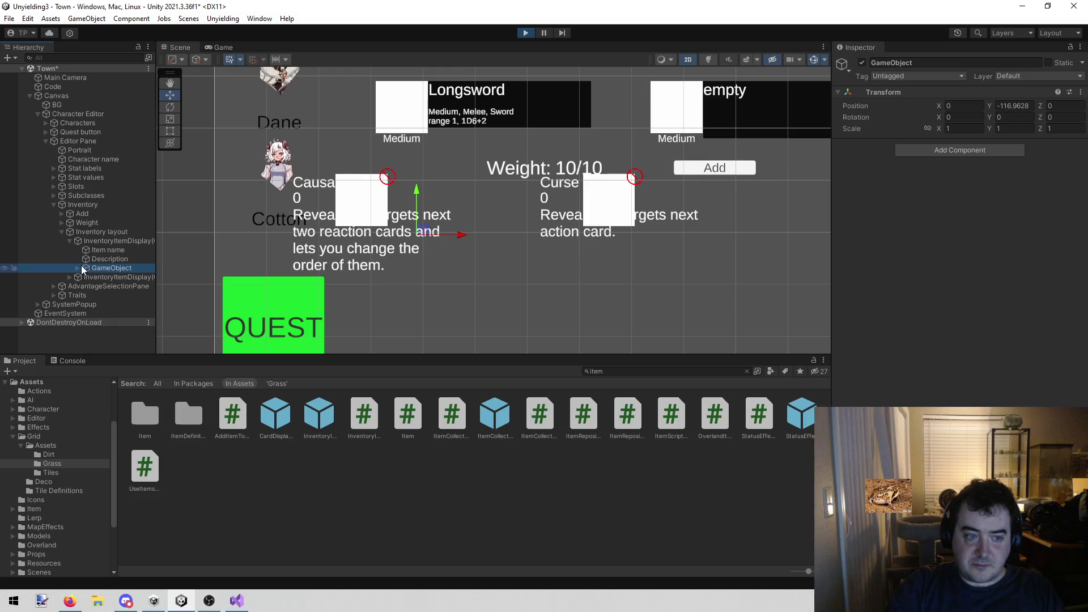
click(74, 264)
click(115, 279)
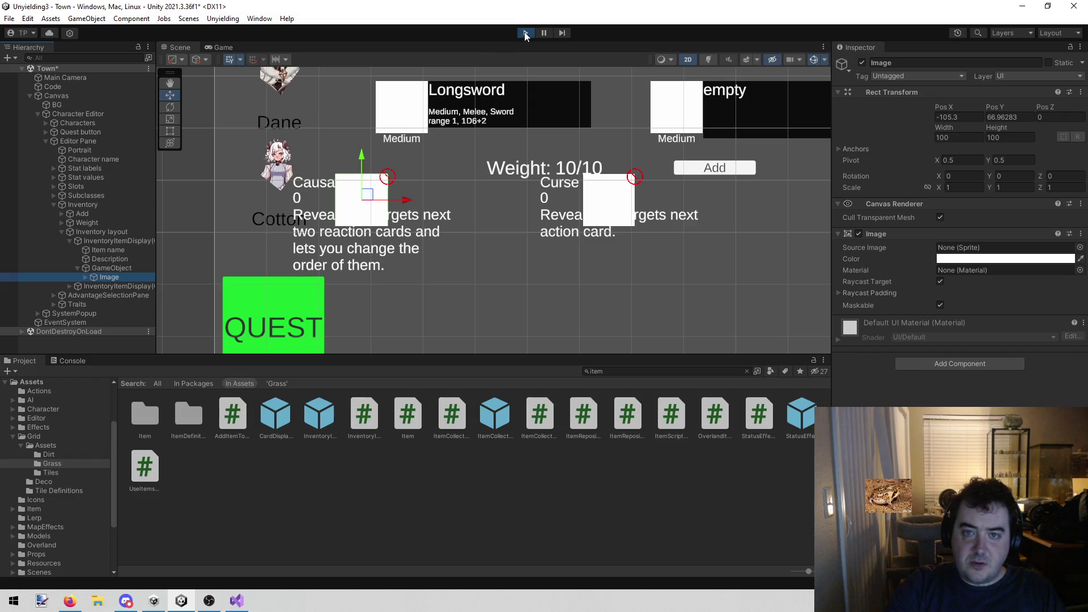
Open the item display prefab in Prefab Mode, then exit back to the Town scene
double_click(319, 414)
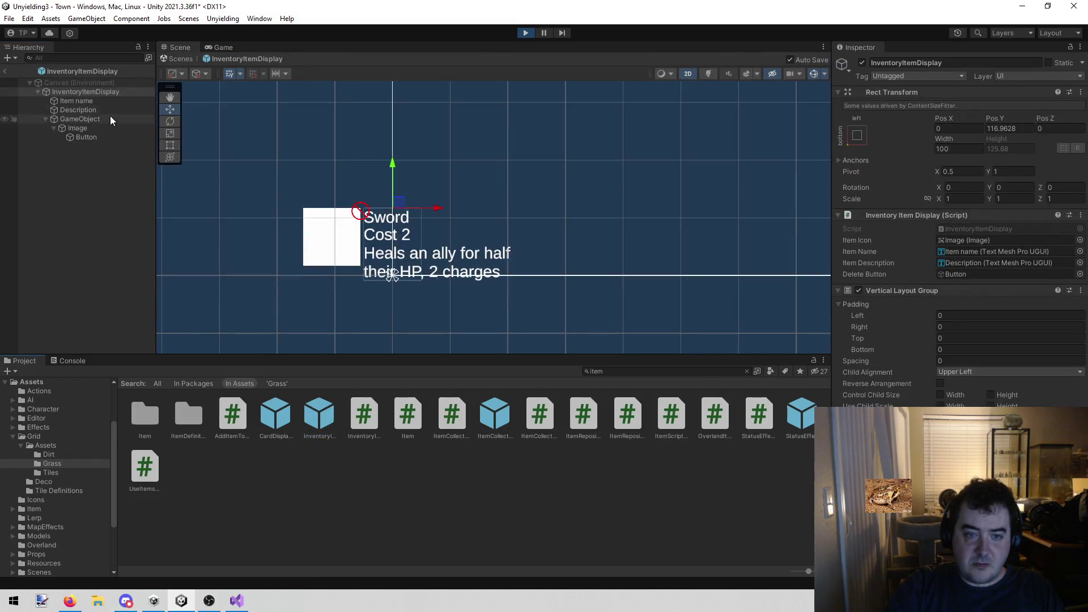
click(94, 127)
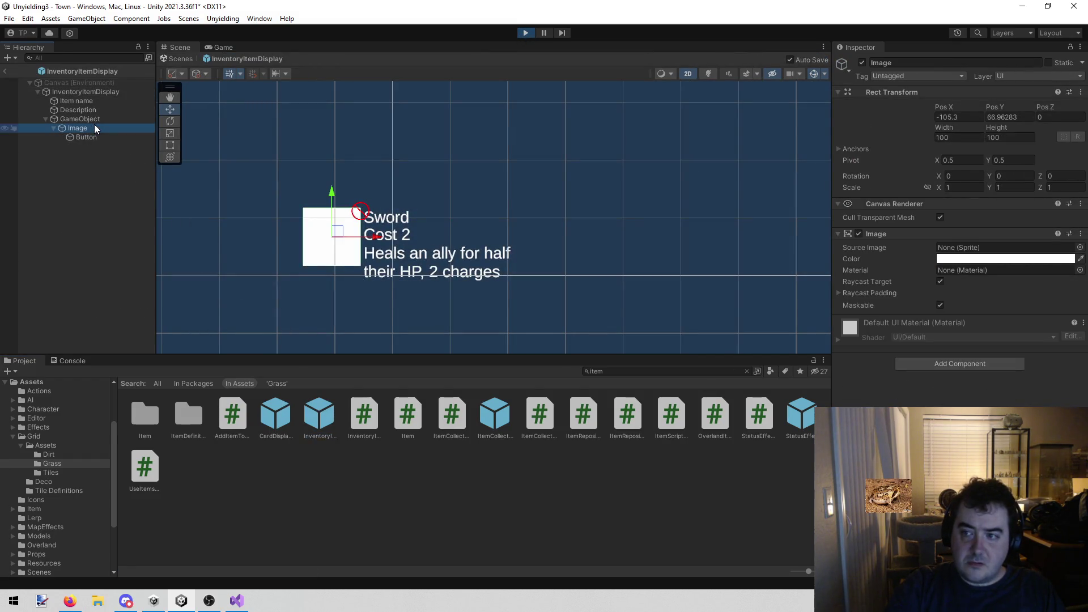
click(237, 601)
click(181, 600)
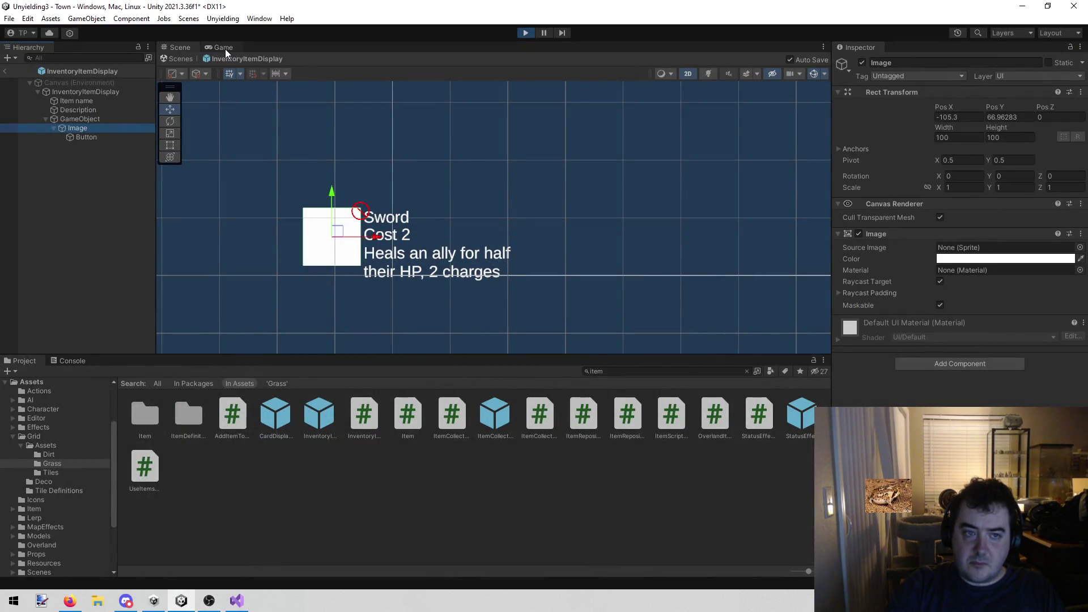
click(5, 72)
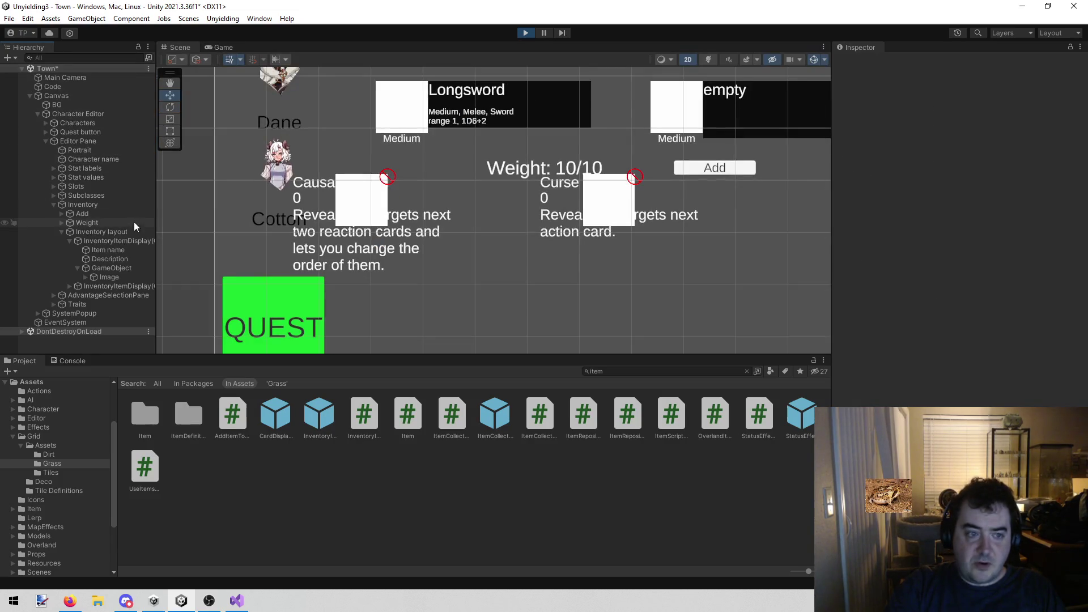
Expand the item display's Image to reveal its Button and select the Item name text
click(124, 276)
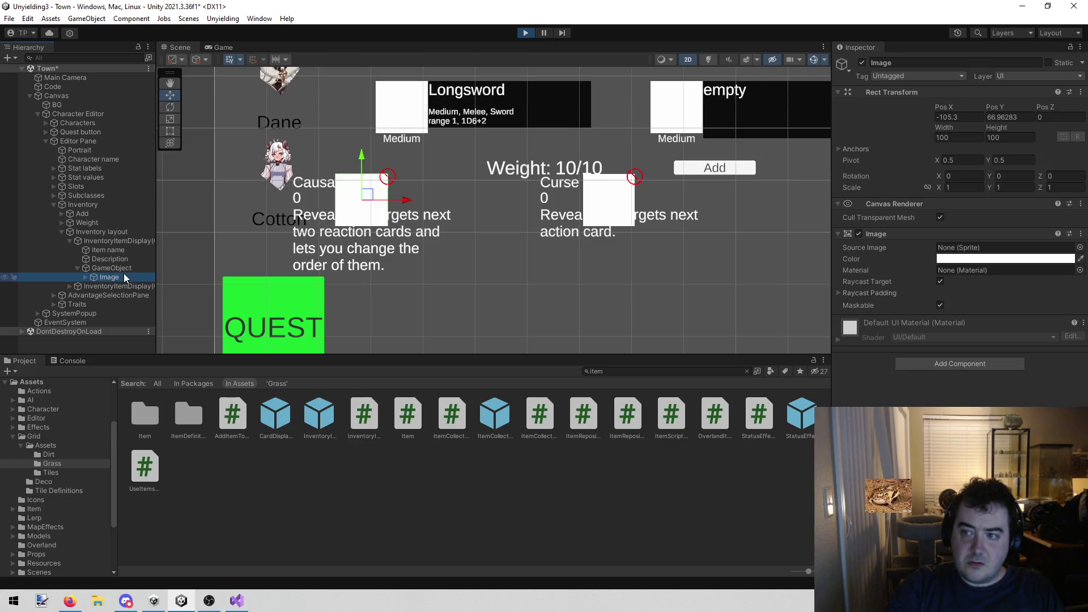
click(85, 276)
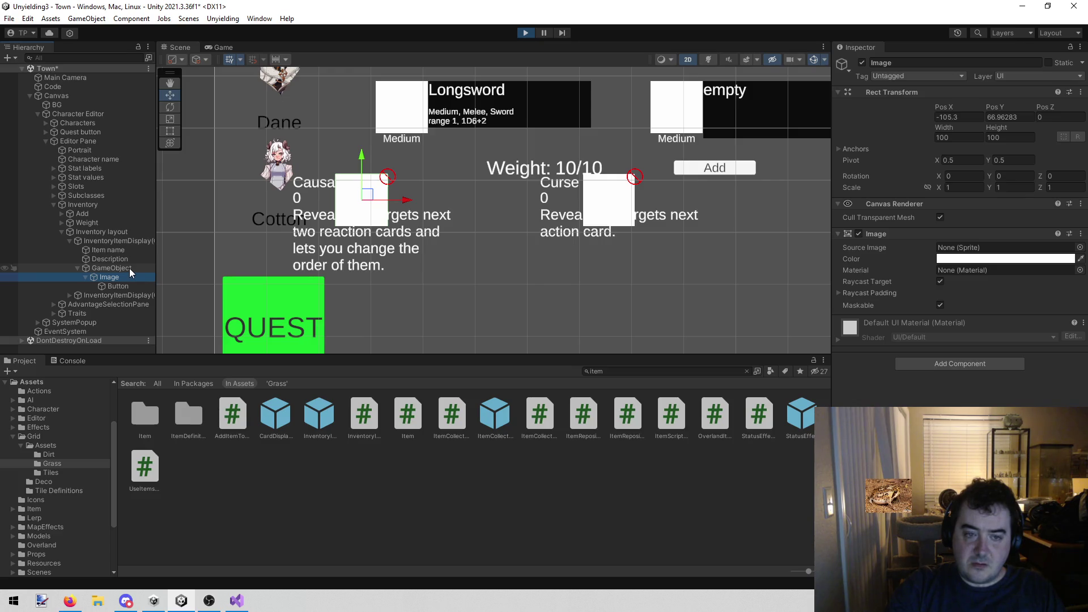
click(118, 253)
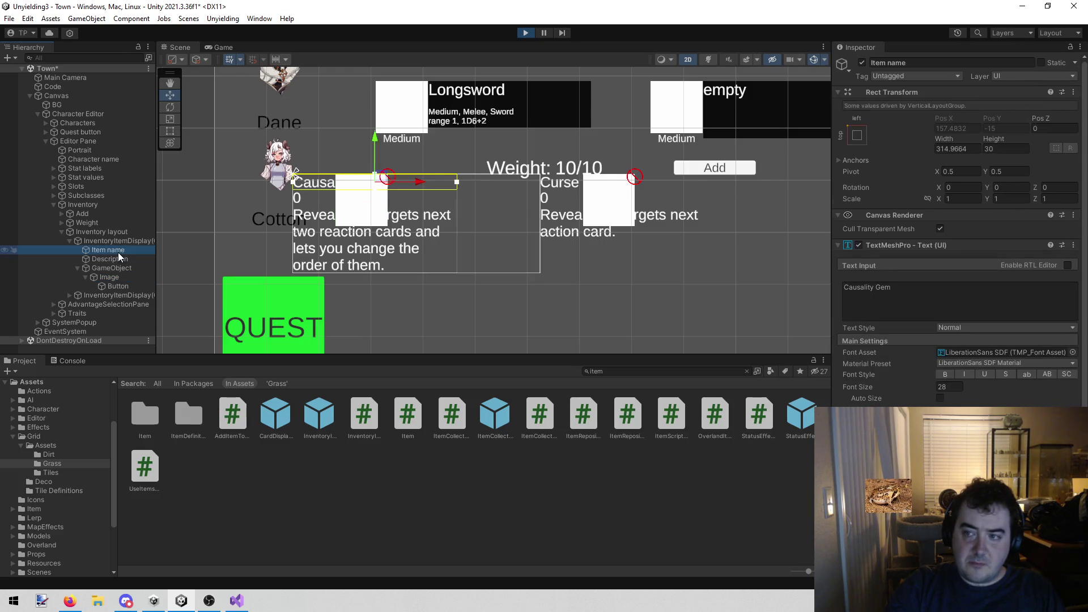
click(118, 241)
click(121, 250)
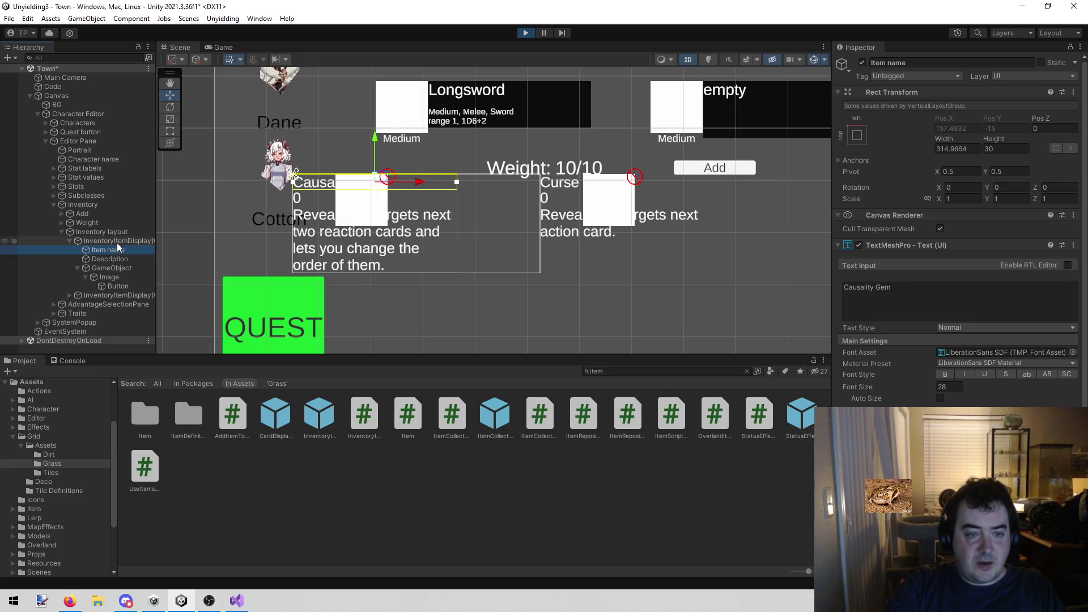
click(117, 243)
click(117, 247)
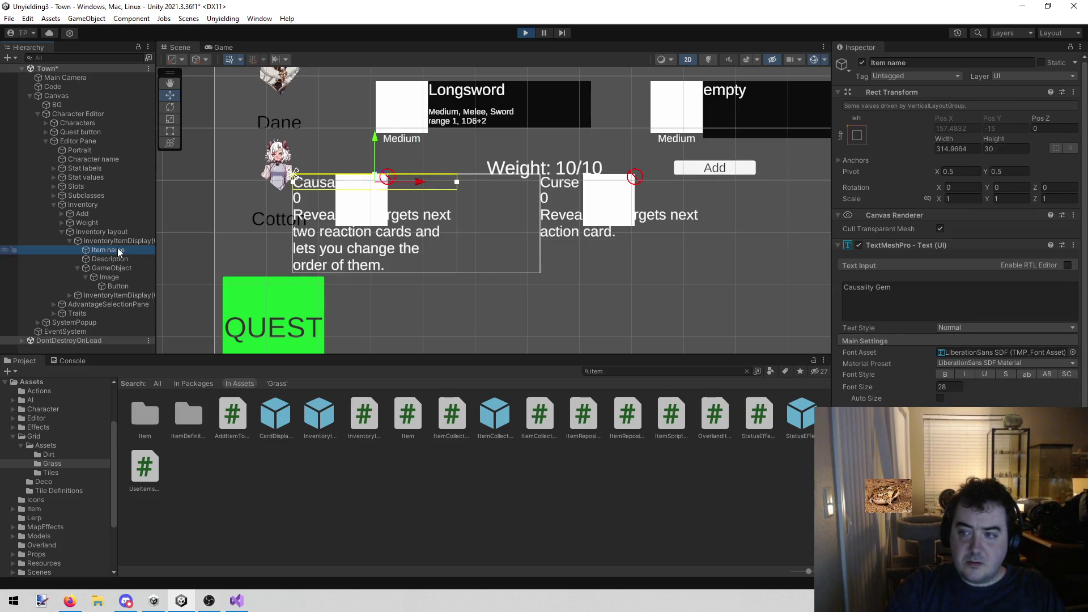
click(118, 240)
click(120, 246)
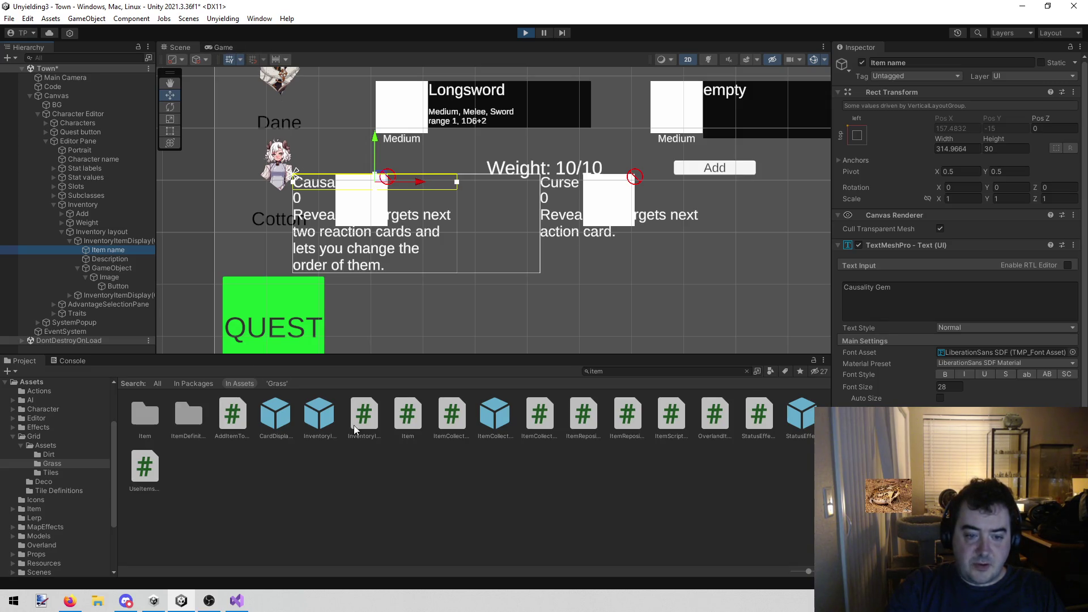
click(328, 423)
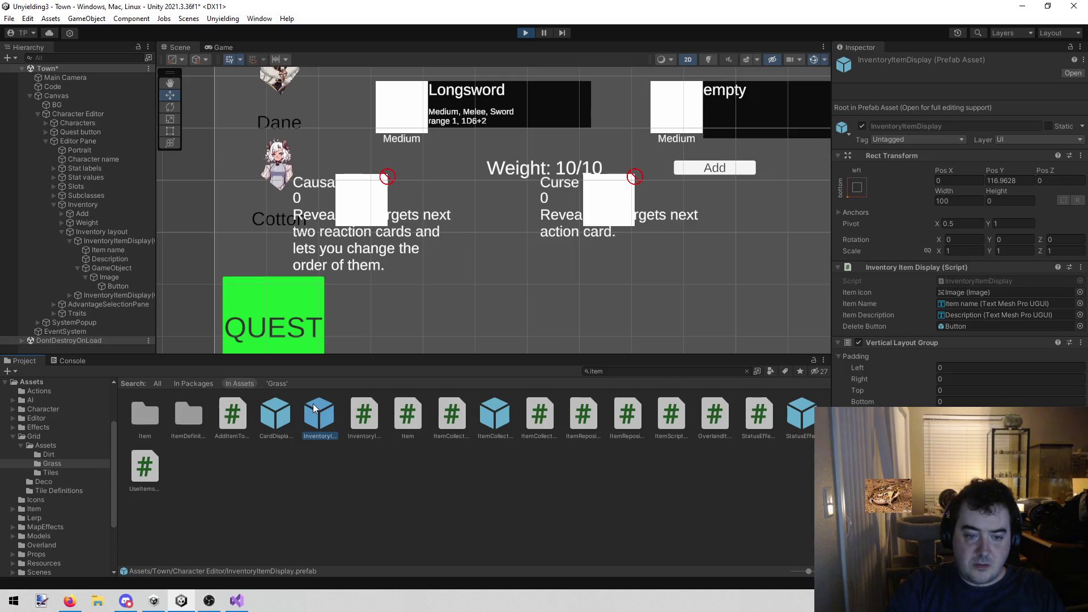
double_click(315, 409)
click(91, 100)
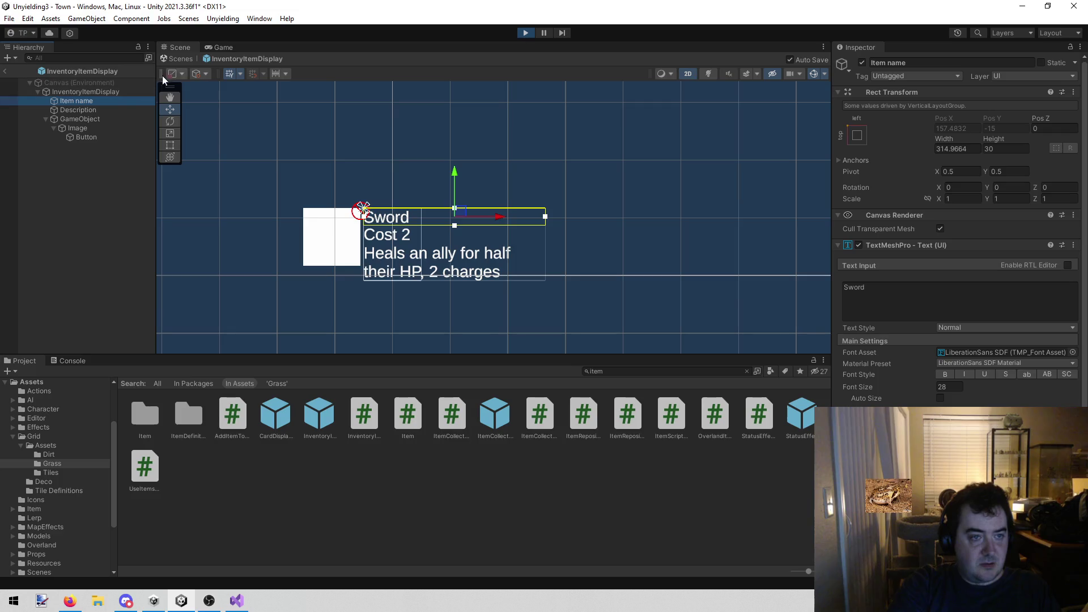
click(219, 47)
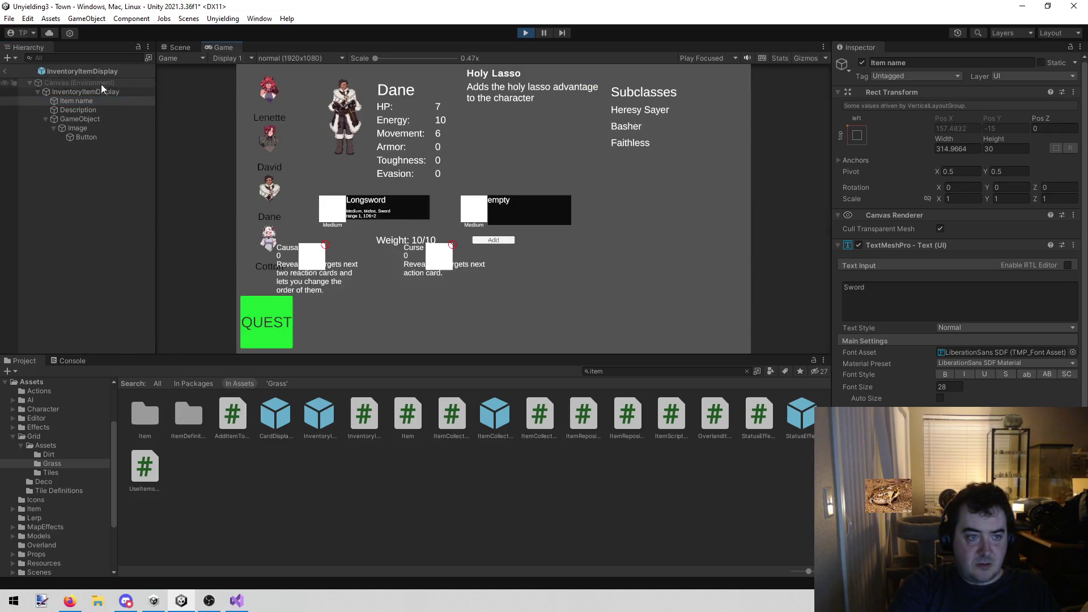
click(8, 68)
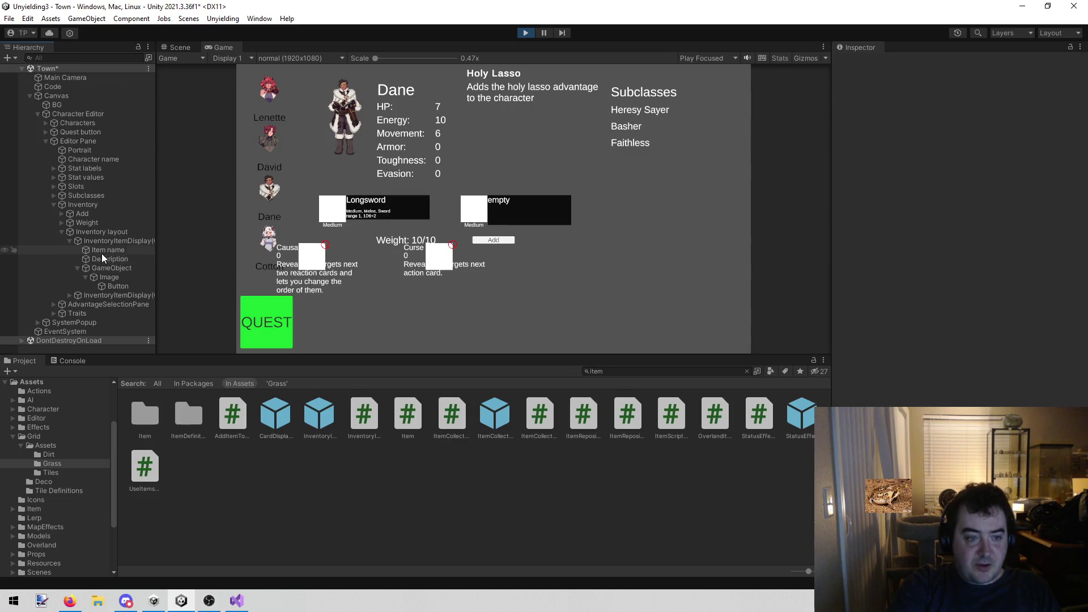
click(113, 240)
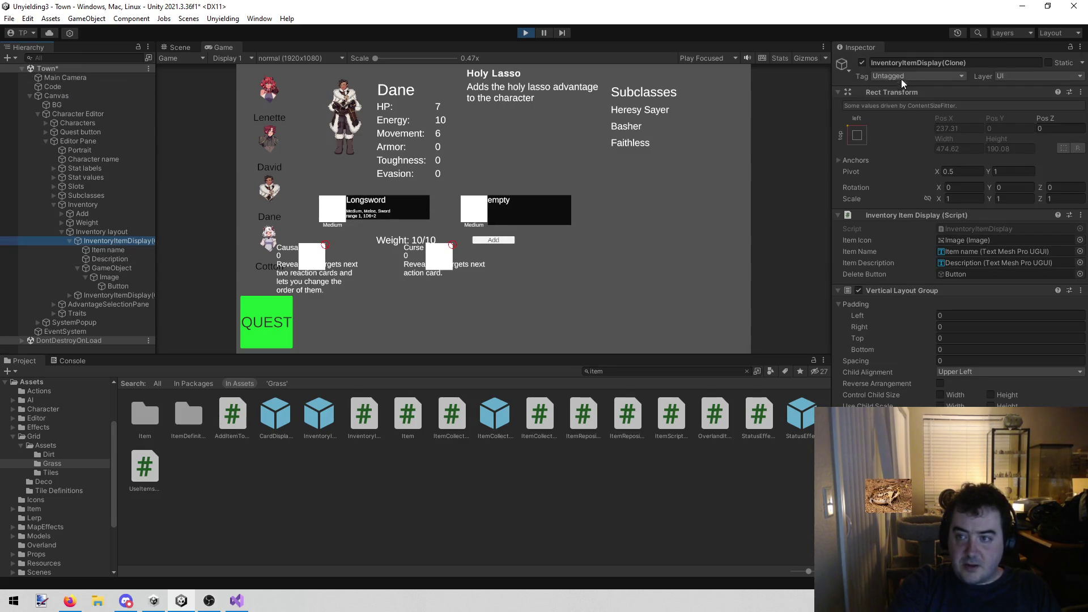
click(114, 269)
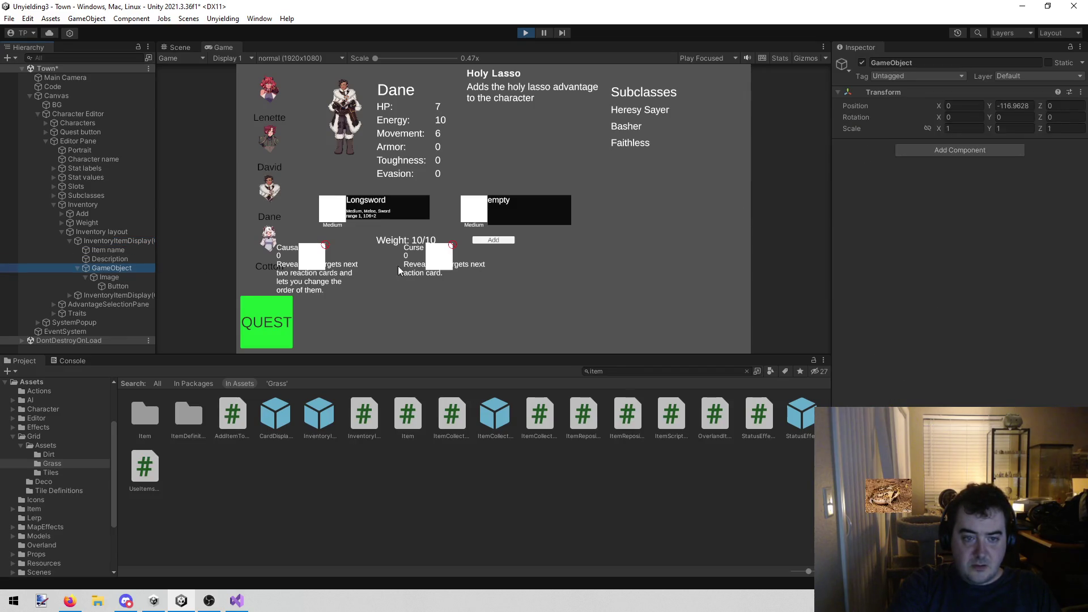
click(126, 250)
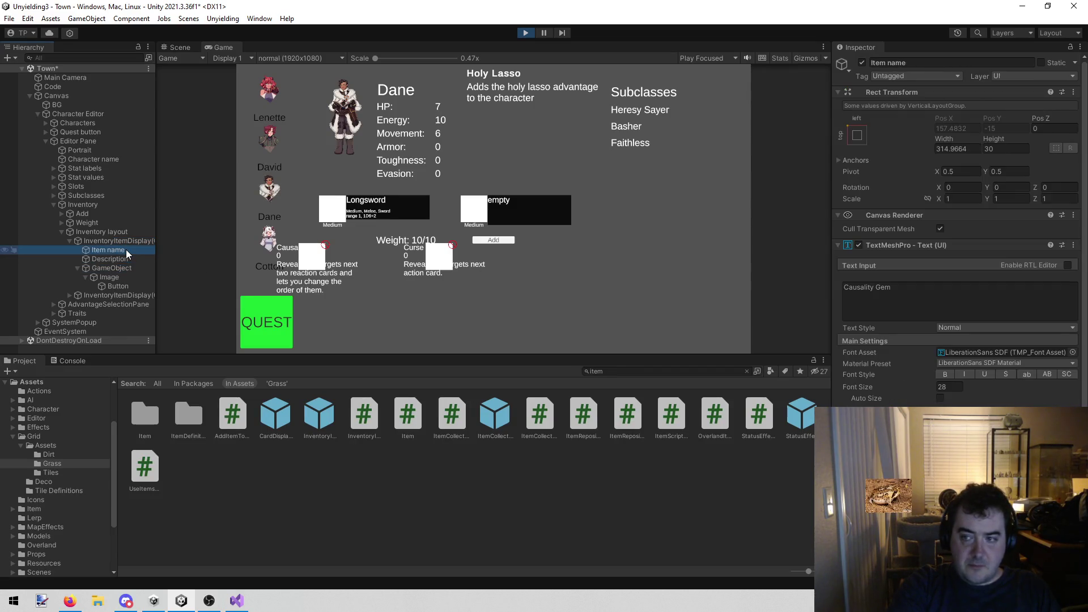
click(127, 244)
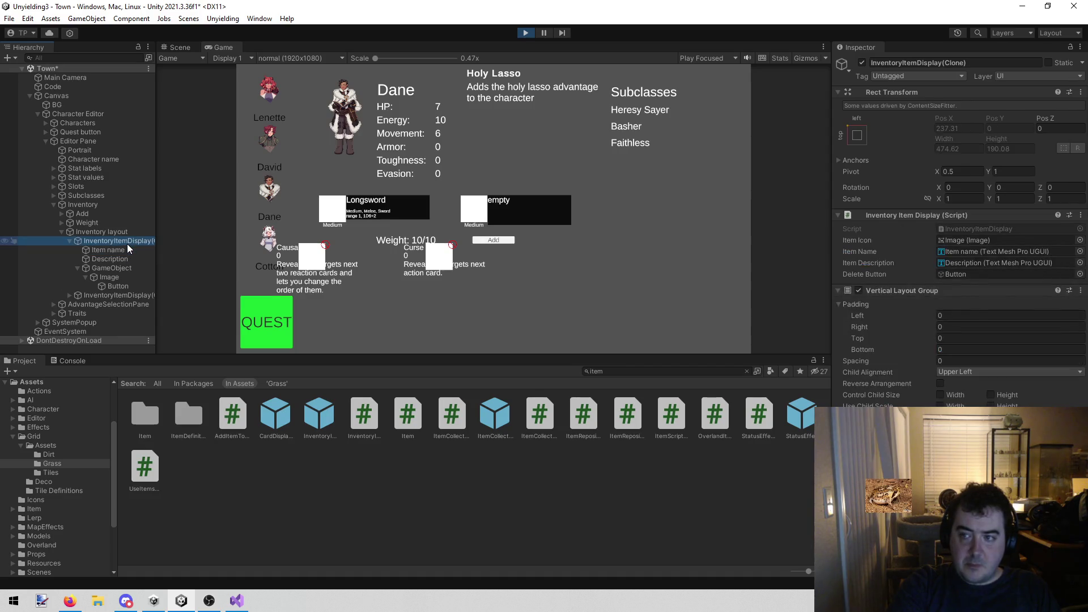
click(134, 233)
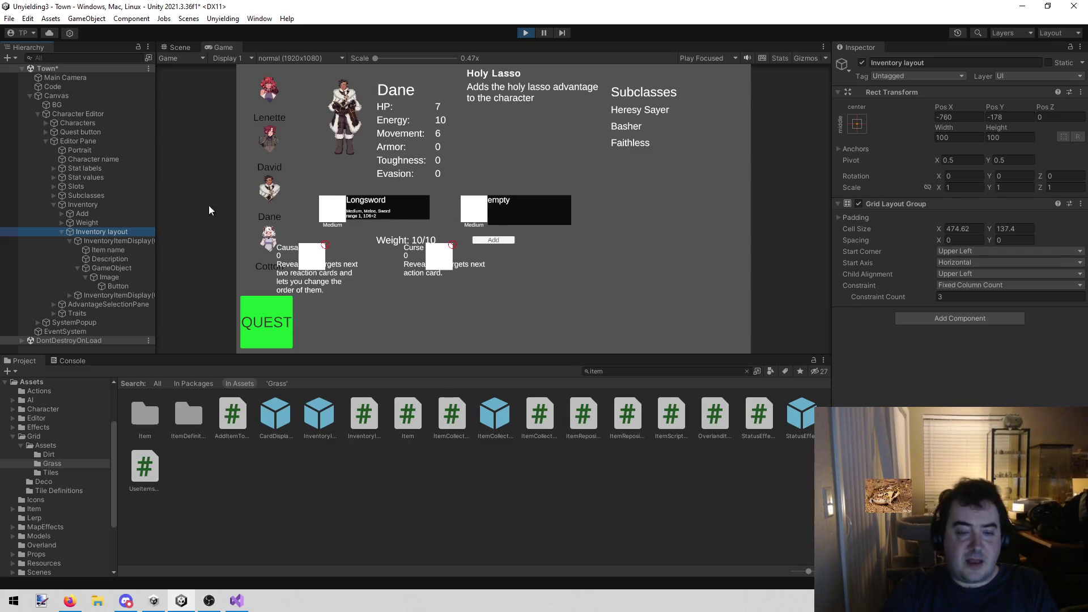
click(862, 198)
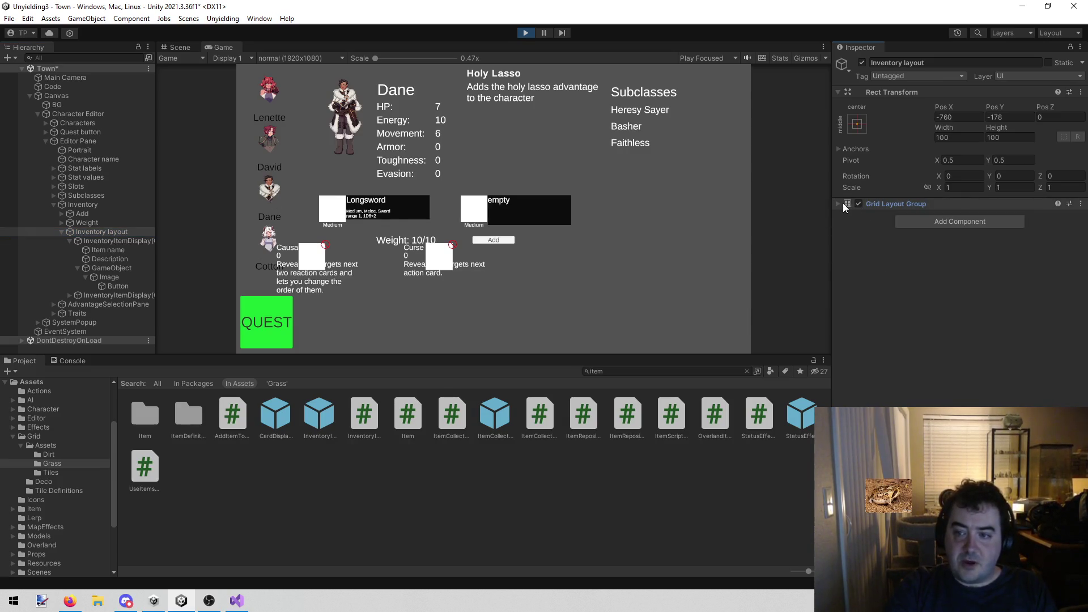
click(838, 203)
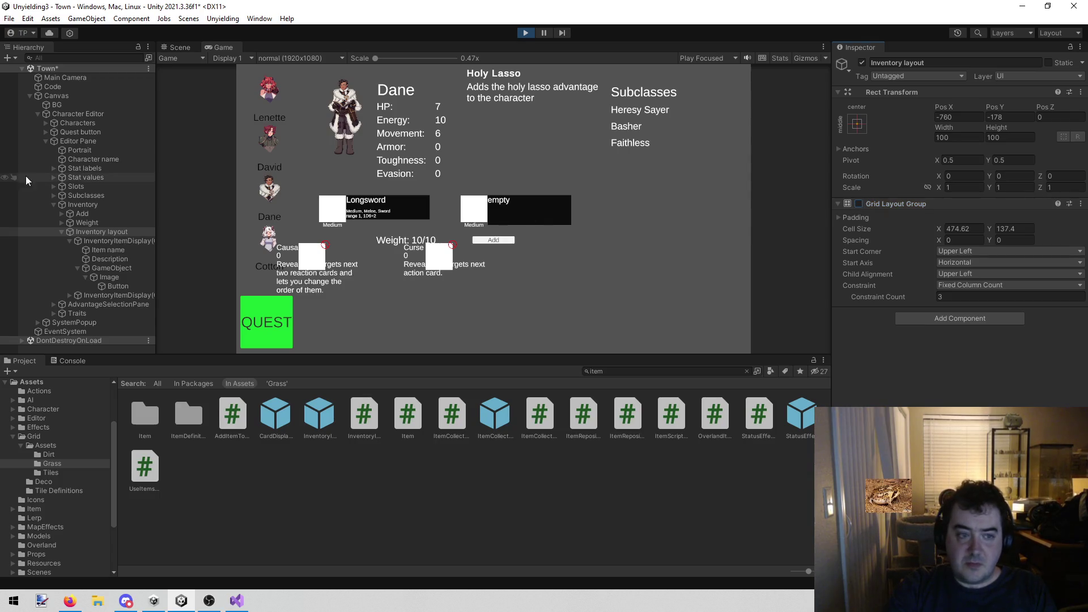
click(106, 242)
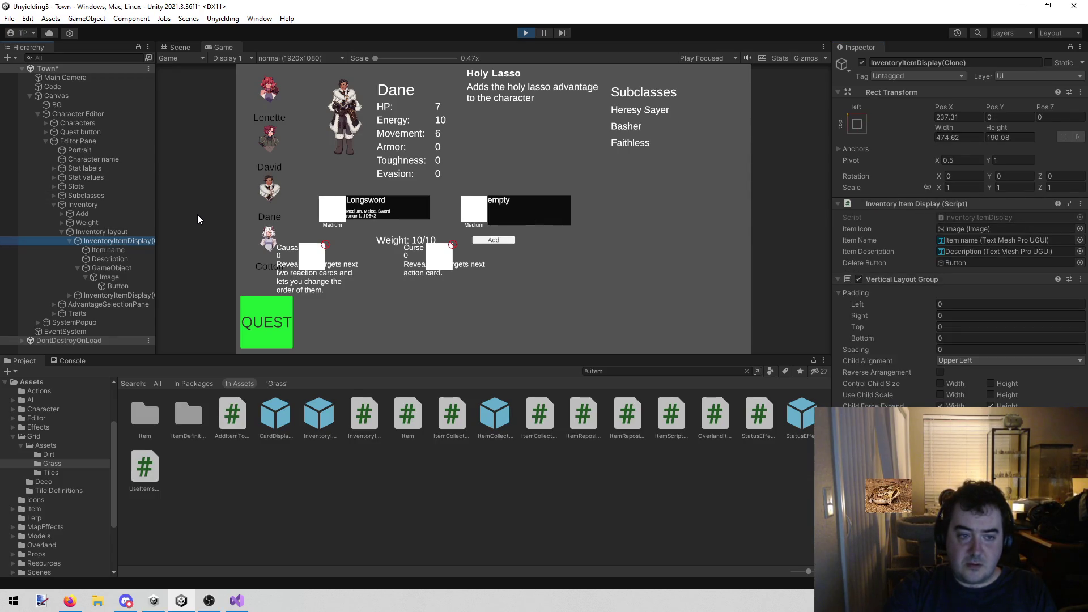
Stop play and remove the Grid Layout Group component from Inventory layout
click(525, 34)
click(118, 232)
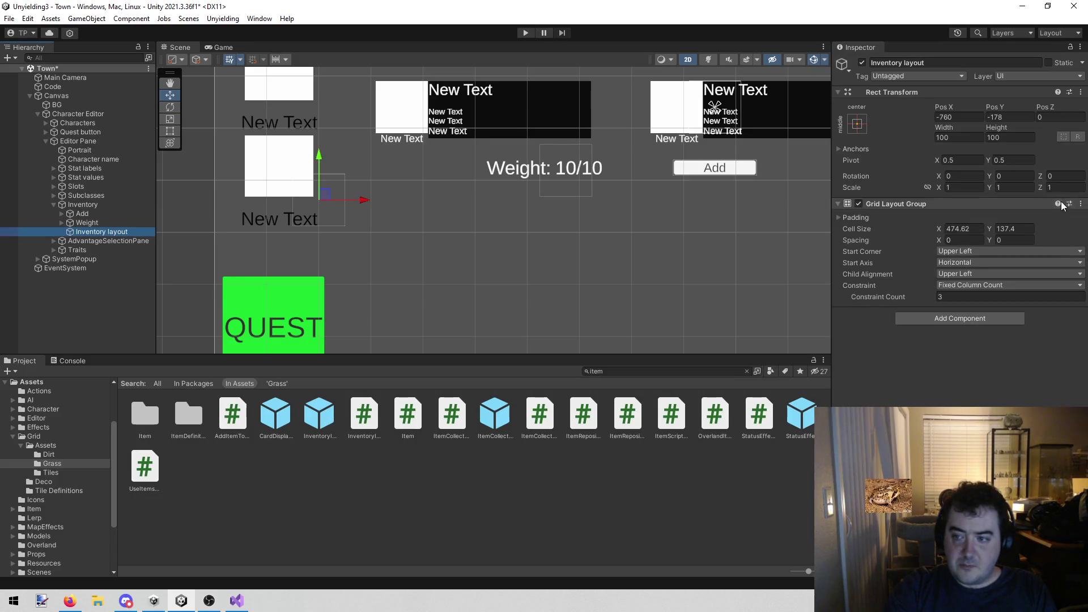
click(1080, 203)
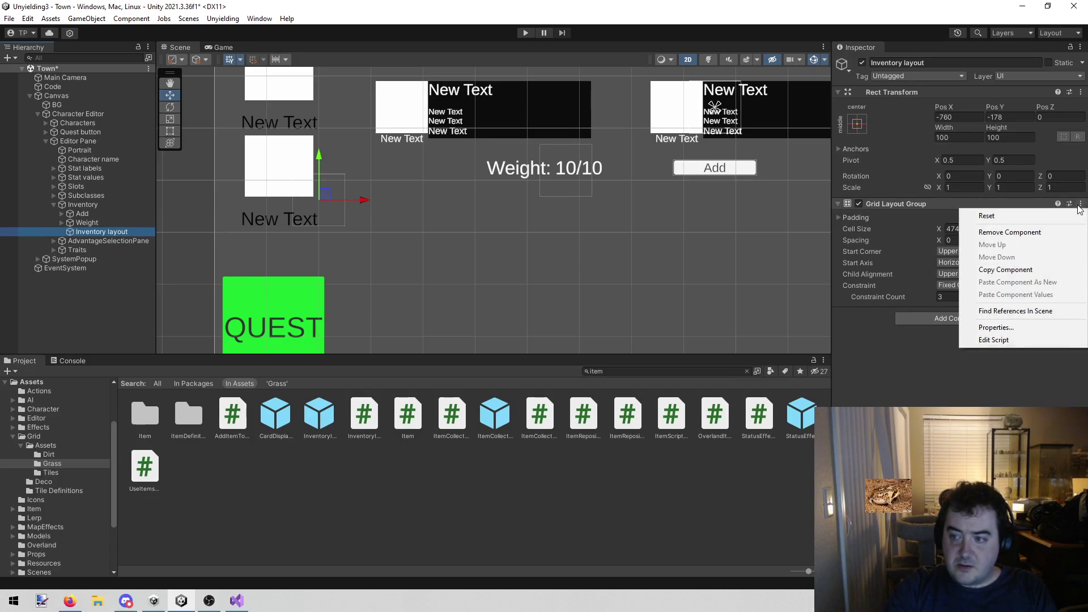
click(986, 233)
Run the game with Dane selected to test the layout, then stop play
click(522, 34)
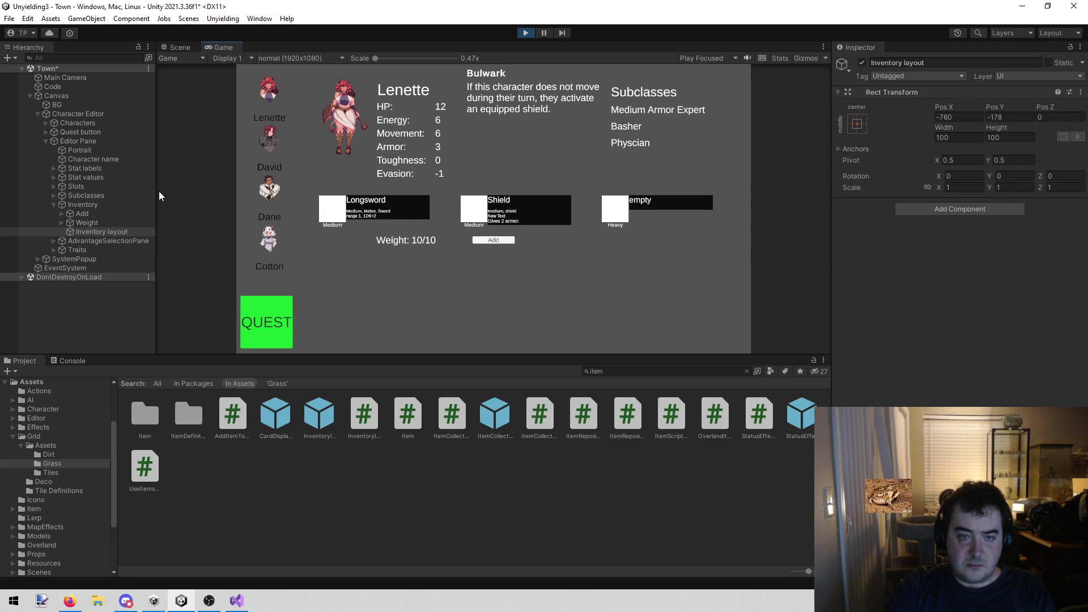
click(278, 189)
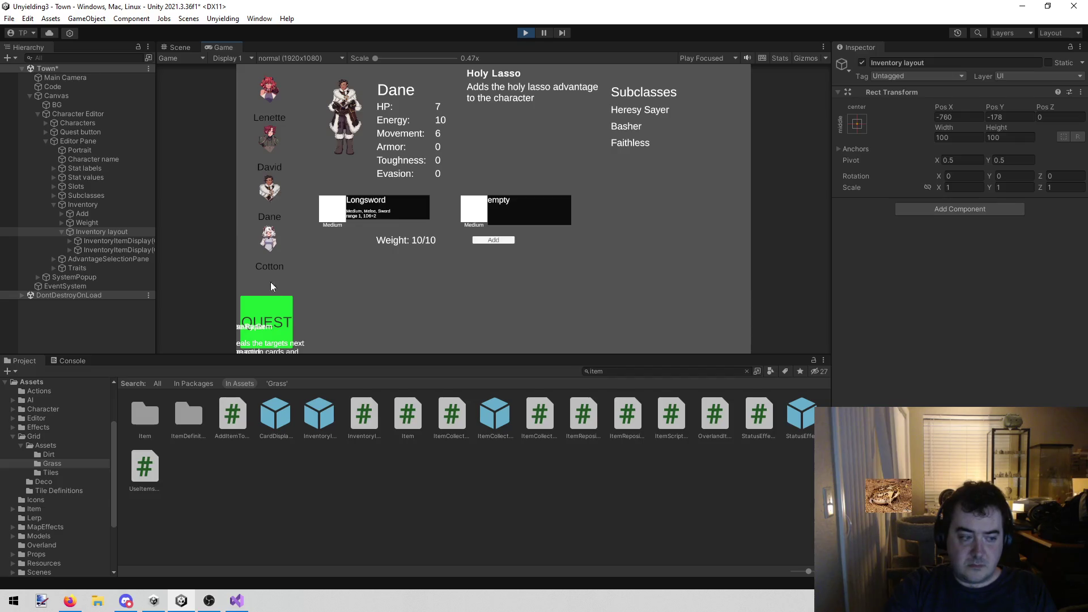
click(174, 49)
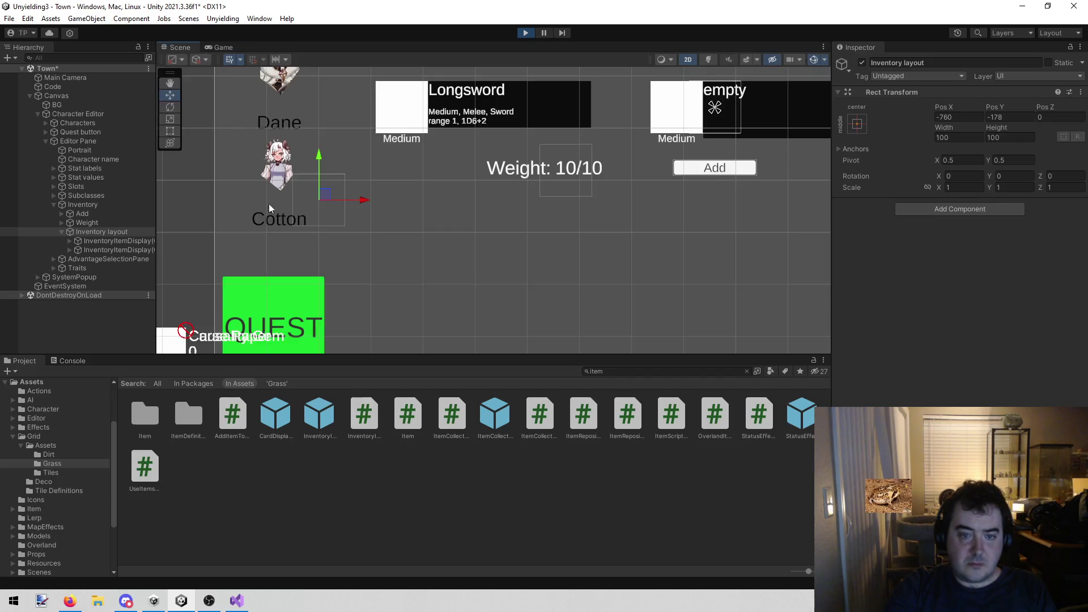
click(524, 33)
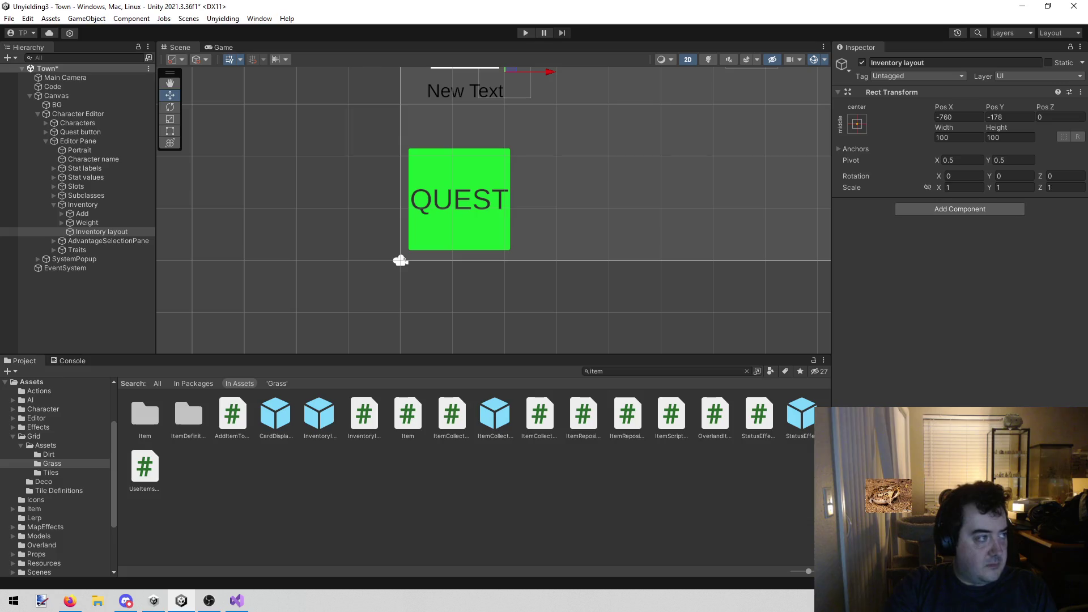
key(alt+Tab)
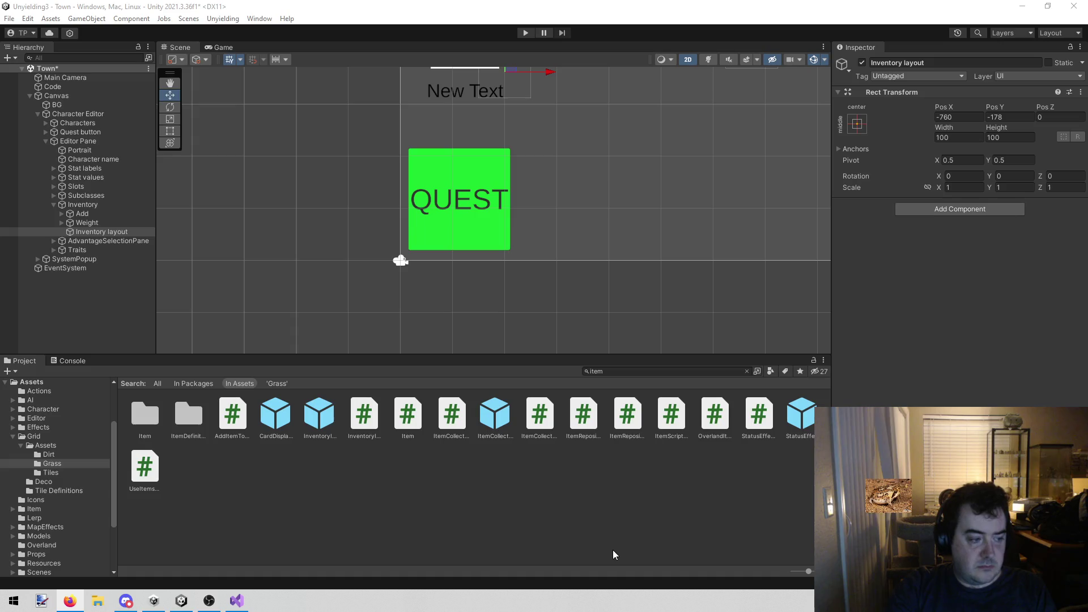
drag(526, 208, 405, 226)
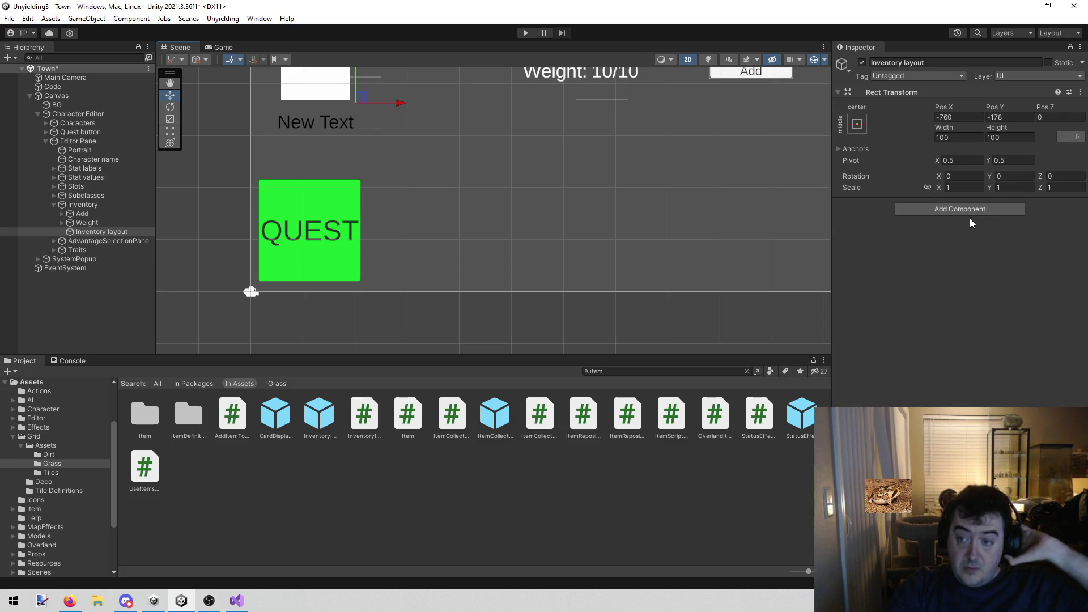
Add a Content Size Fitter to Inventory layout with Vertical Fit set to Preferred Size
click(951, 213)
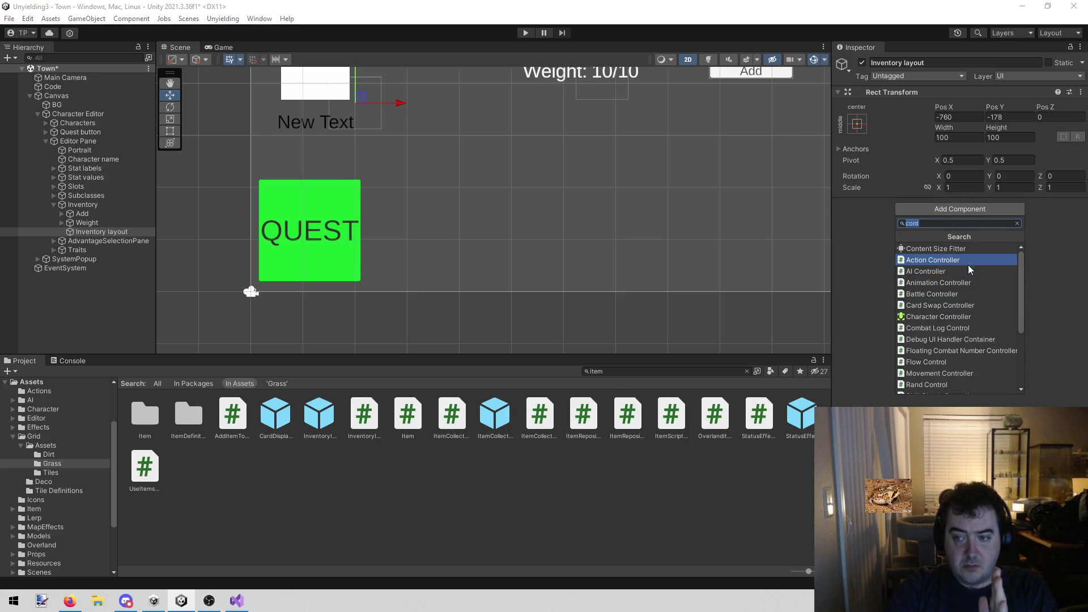
key(Escape)
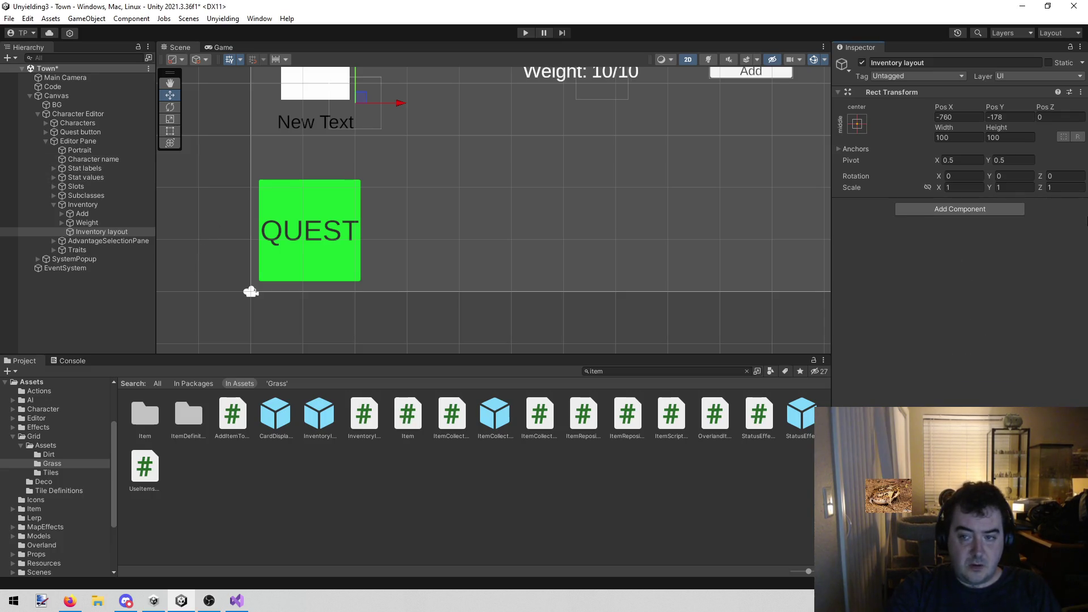
click(1019, 208)
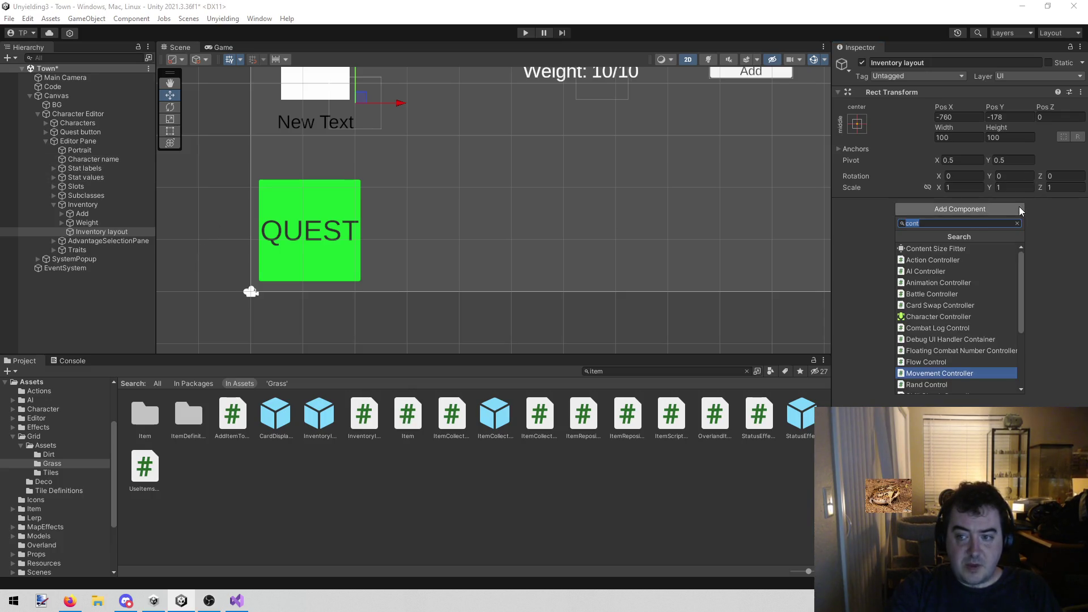
click(968, 249)
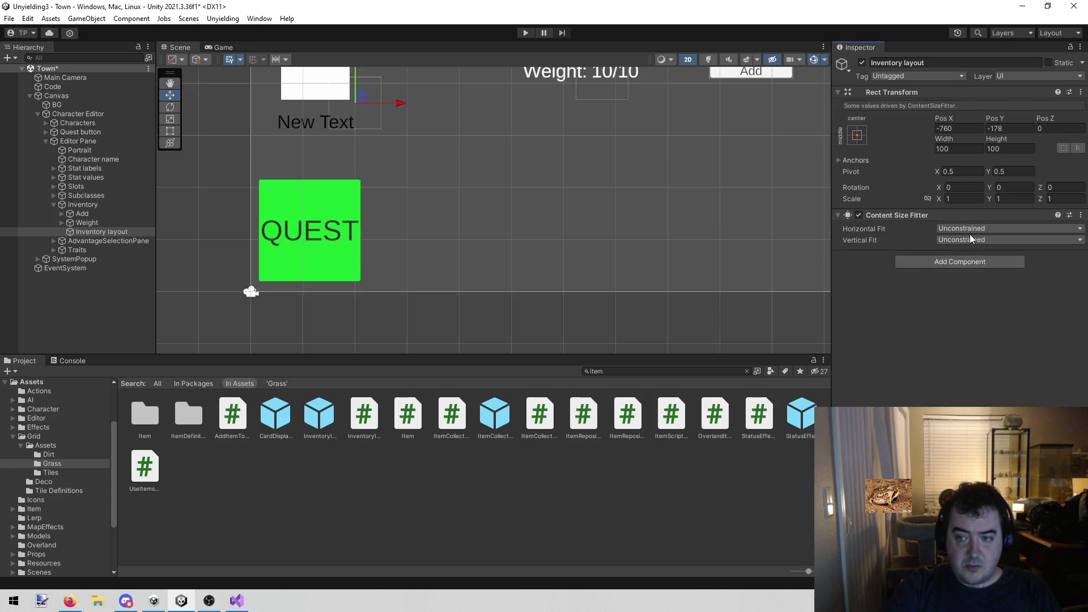
click(972, 240)
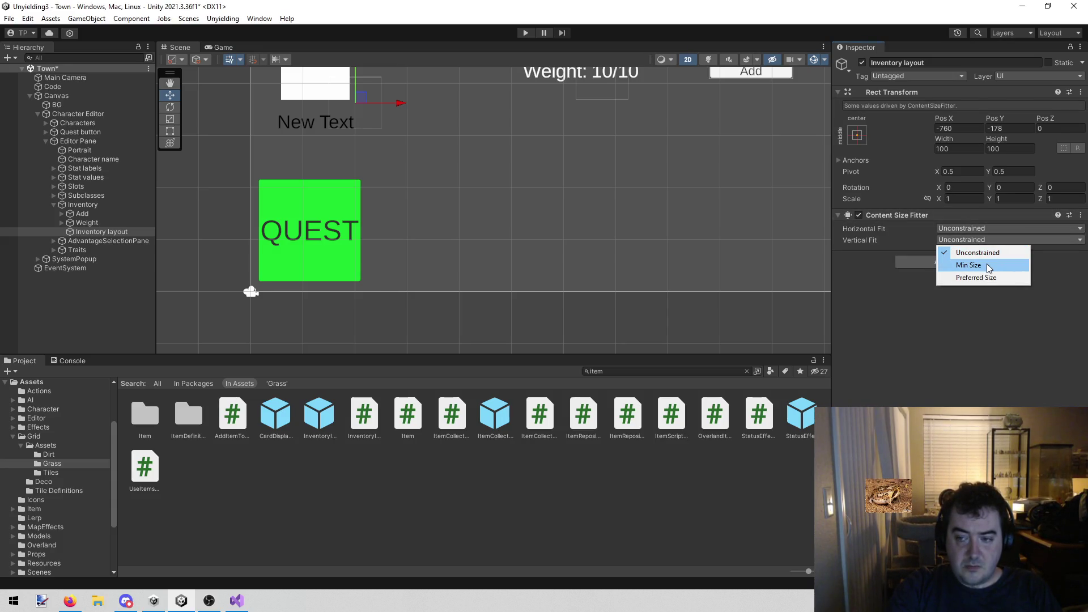
click(982, 281)
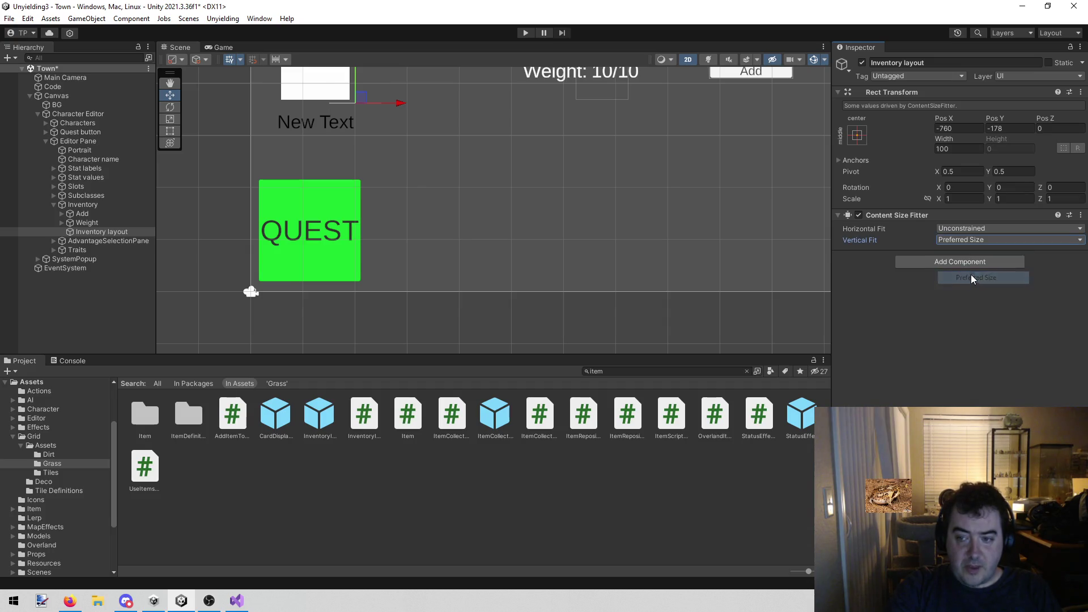
Add a Vertical Layout Group to Inventory layout via a 'vertical' search
click(960, 262)
text(vertical)
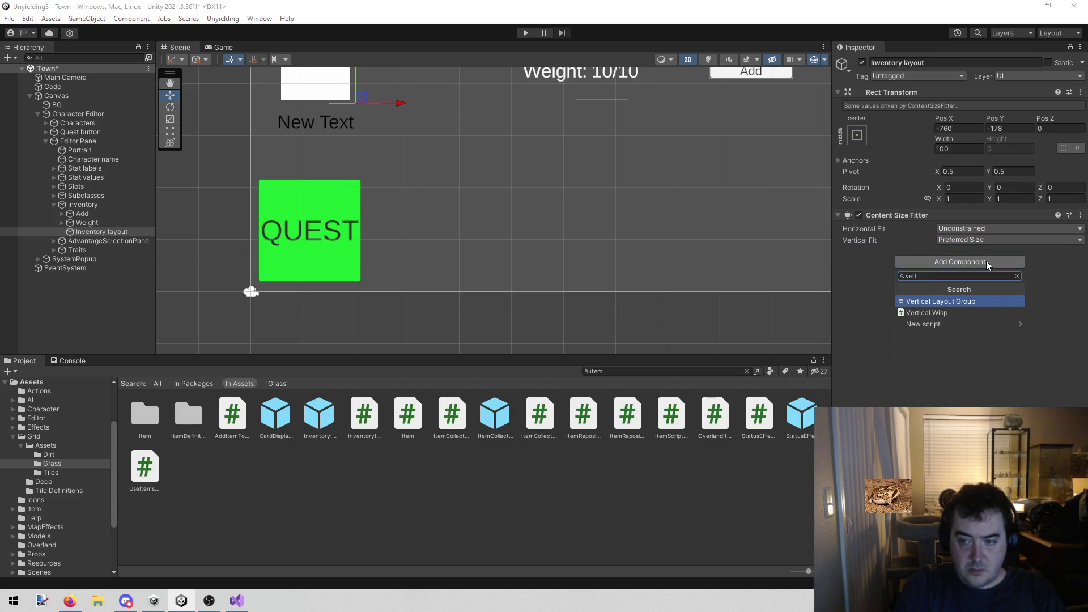
key(Return)
click(96, 309)
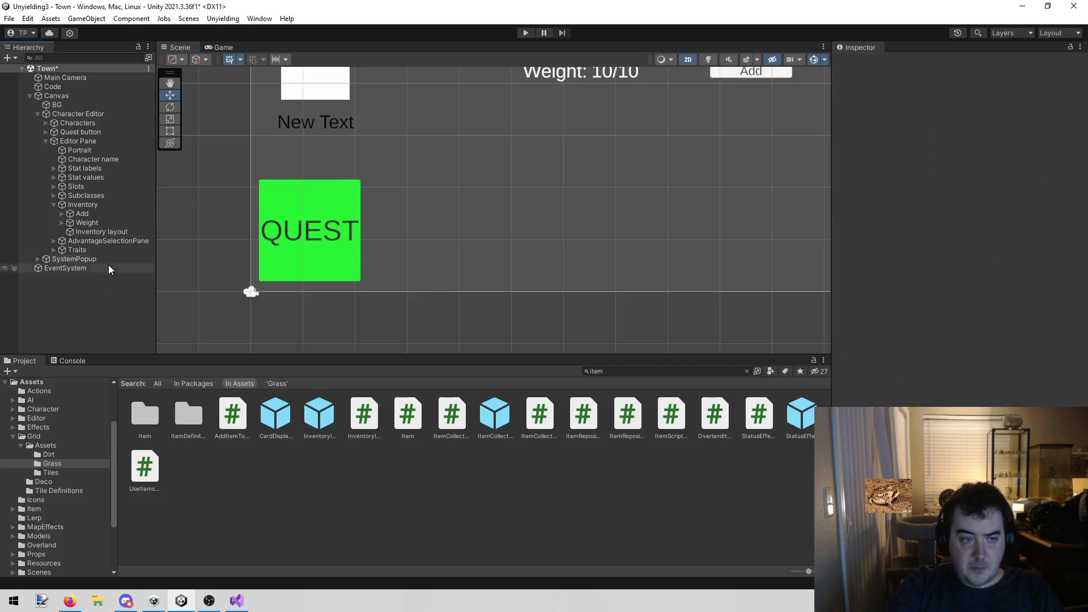
click(118, 234)
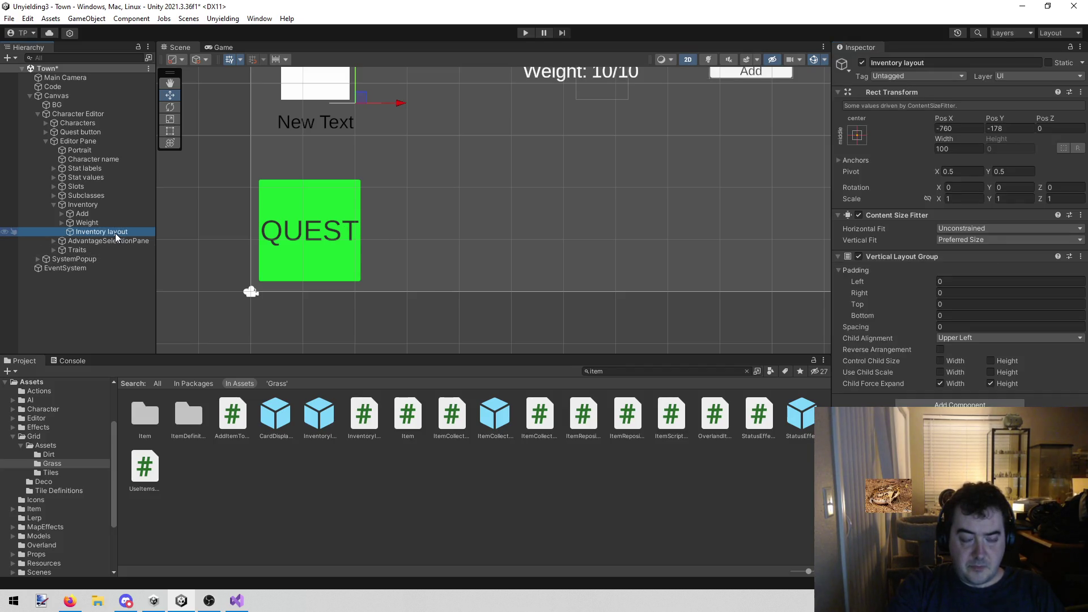
right_click(117, 236)
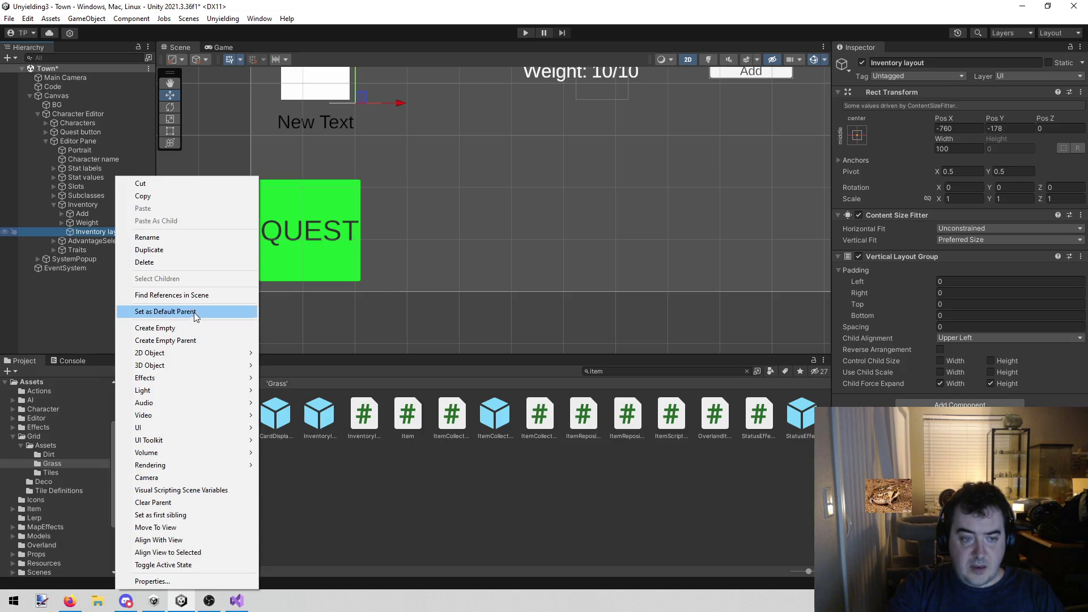
Create an empty child '1' under Inventory layout with a Horizontal Layout Group
click(197, 329)
text(1)
key(Return)
click(979, 220)
text(hori)
key(Return)
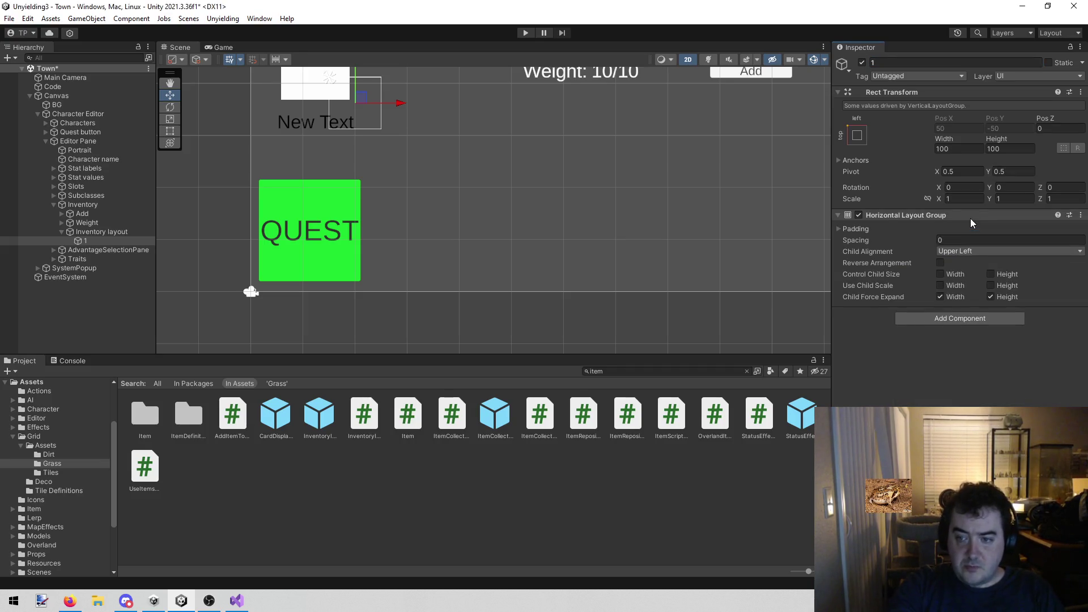
Give row 1 a Content Size Fitter with Vertical Fit set to Preferred Size
click(954, 315)
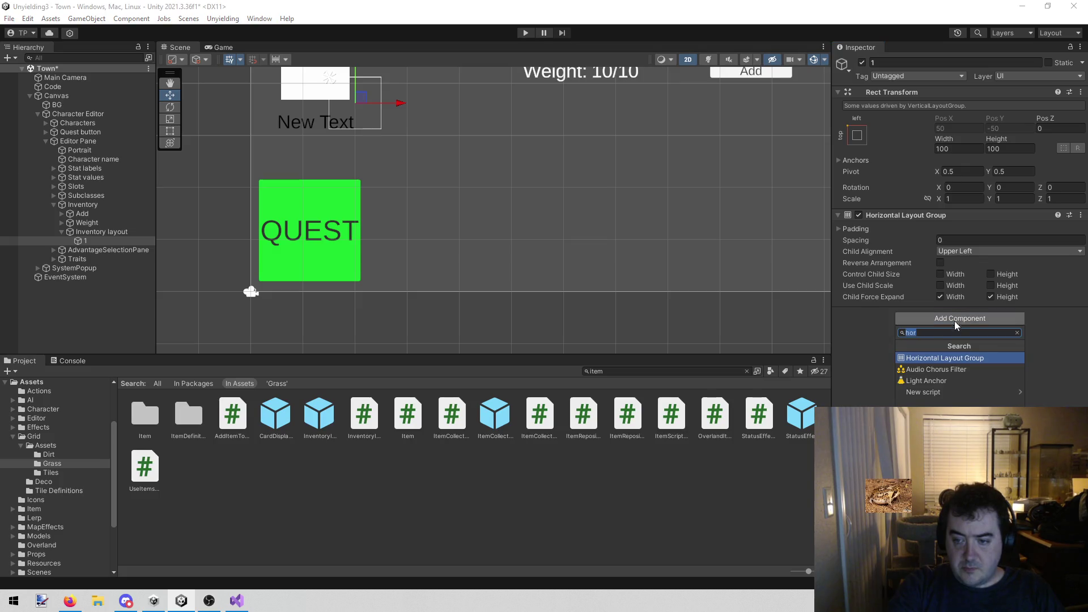
click(875, 362)
click(971, 320)
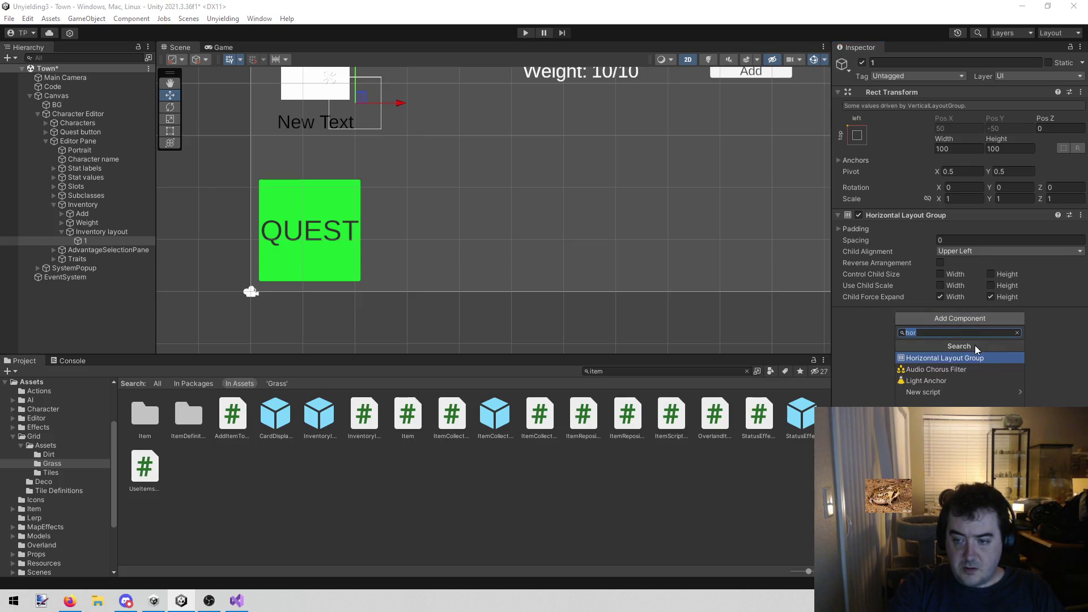
click(934, 332)
key(BackSpace)
key(BackSpace)
key(BackSpace)
text(content)
key(Return)
click(981, 336)
click(978, 372)
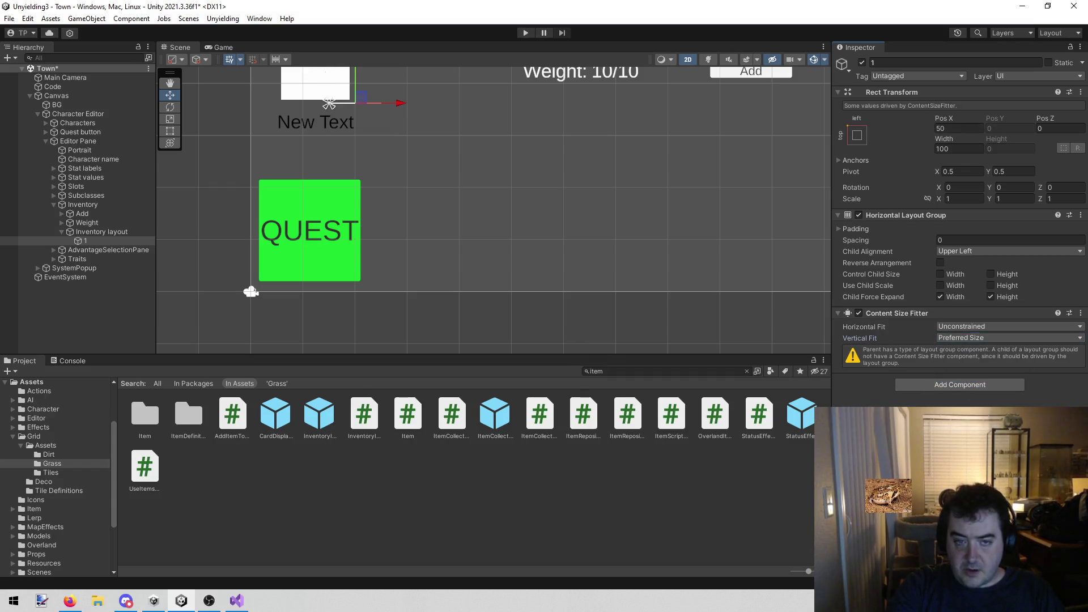
Duplicate row 1, rename the copy '2', and start Play mode
drag(590, 208, 433, 324)
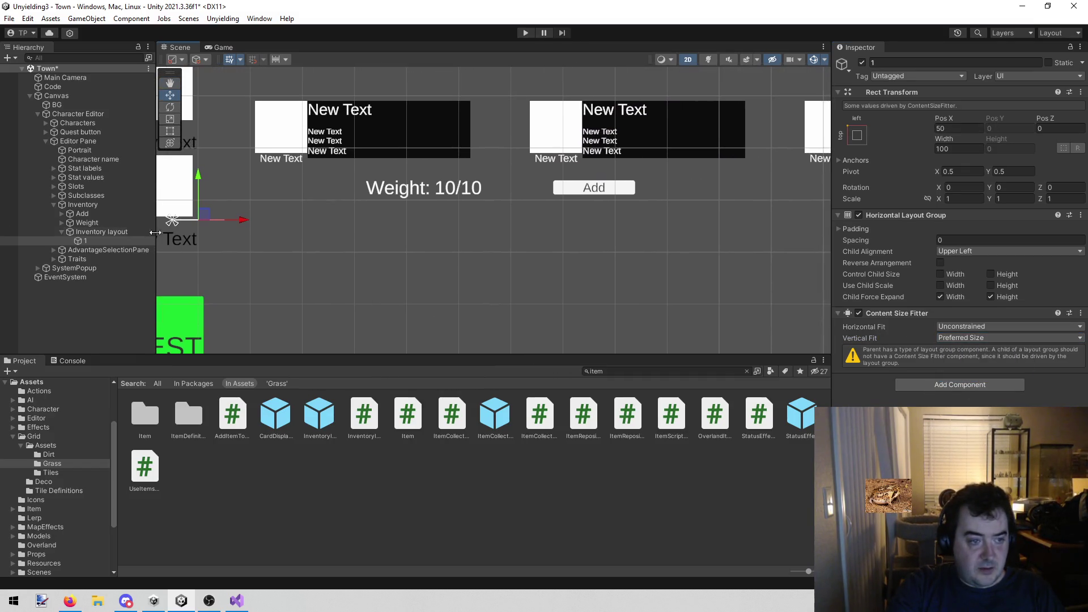
click(89, 241)
key(ctrl+d)
click(920, 60)
text(2)
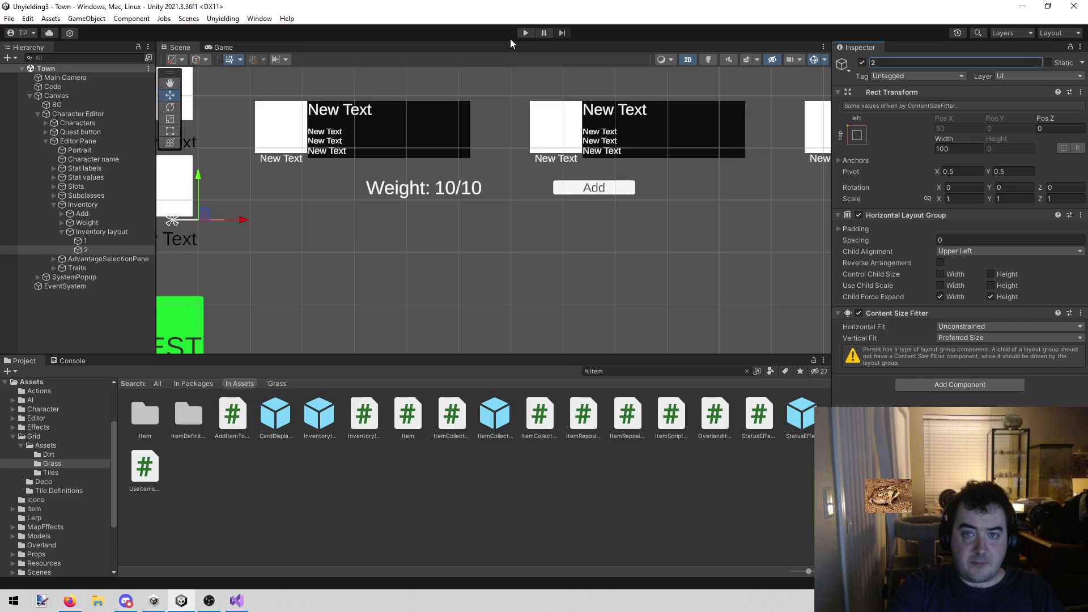
click(525, 32)
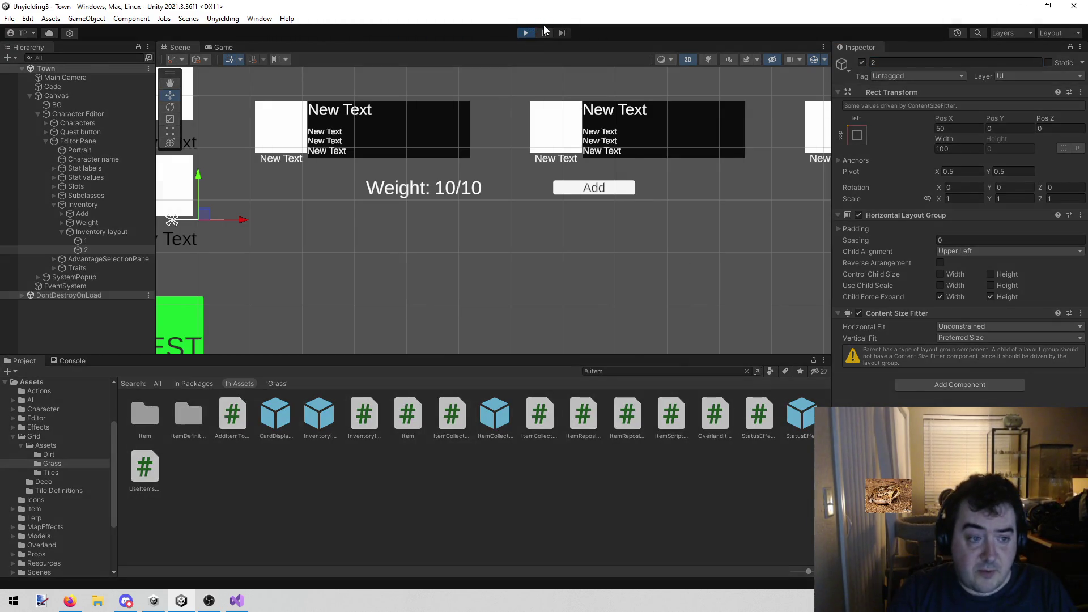
Select Dane and add Amber Spyglass, Call Out and Medkit to his inventory
click(272, 196)
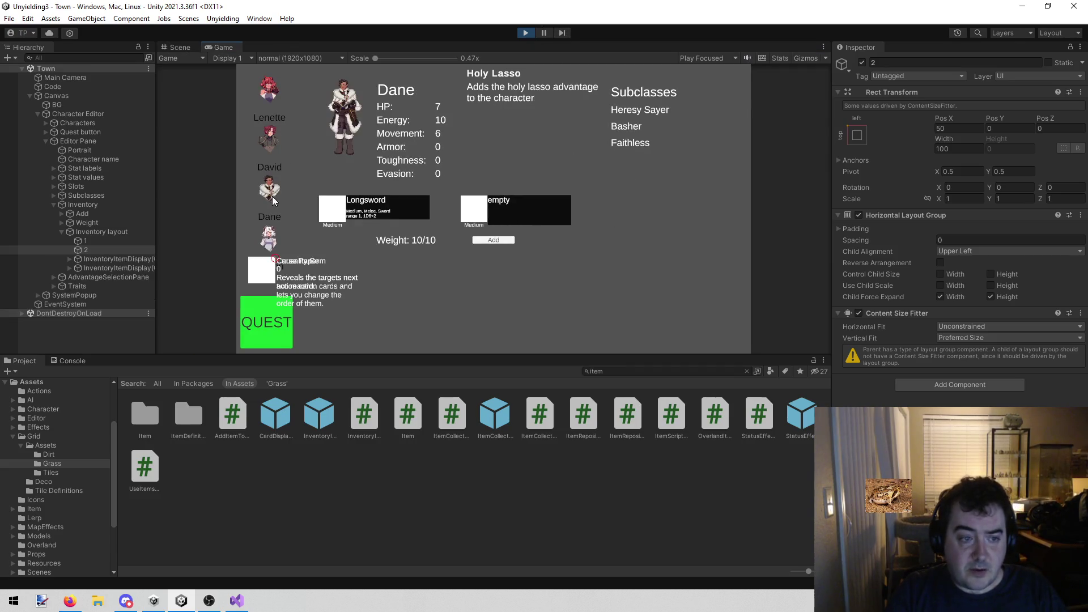
click(108, 259)
shift+click(108, 267)
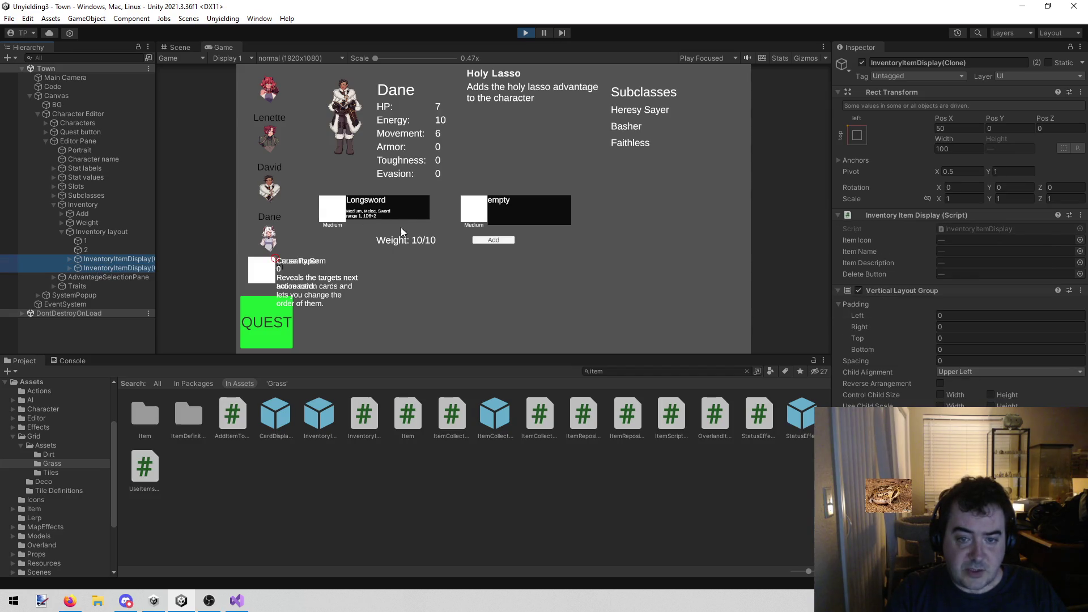
click(493, 240)
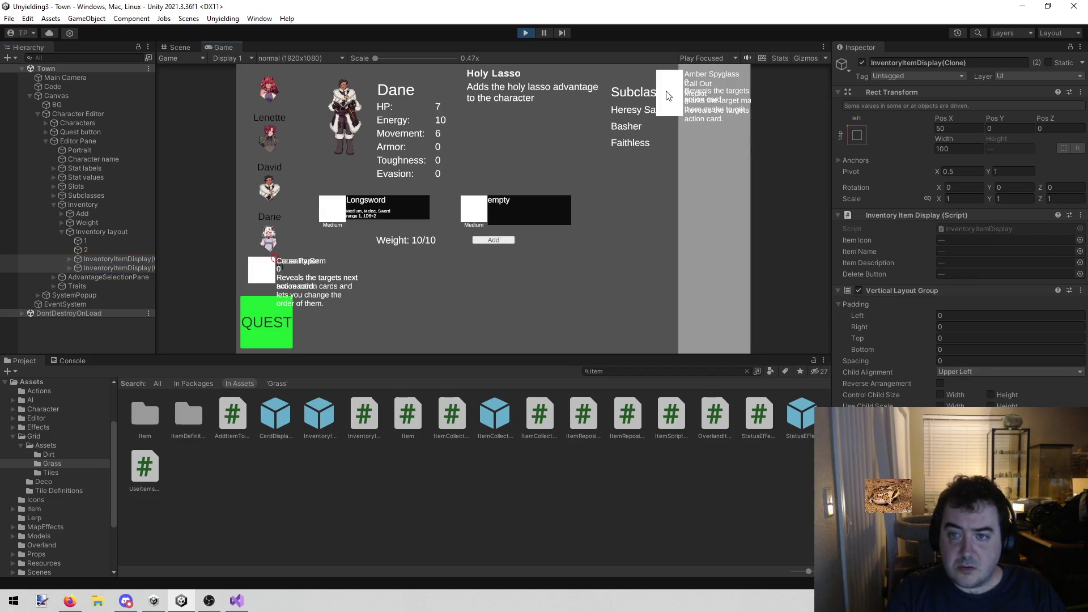
click(679, 82)
click(678, 79)
click(675, 77)
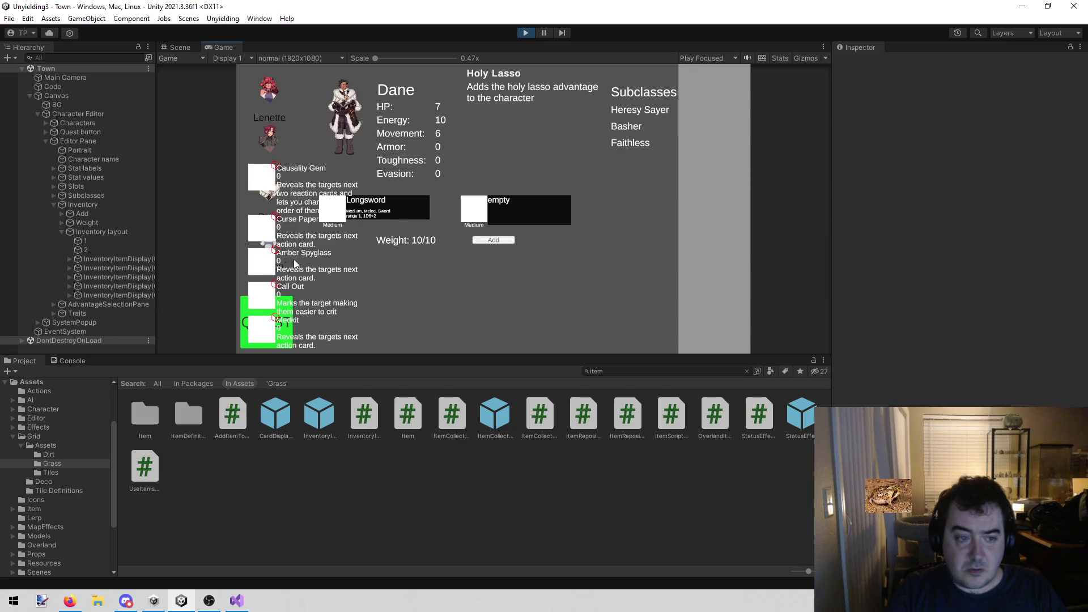
Move three item display clones under row 1 and the remaining two under row 2
click(123, 258)
shift+click(128, 275)
drag(113, 260, 83, 243)
click(111, 286)
shift+click(105, 295)
drag(105, 293, 87, 277)
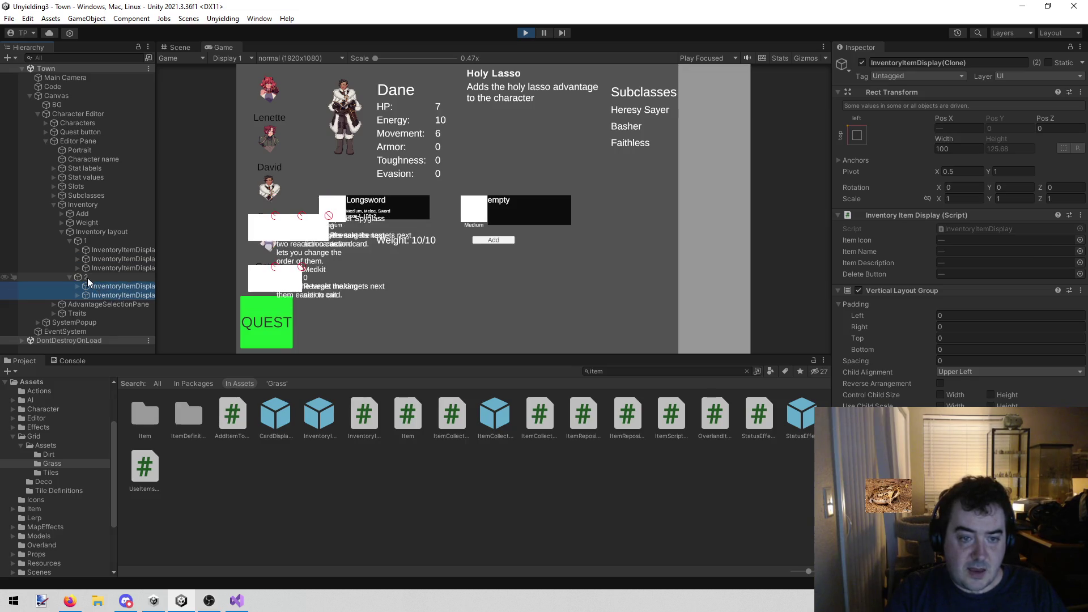
click(178, 50)
mouse_move(351, 294)
mouse_down()
mouse_move(554, 287)
mouse_move(539, 311)
mouse_move(496, 308)
mouse_up()
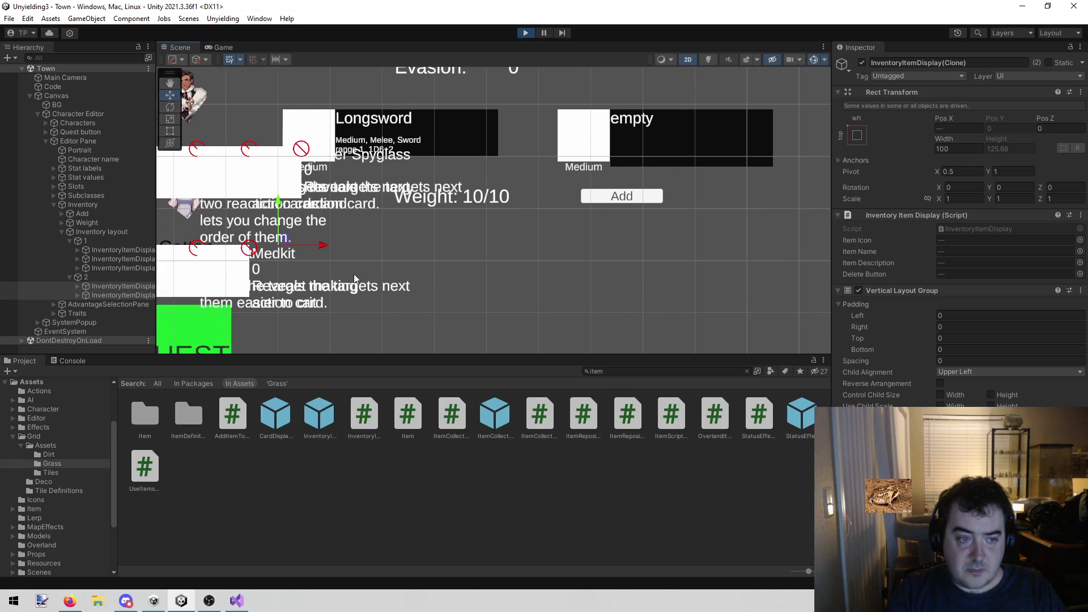
Try row 1's Horizontal Layout Group spacing at 500, then 450
click(98, 241)
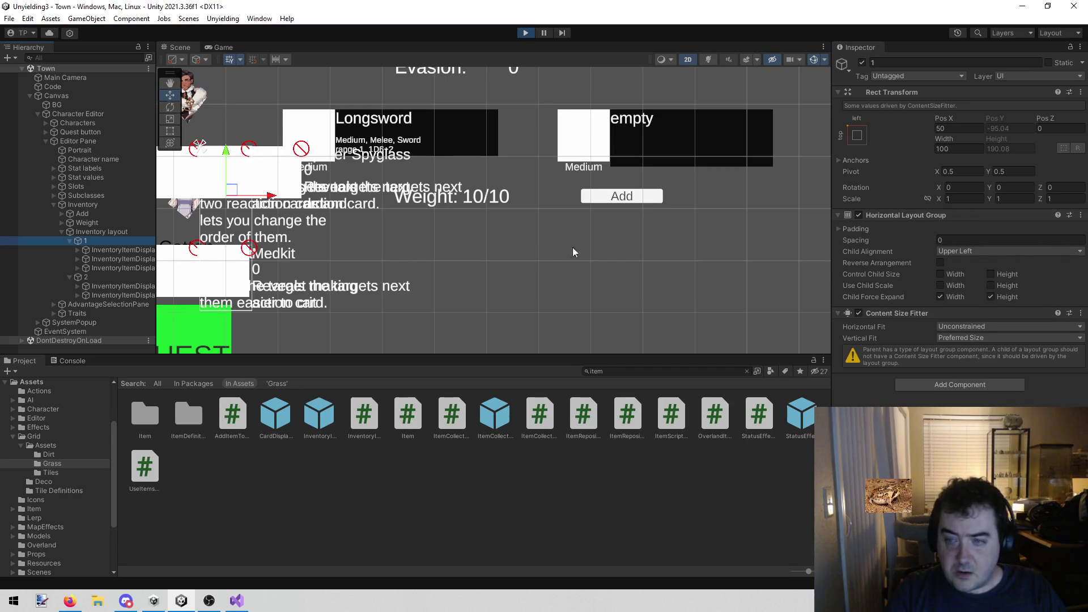
click(960, 240)
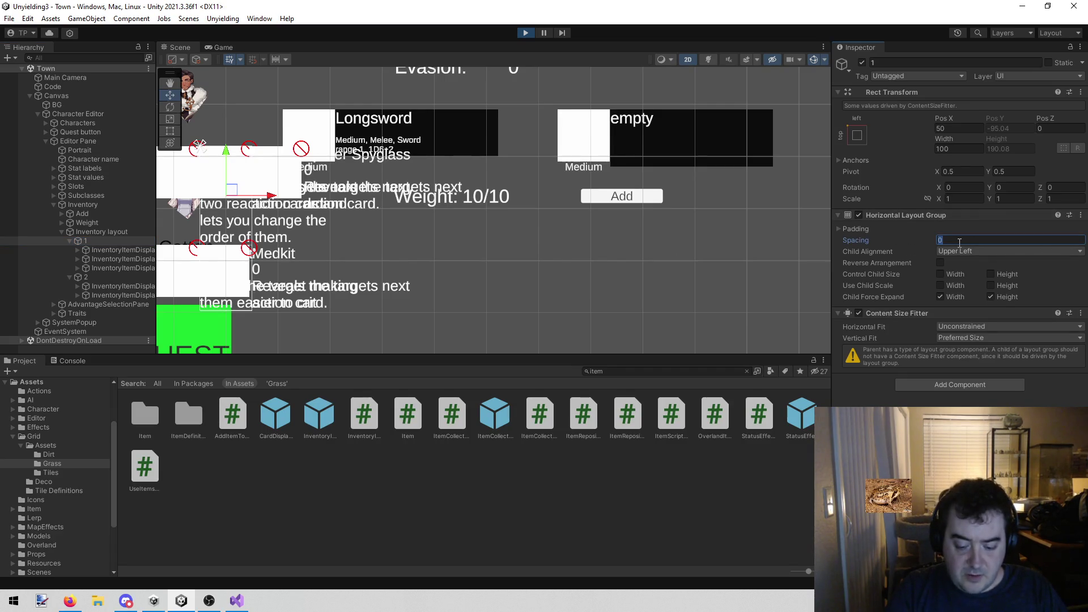
text(500)
scroll(547, 256, down, 5)
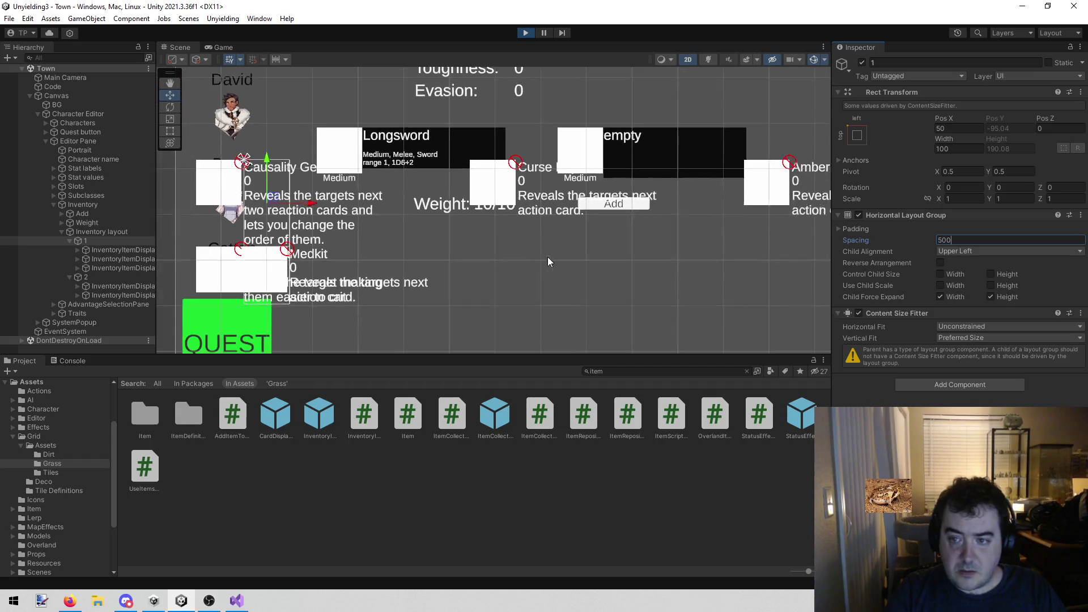
click(1020, 240)
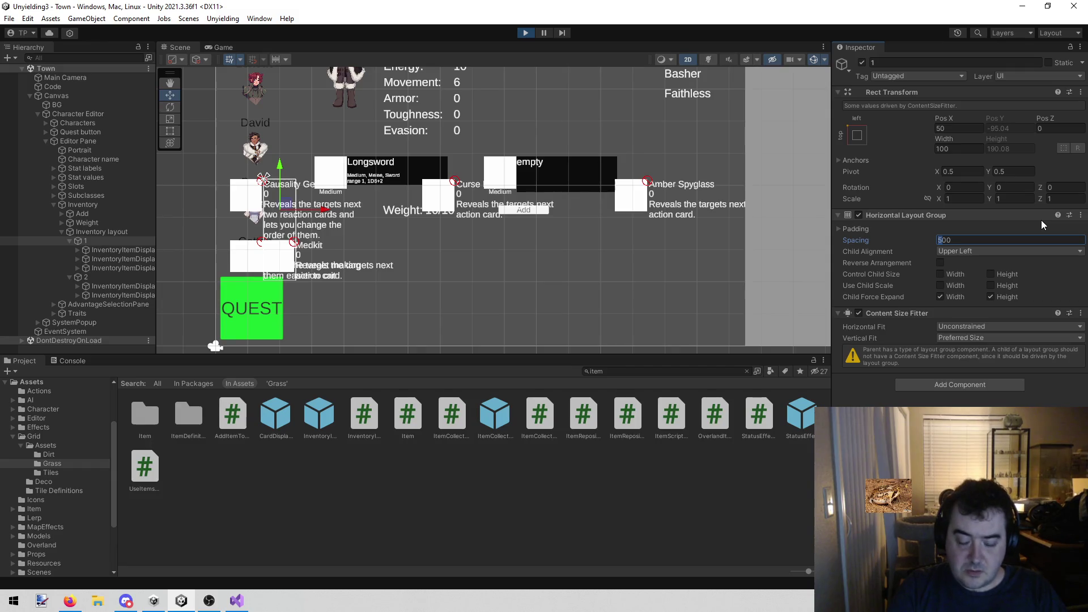
text(45)
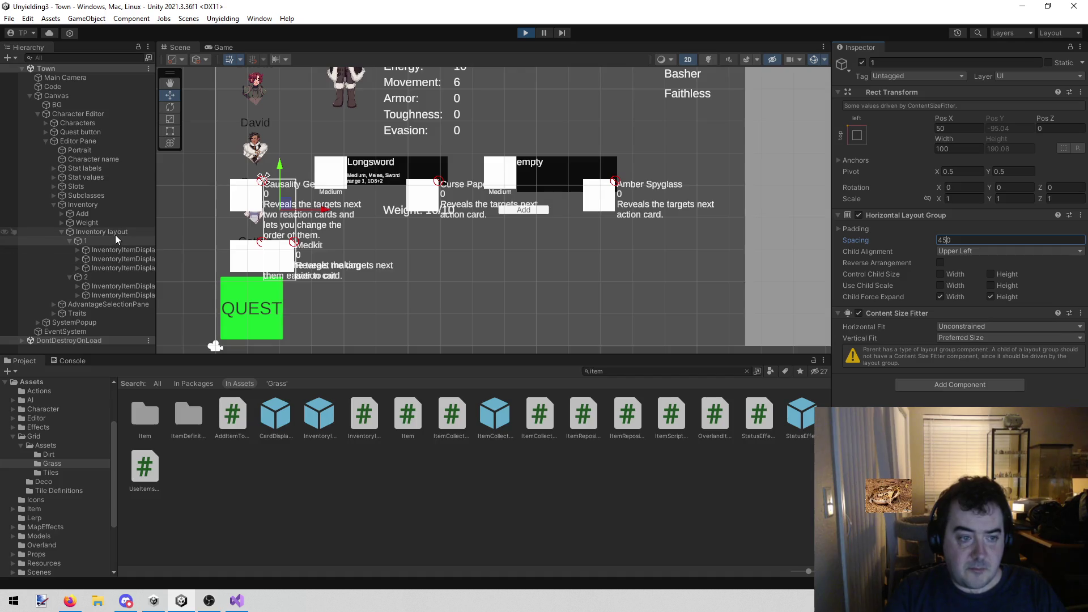
Move Inventory layout down and right below Weight, then set row 1 spacing to 400
click(138, 233)
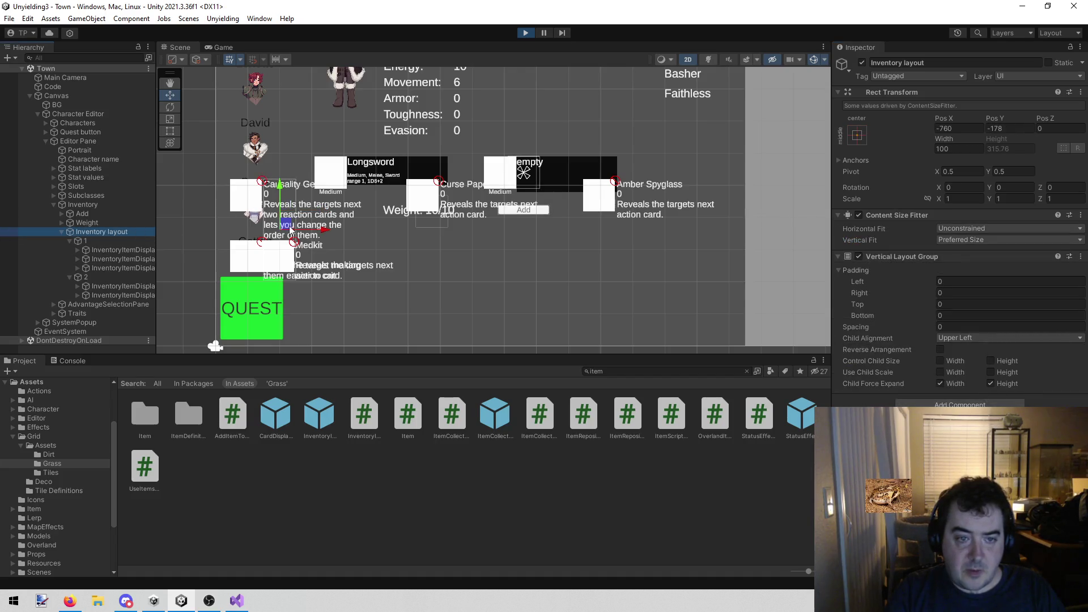
mouse_move(290, 228)
mouse_down()
mouse_move(388, 263)
mouse_move(349, 267)
mouse_up()
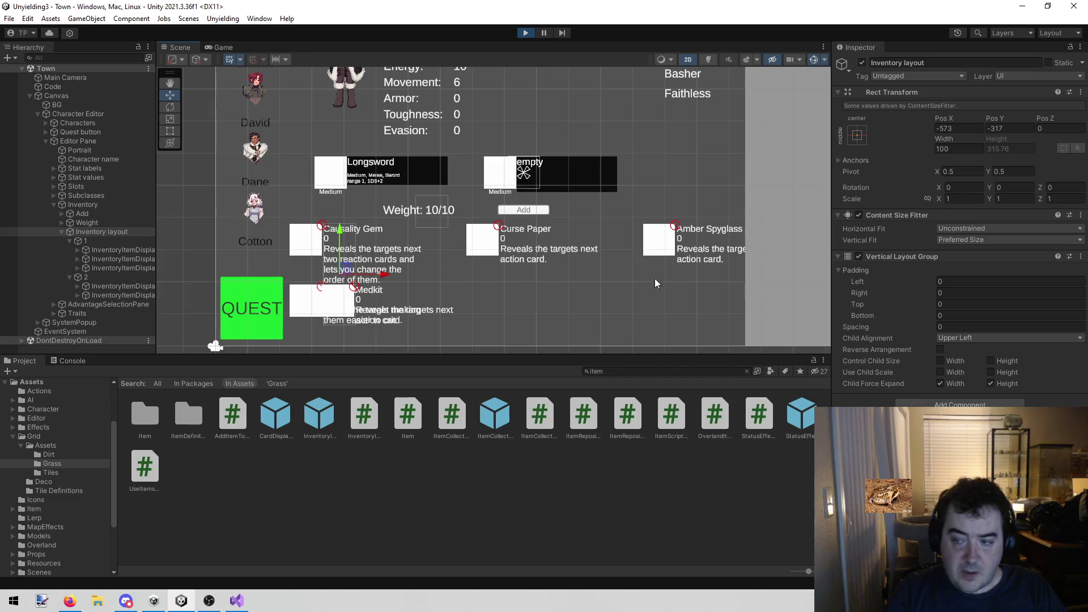
click(118, 240)
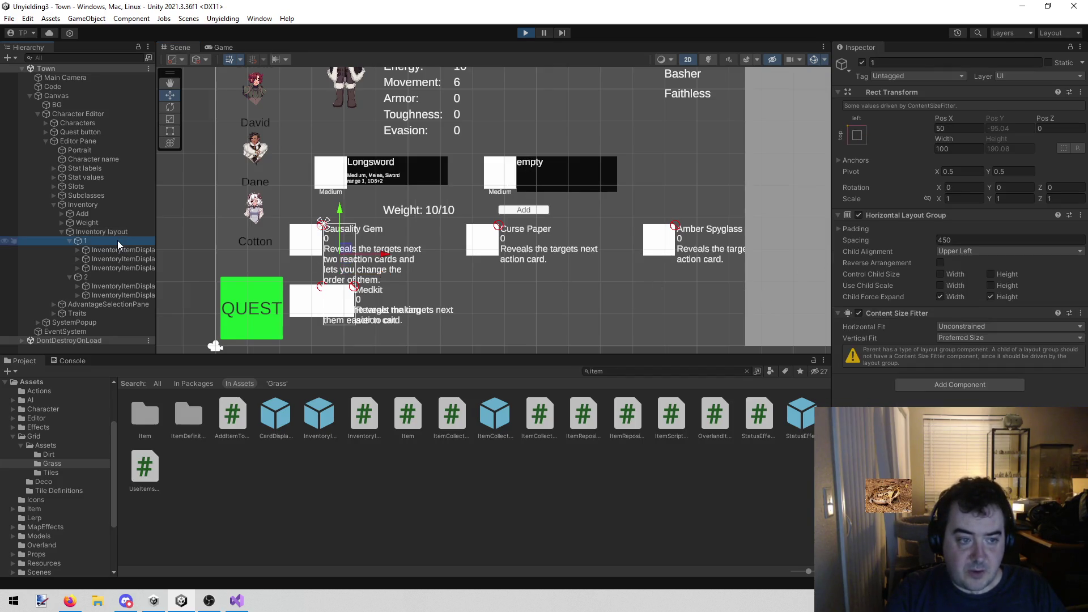
click(1006, 241)
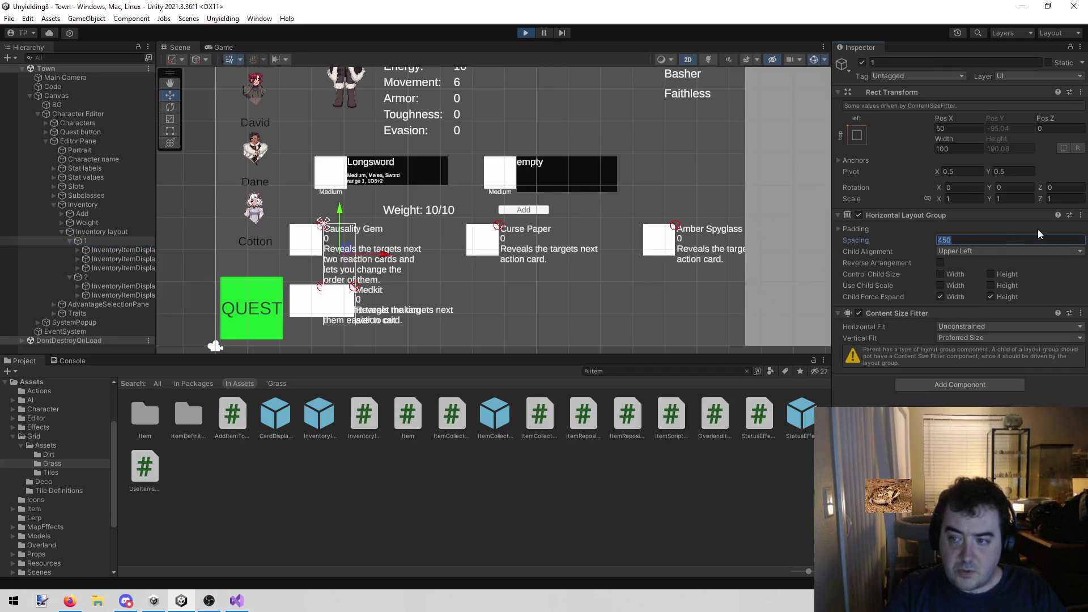
text(400)
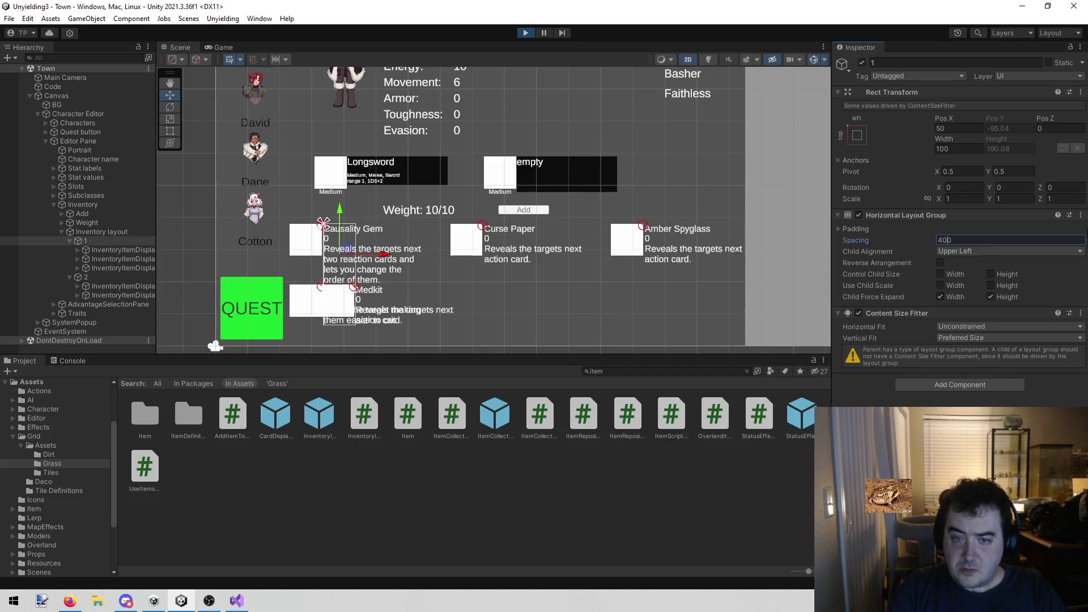
Set row 2's Horizontal Layout Group spacing to 400, watching the Game view
click(224, 48)
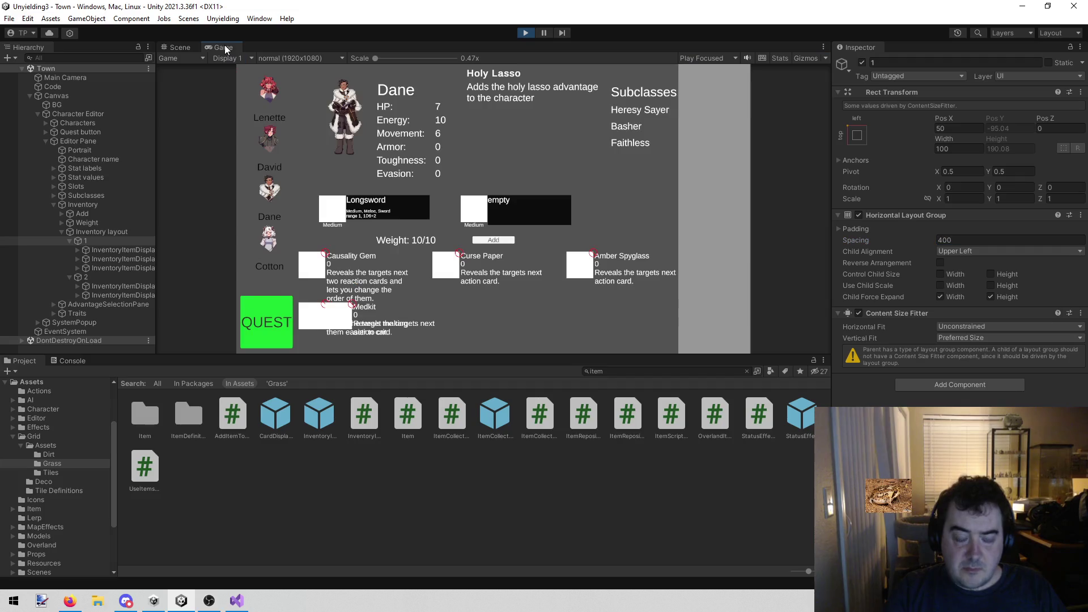
click(109, 278)
click(1010, 240)
text(400)
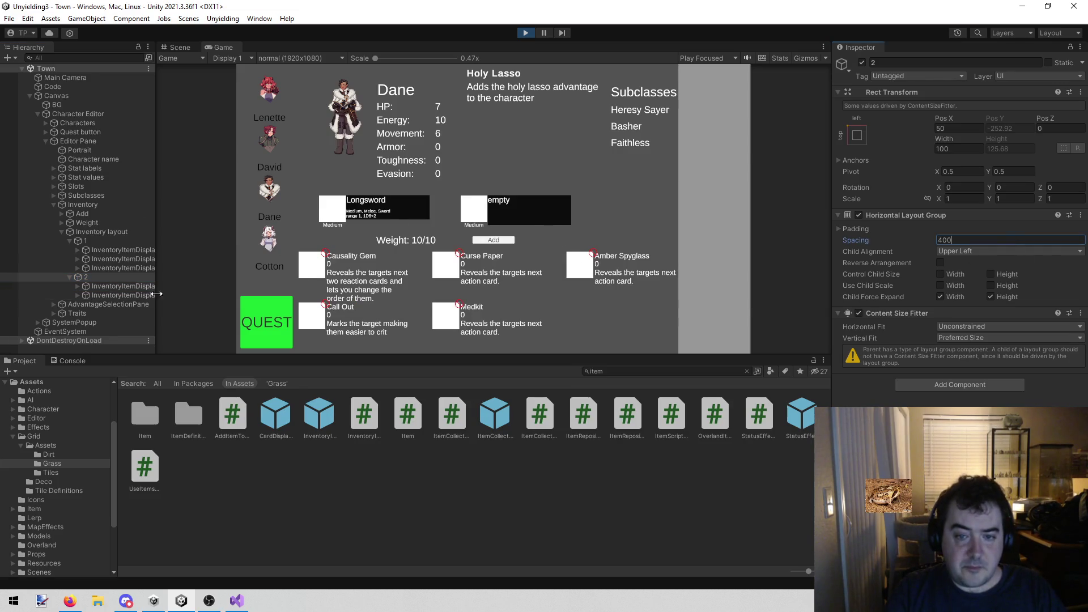
Give row 1 a bottom padding of 20
click(96, 244)
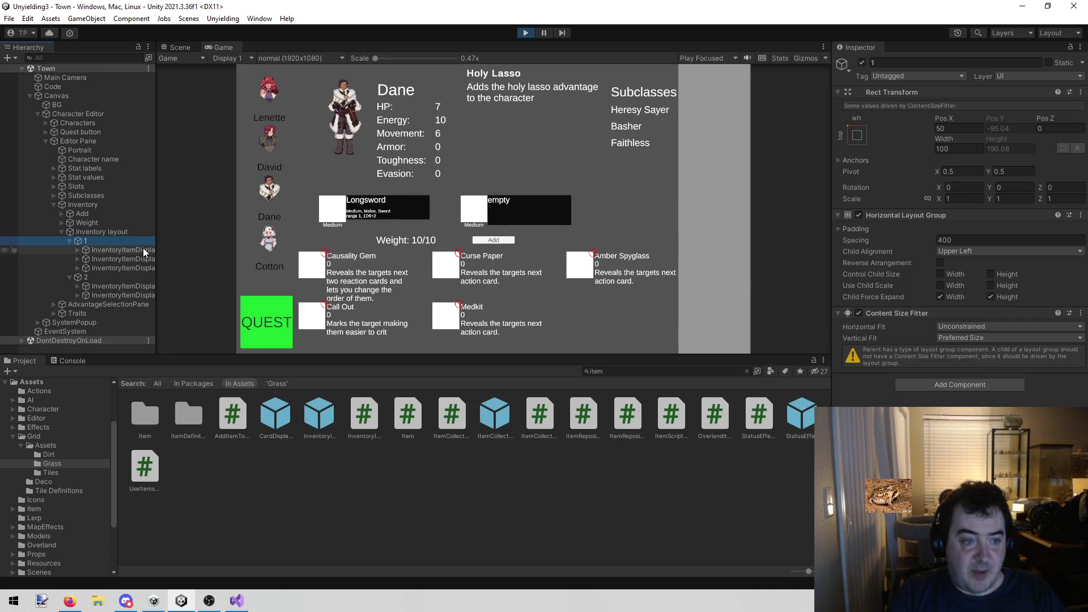
click(839, 229)
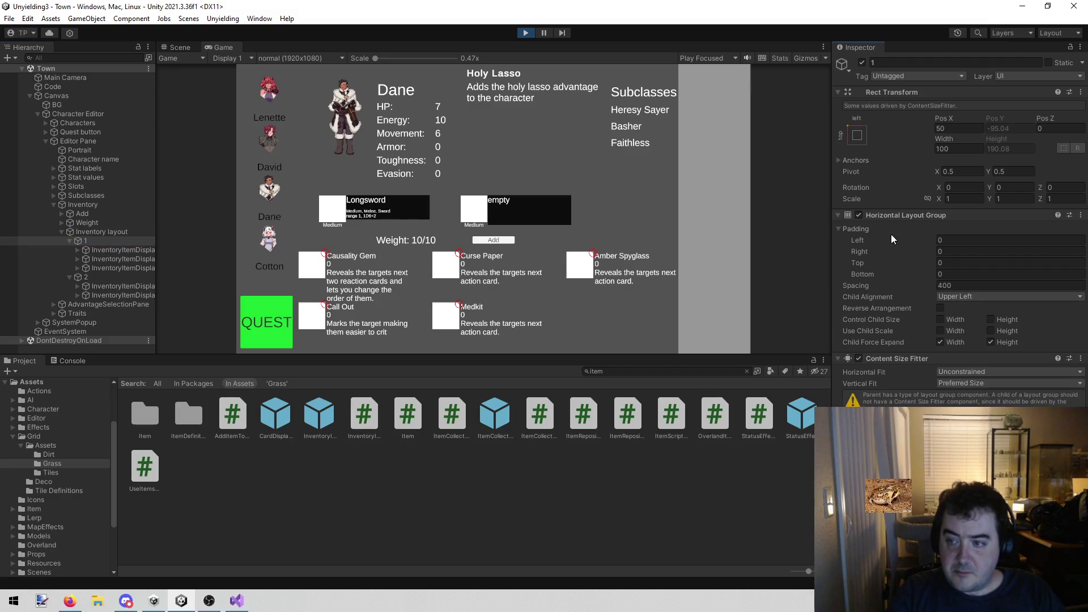
click(964, 273)
text(20)
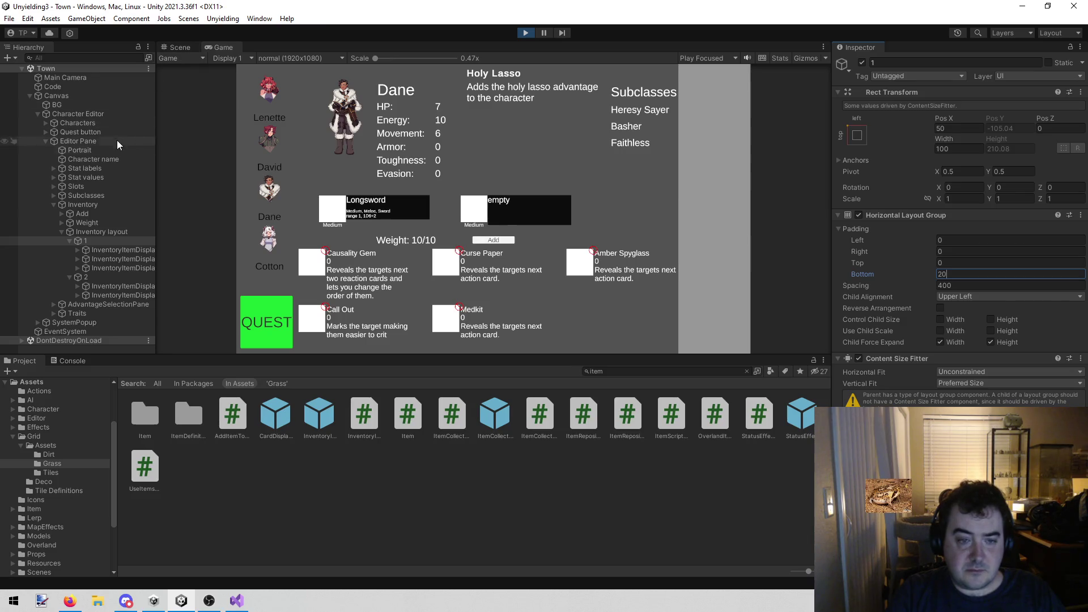
Nudge Inventory layout slightly lower in the Scene view, then return to the Game view
click(99, 233)
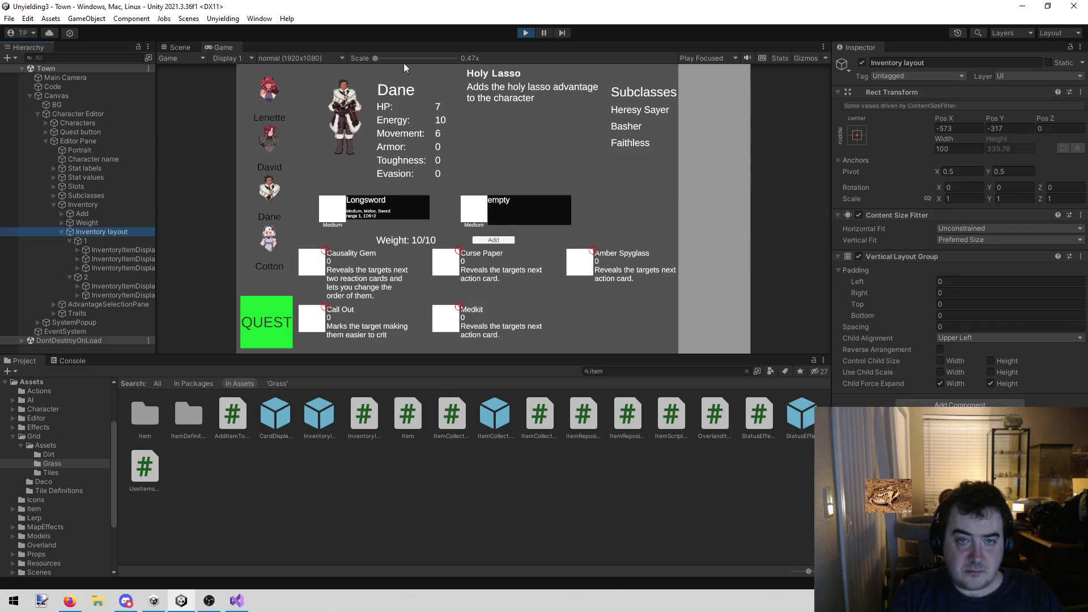
click(173, 47)
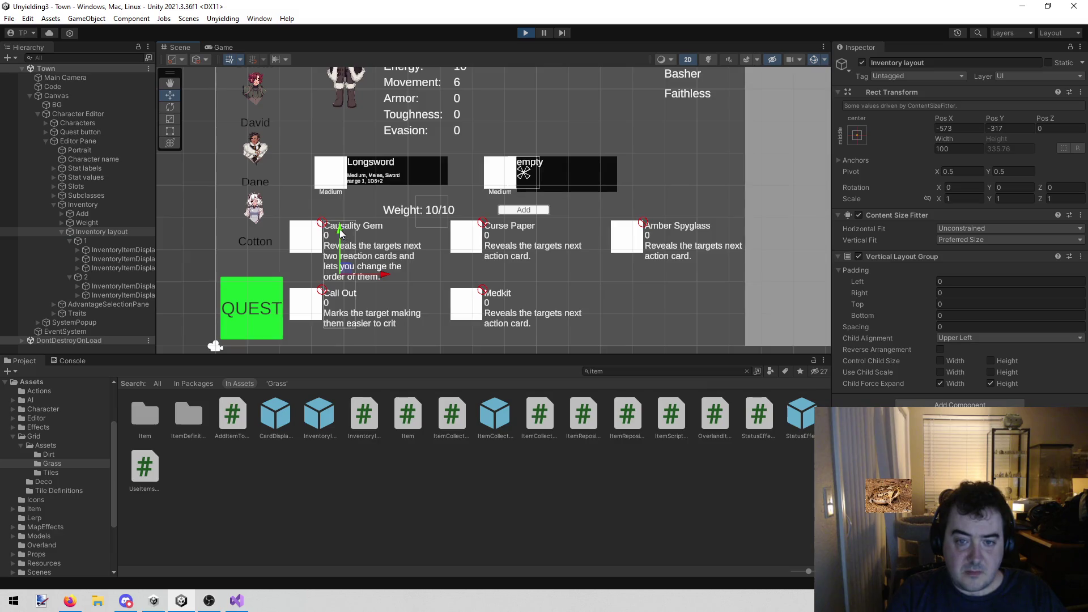
drag(340, 230, 345, 240)
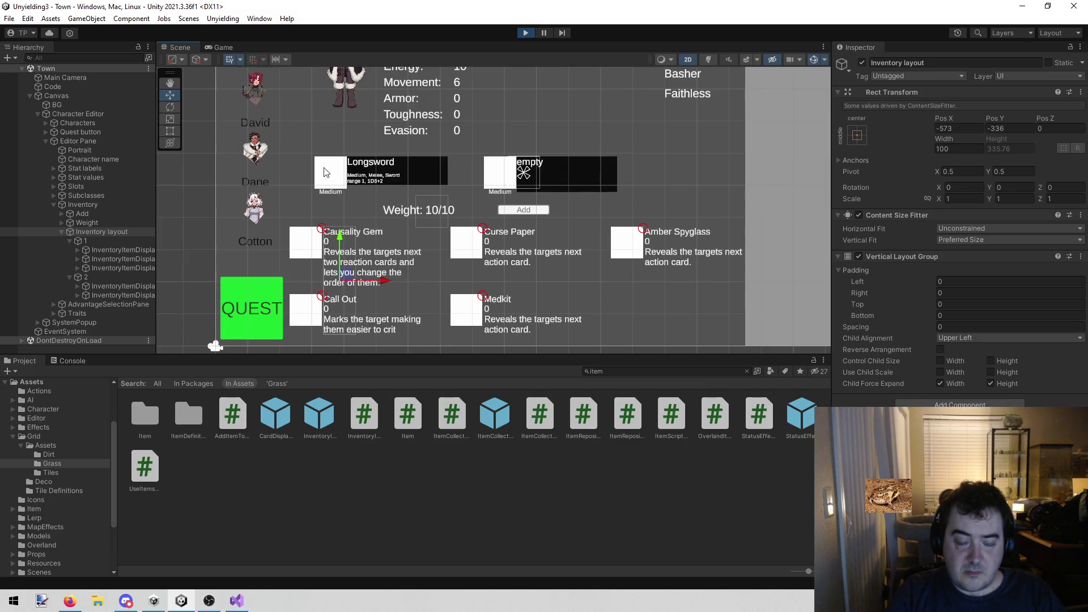
click(229, 47)
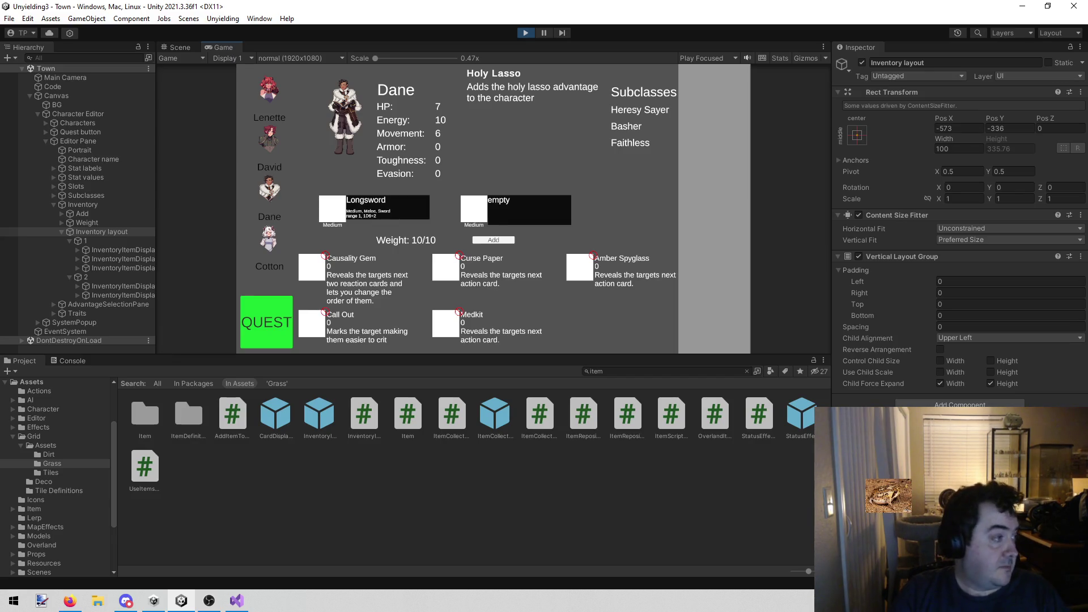
key(alt+Tab)
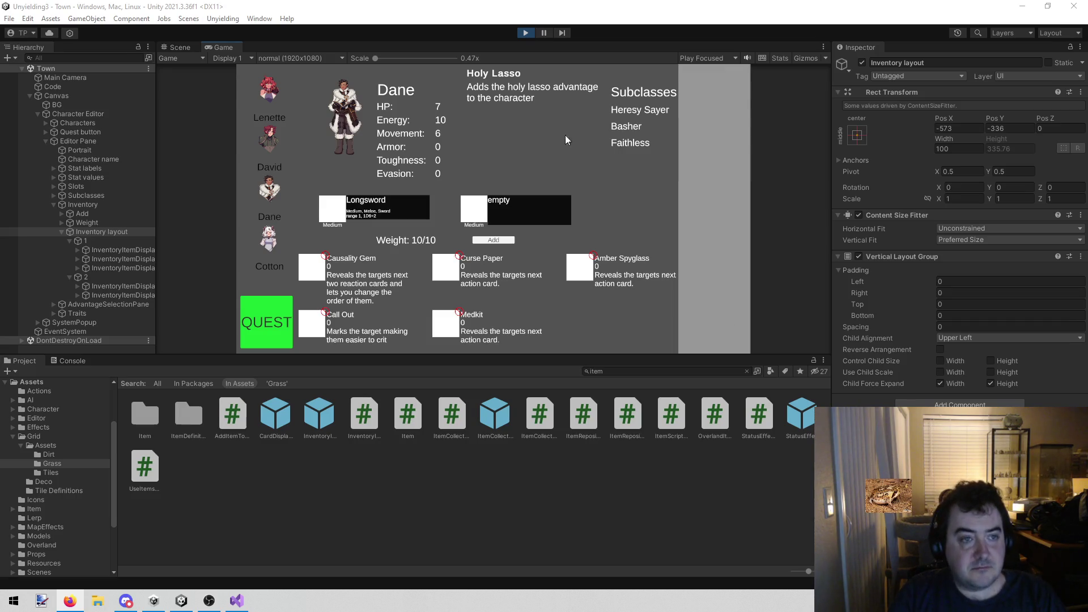
Maximize the Game view to check Dane's stats, equipment and inventory, then stop play
right_click(241, 44)
click(301, 82)
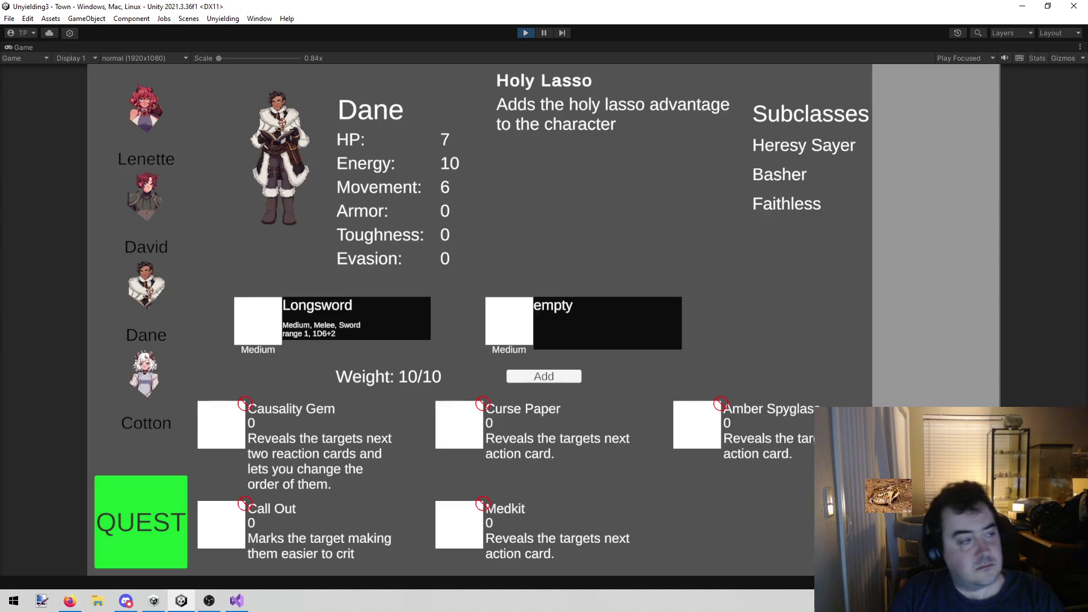
key(alt+Tab)
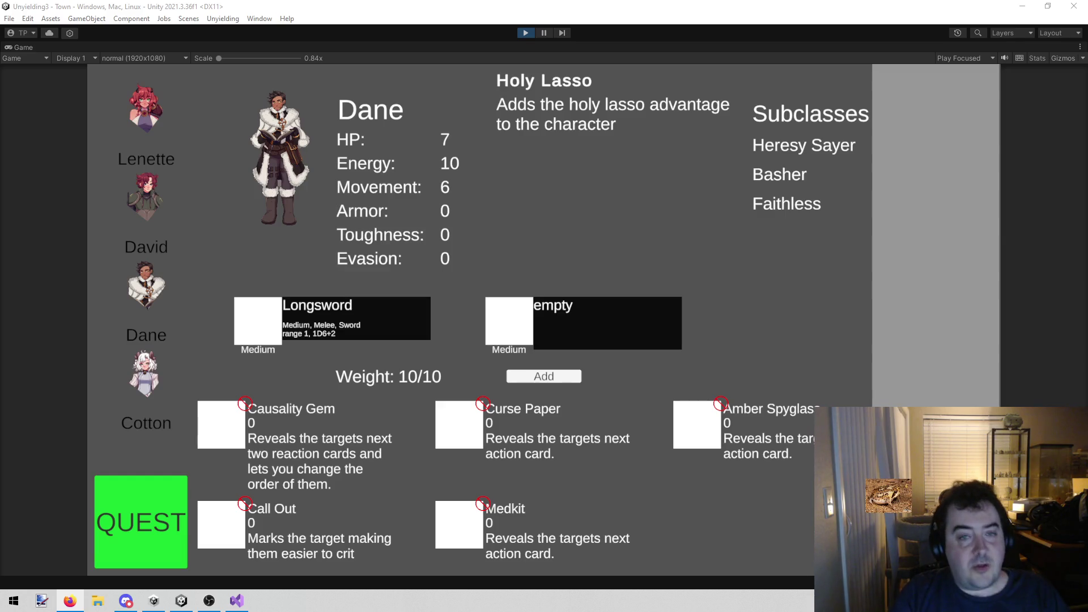
click(521, 33)
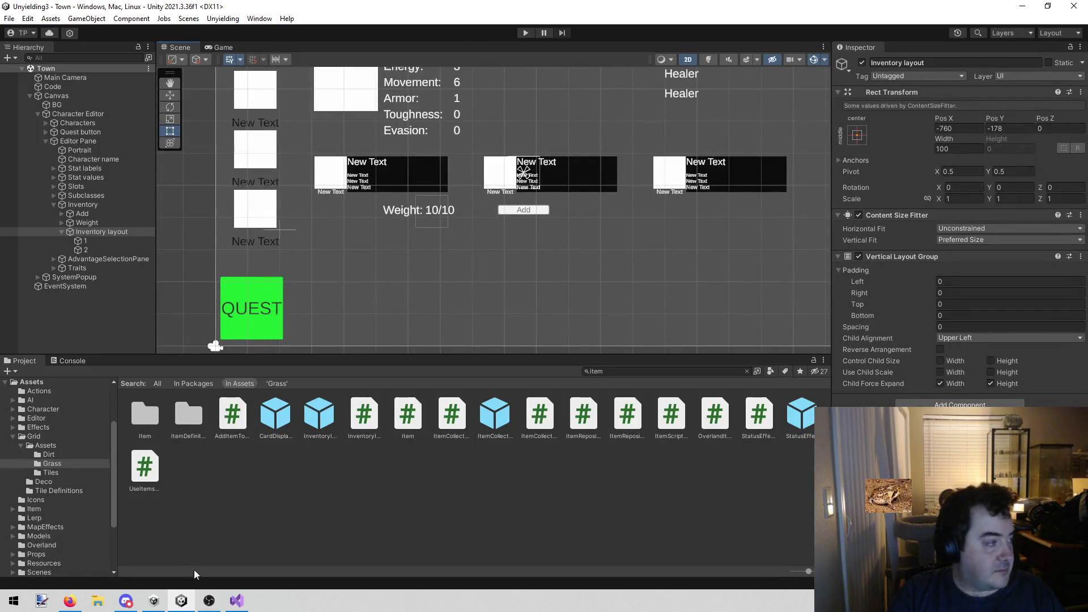
Set Horizontal Layout Group spacing to 450 on rows 1 and 2
click(107, 240)
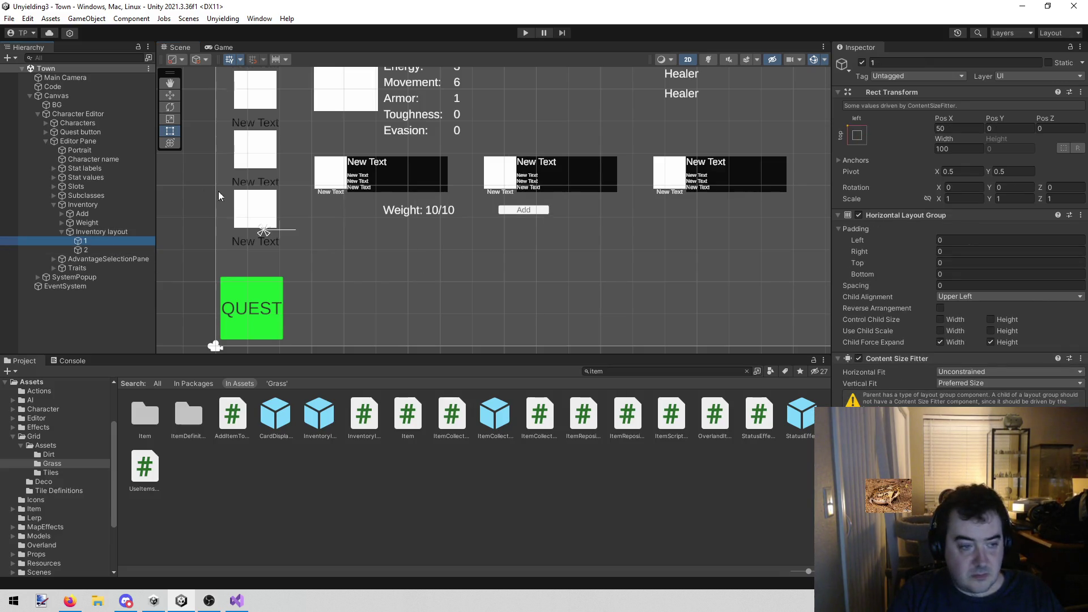
click(96, 232)
click(96, 241)
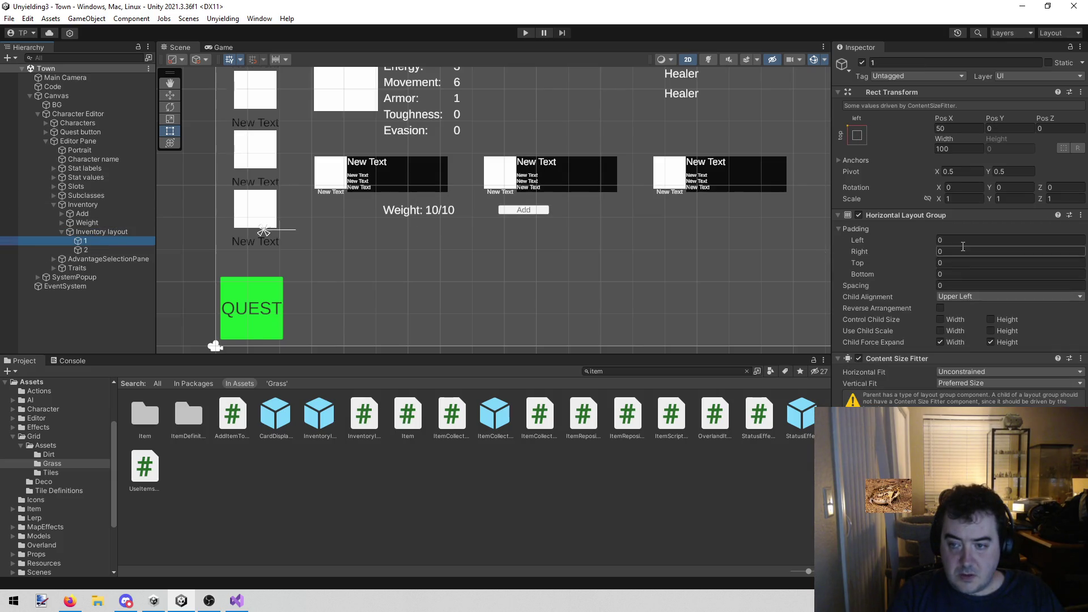
click(950, 283)
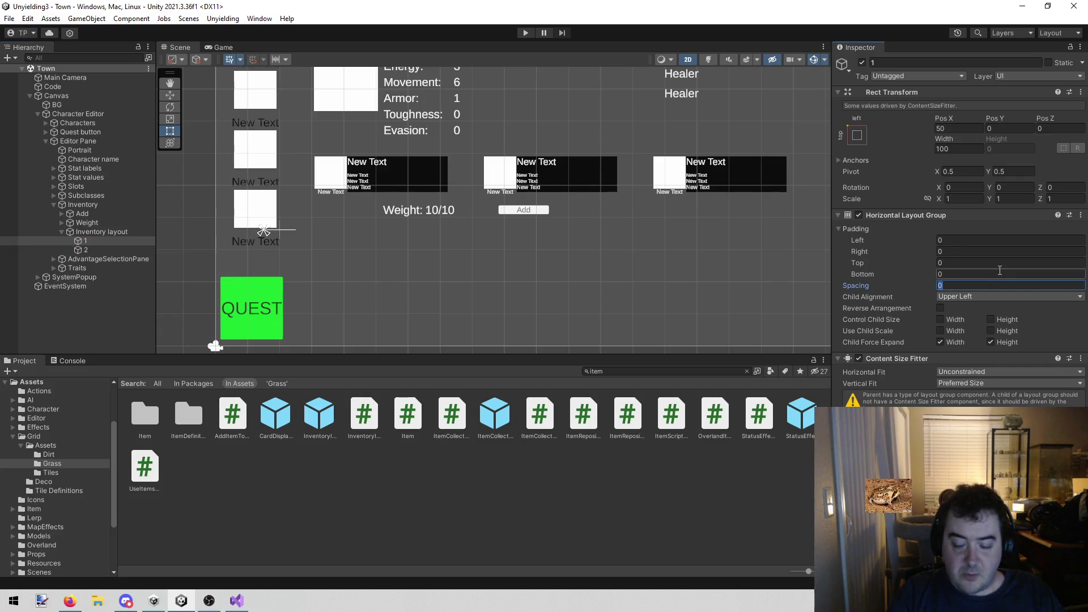
text(450)
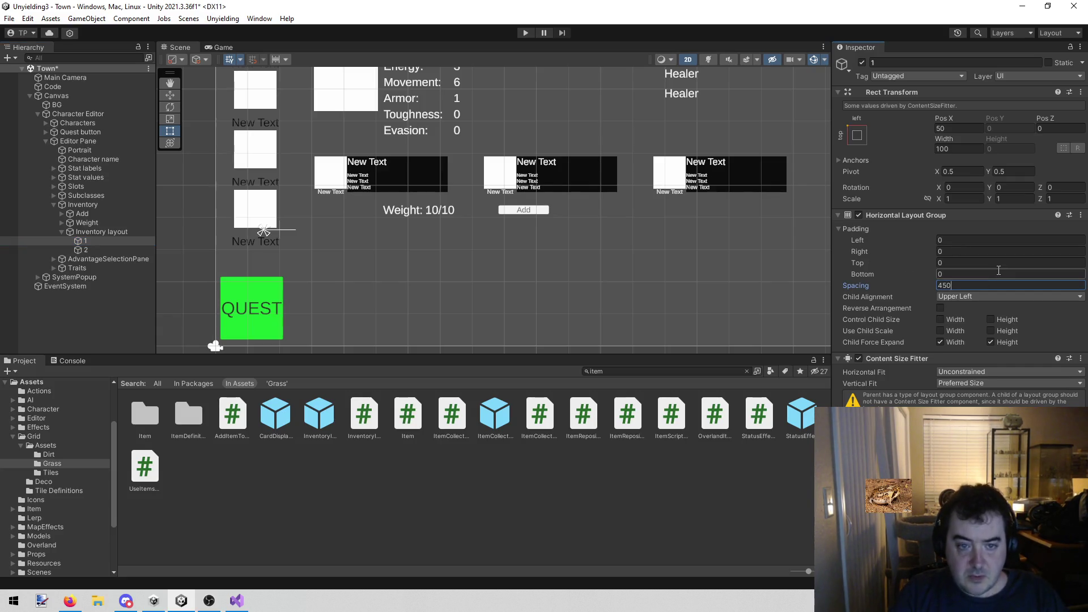
click(100, 248)
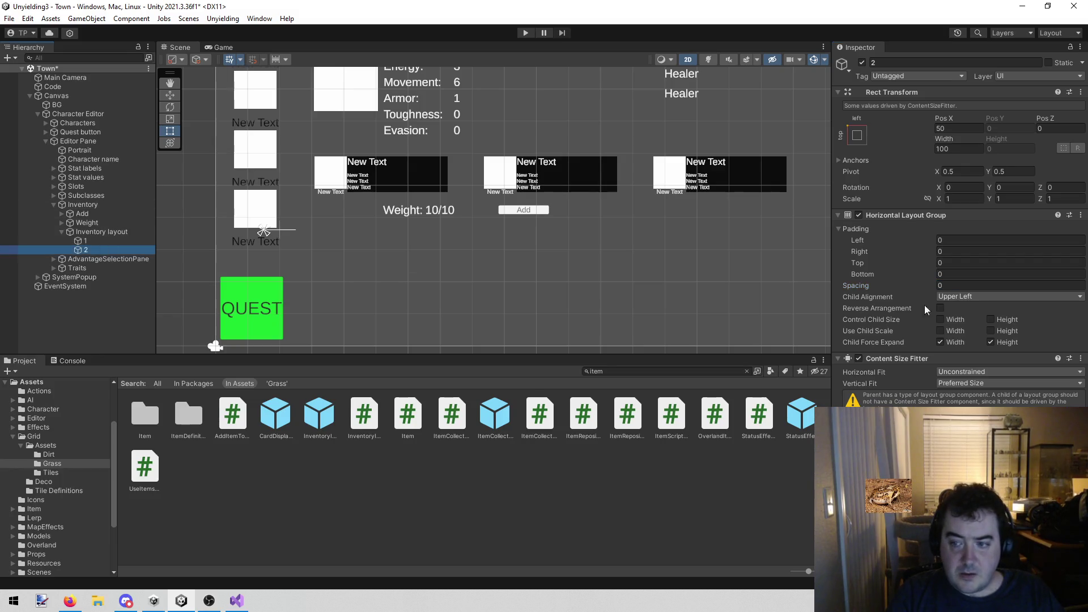
click(1017, 285)
text(450)
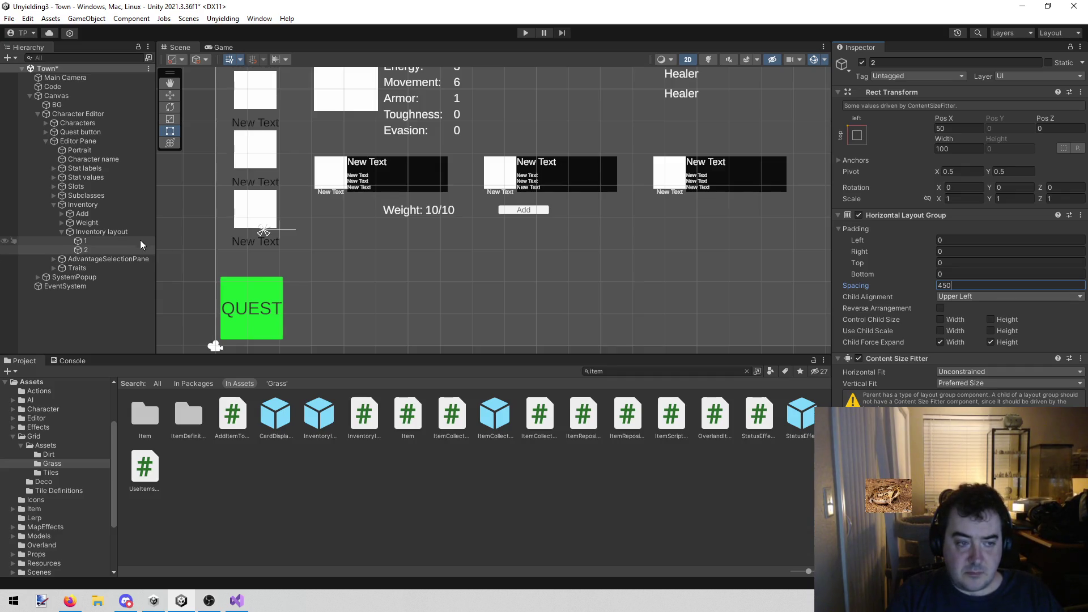
Set Inventory layout's bottom padding to 20 and save the scene
click(108, 233)
click(964, 315)
text(20)
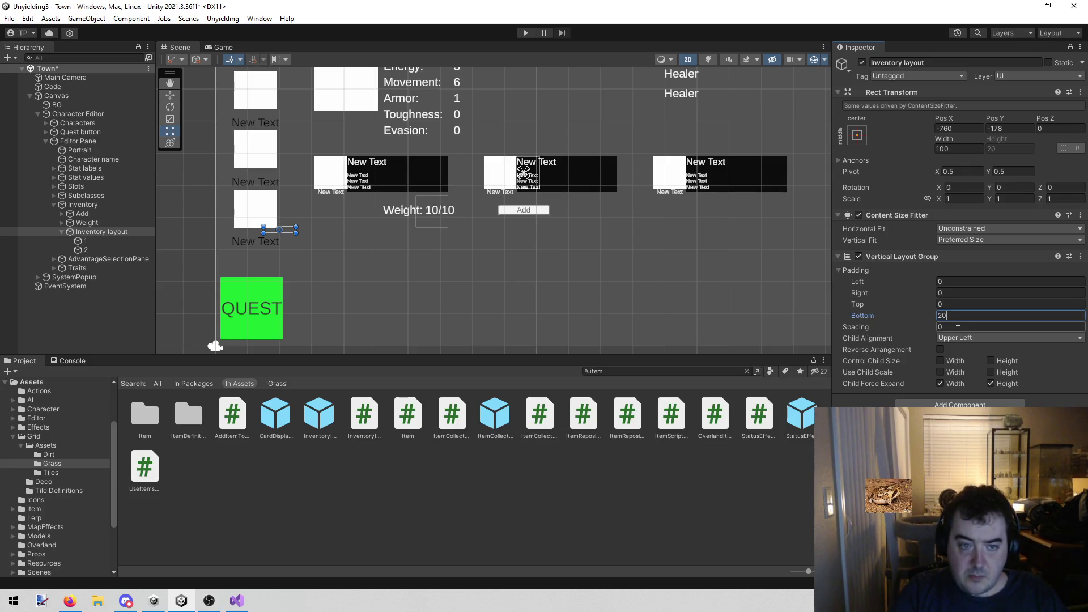
key(ctrl+s)
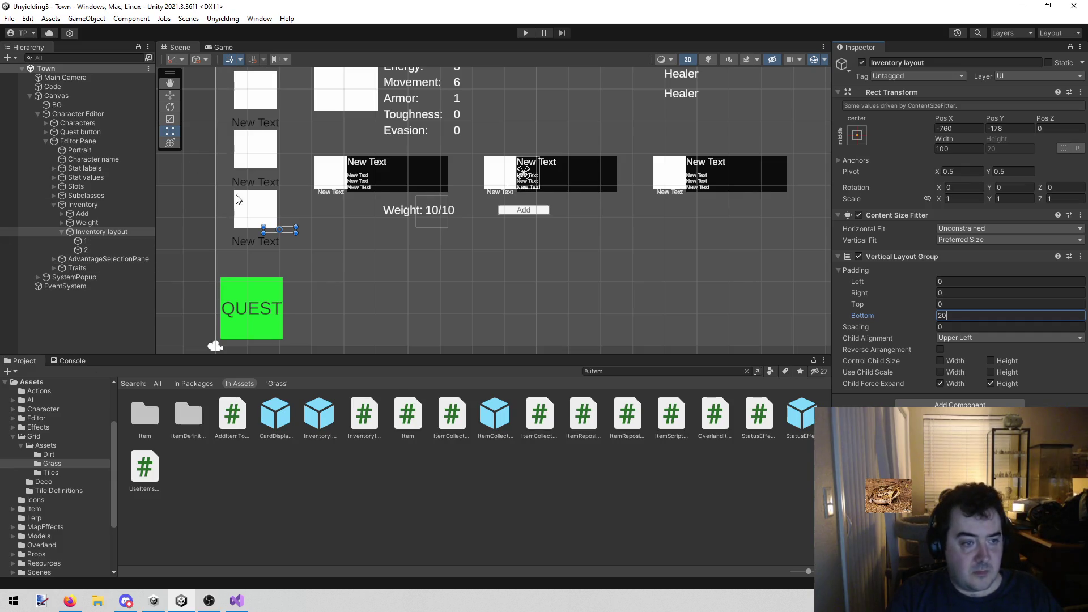
Review the settings of the Weight text, Inventory layout, Inventory and Add button objects
click(93, 223)
click(93, 232)
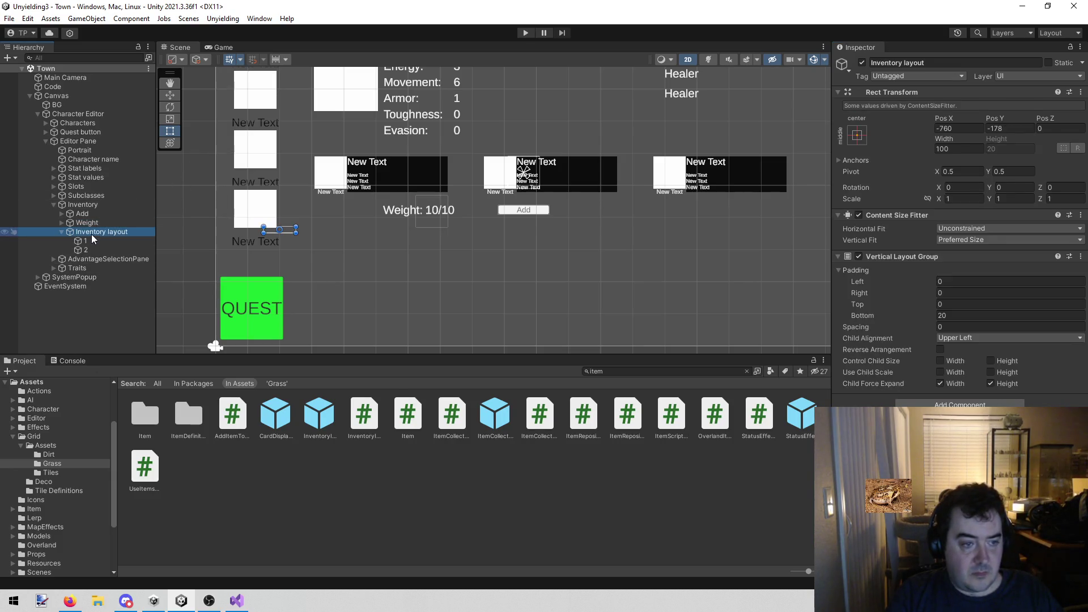
click(107, 207)
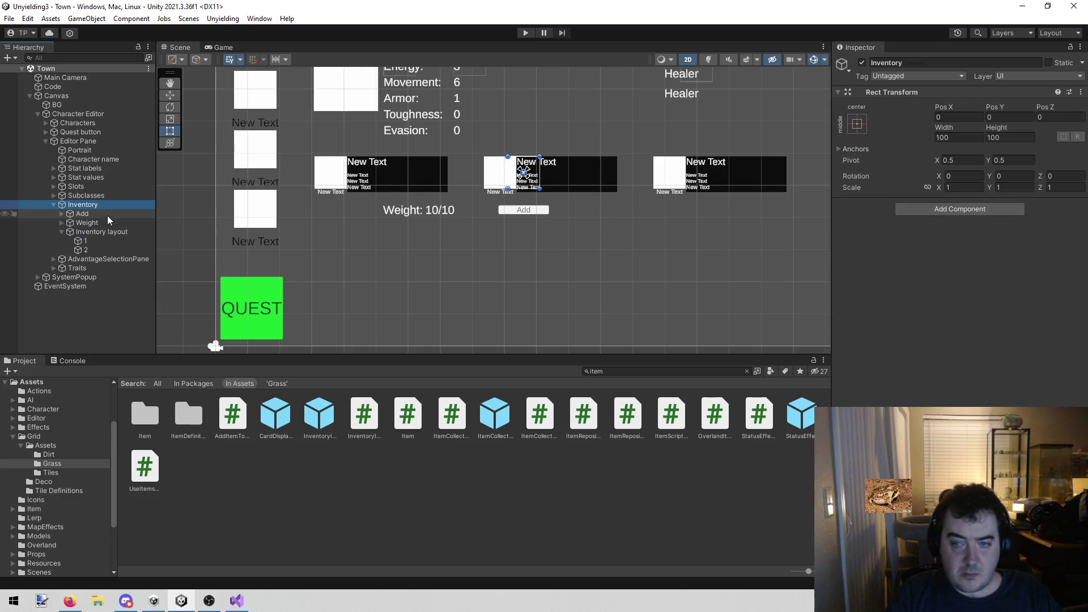
click(107, 216)
click(104, 223)
click(104, 229)
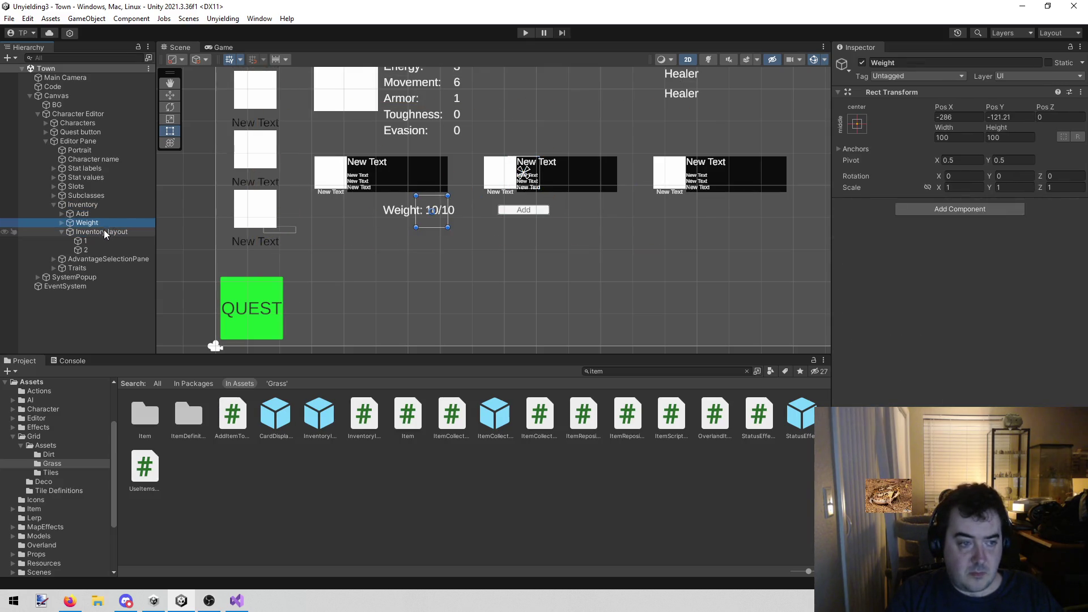
key(alt+Tab)
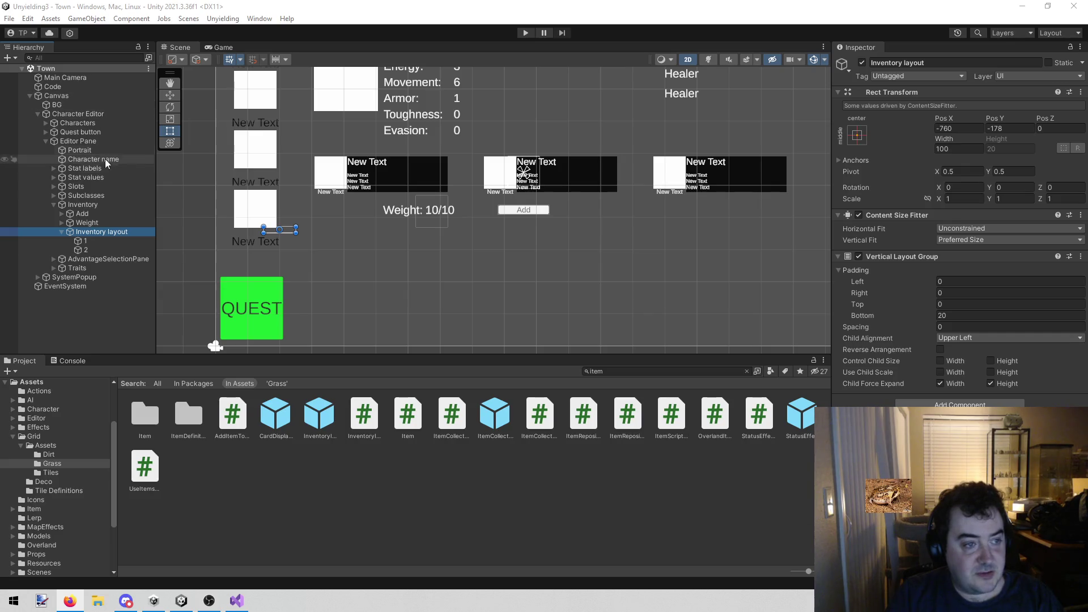
Check the Inventory and Code objects' Character Editor settings, then open CharacterEditor.cs in Visual Studio
click(100, 206)
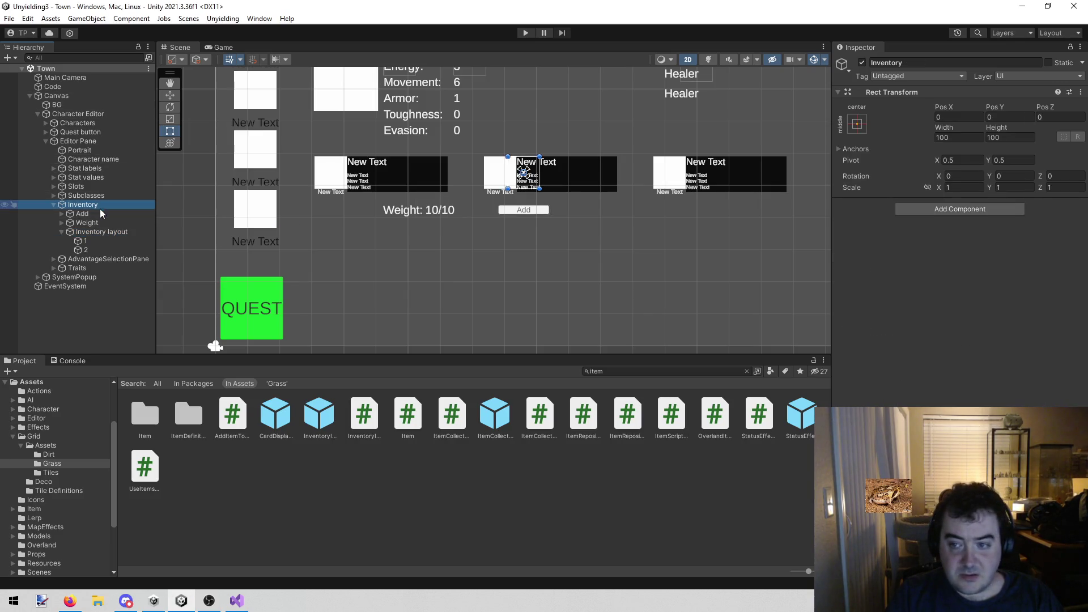
click(103, 88)
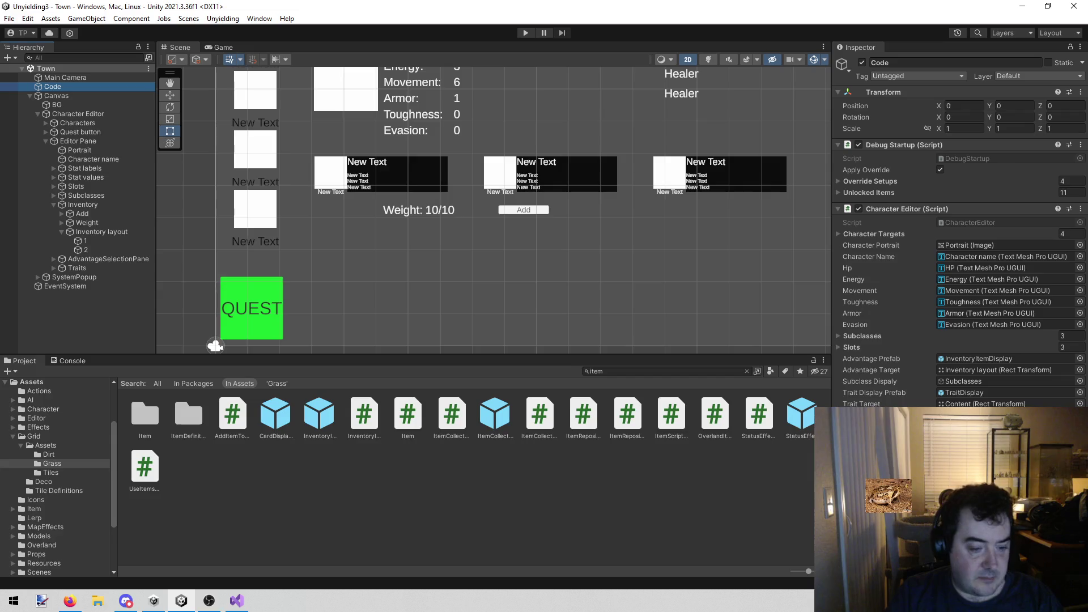
click(236, 600)
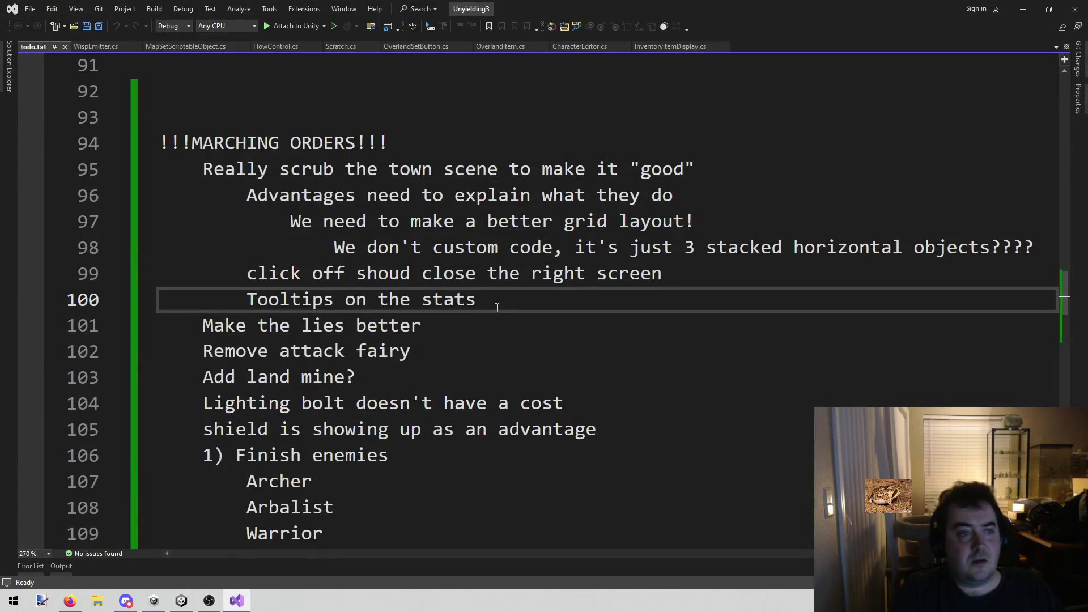
key(shift+alt+o)
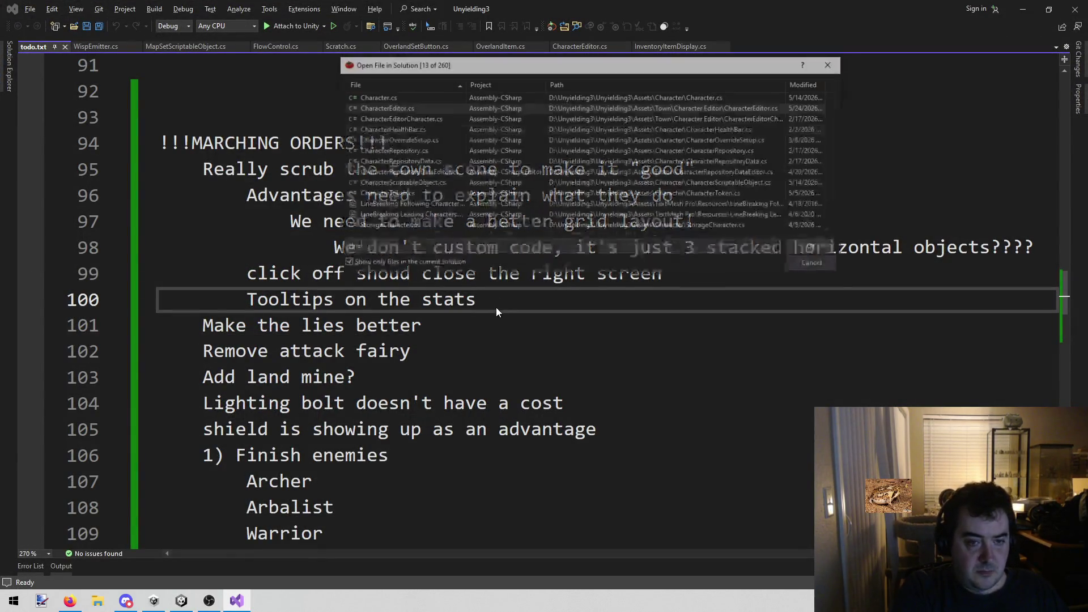
text(charactered)
key(Return)
Search the file for 'adv' and inspect the advantageTarget declaration on line 26
text(ad)
key(BackSpace)
key(BackSpace)
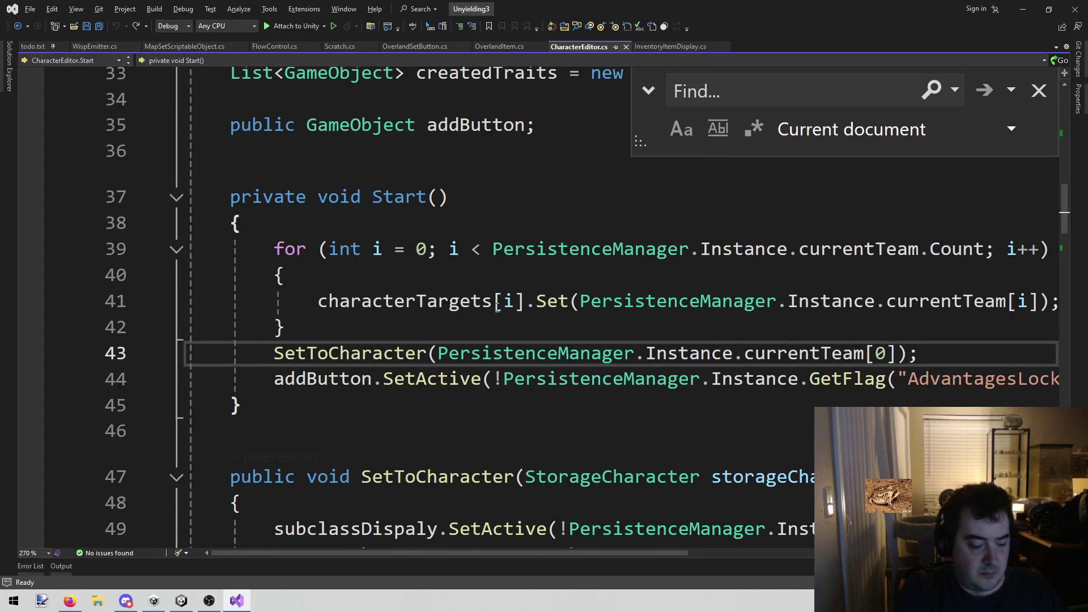
key(ctrl+f)
text(adf)
key(BackSpace)
text(v)
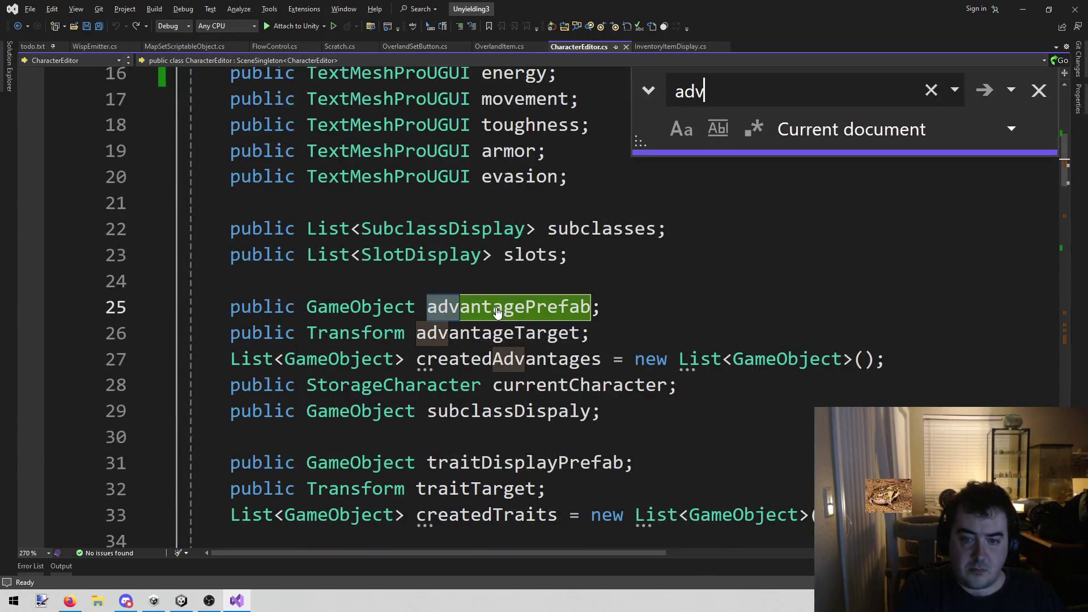
key(Escape)
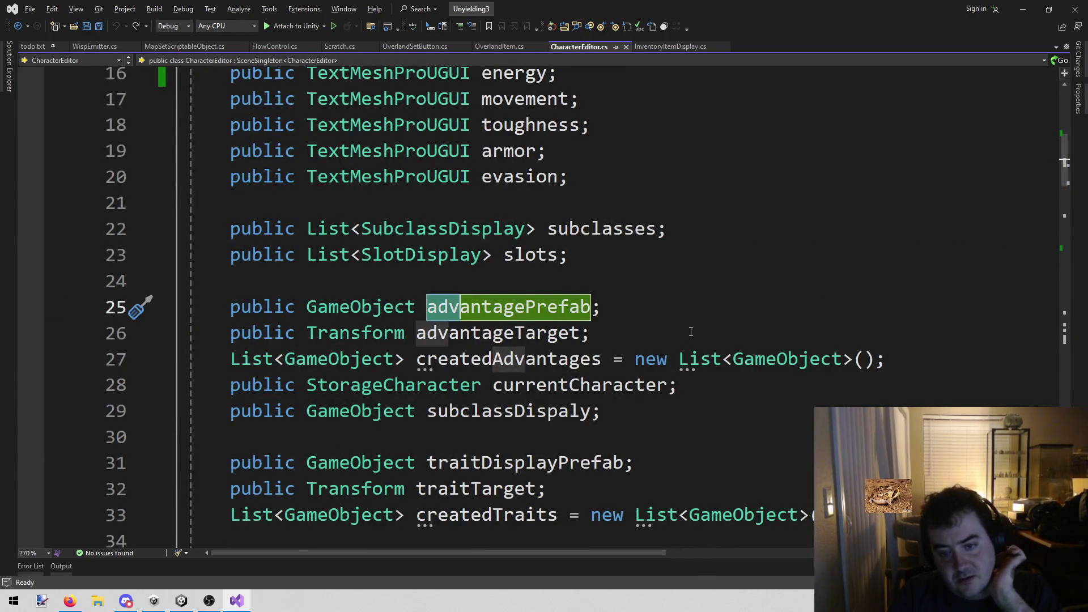
click(690, 332)
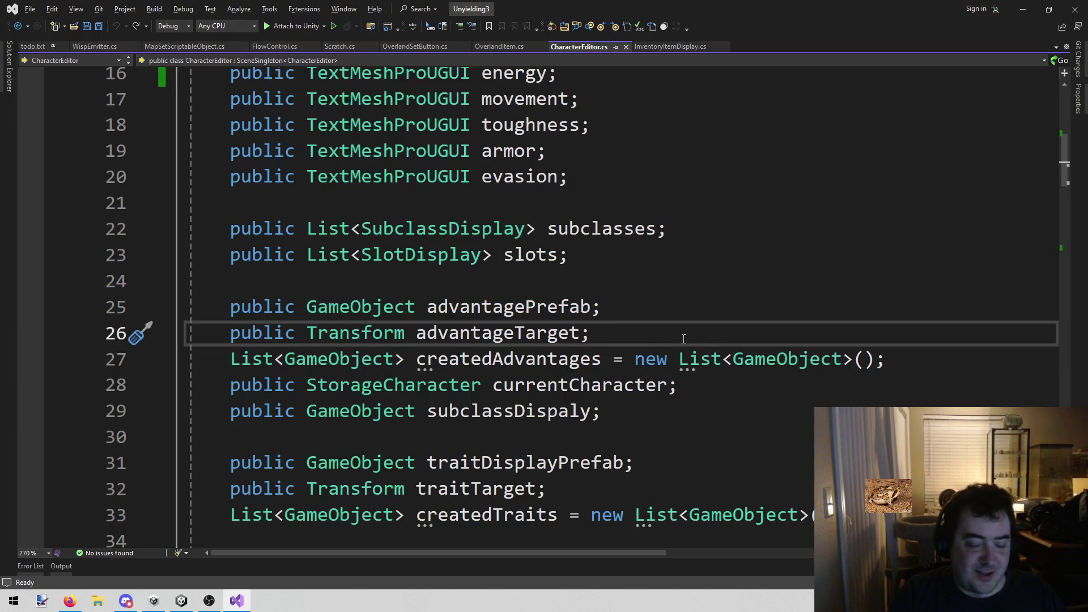
mouse_move(617, 341)
mouse_down()
mouse_move(244, 358)
mouse_move(219, 335)
mouse_up()
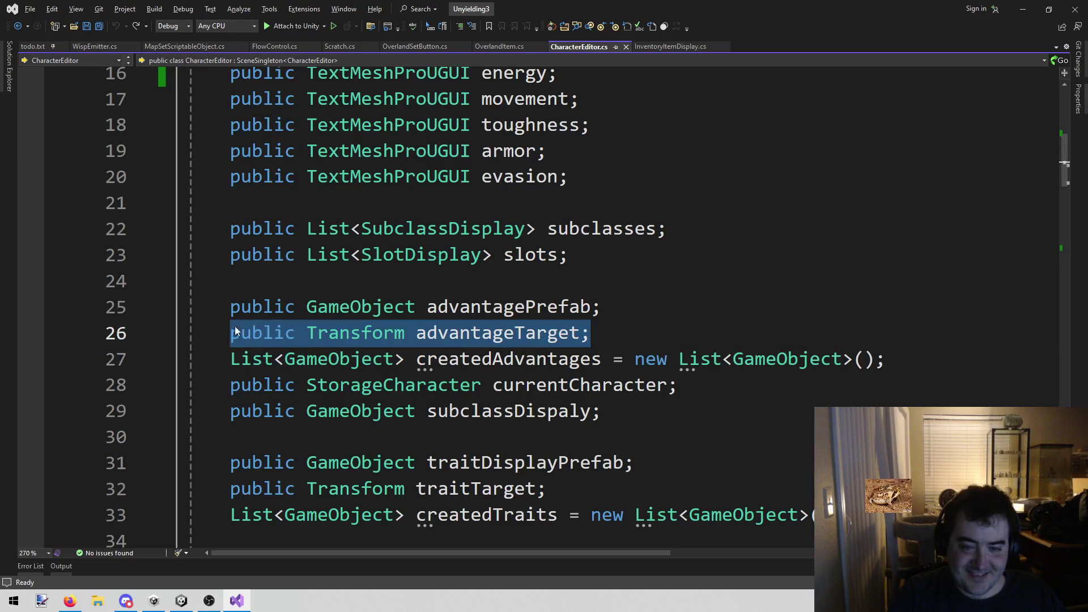
click(667, 324)
Inspect the createdAdvantages field, then go to RemoveItemFromInventory's closing brace at the file's end
mouse_move(1067, 166)
mouse_down()
mouse_move(1067, 541)
mouse_move(1067, 74)
mouse_up()
scroll(794, 250, down, 6)
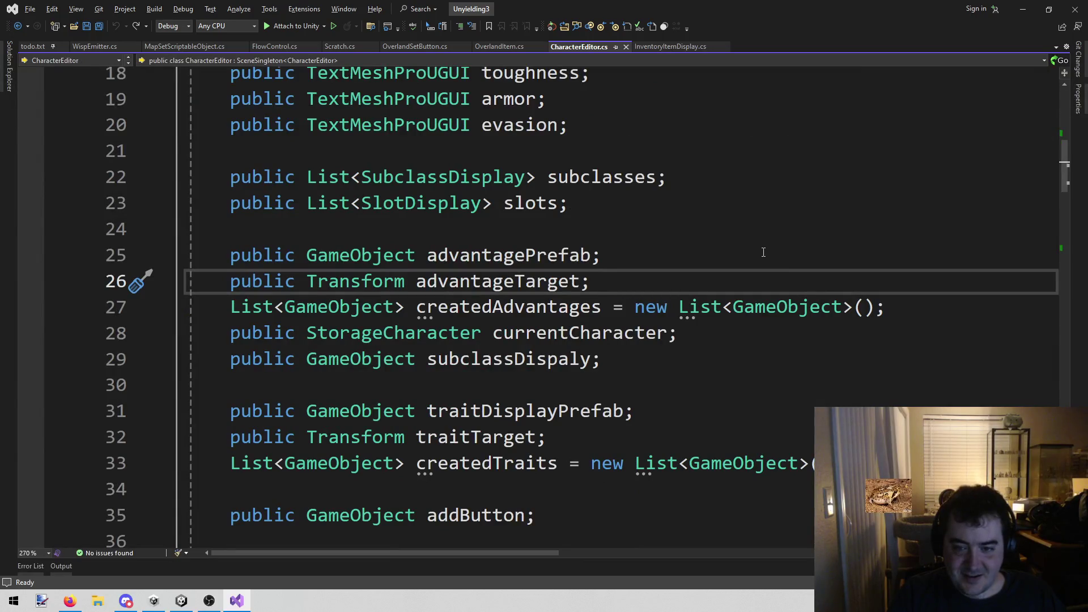
click(493, 307)
drag(230, 307, 916, 316)
click(463, 304)
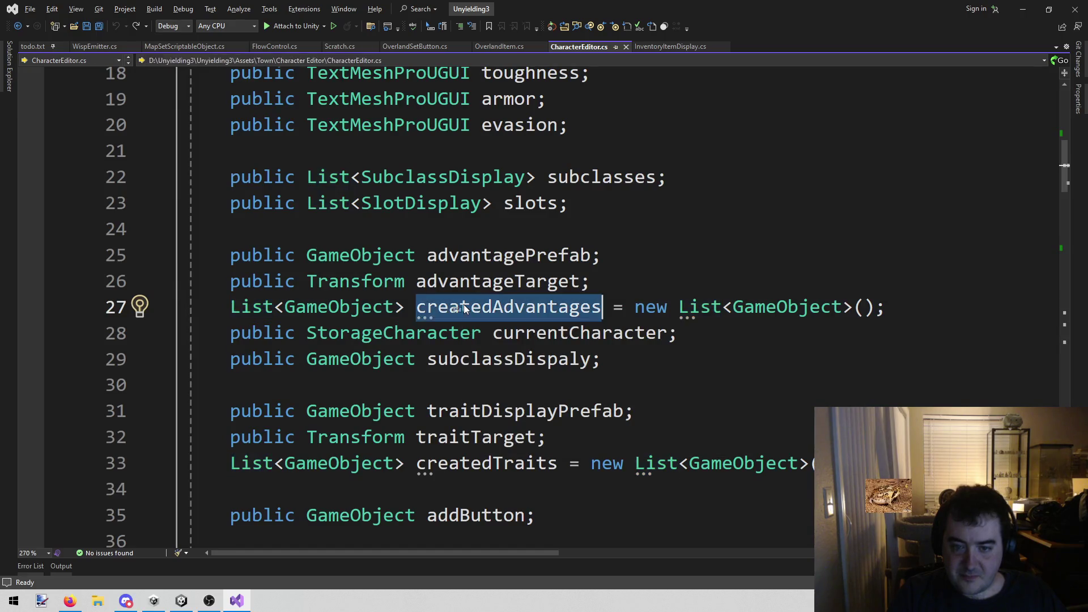
key(ctrl+minus)
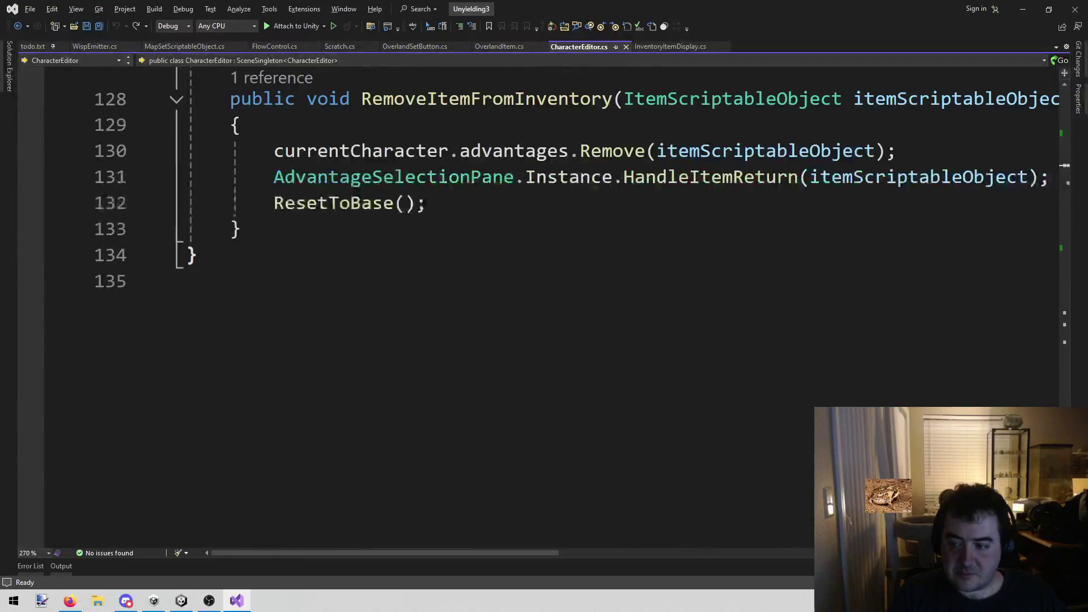
click(277, 333)
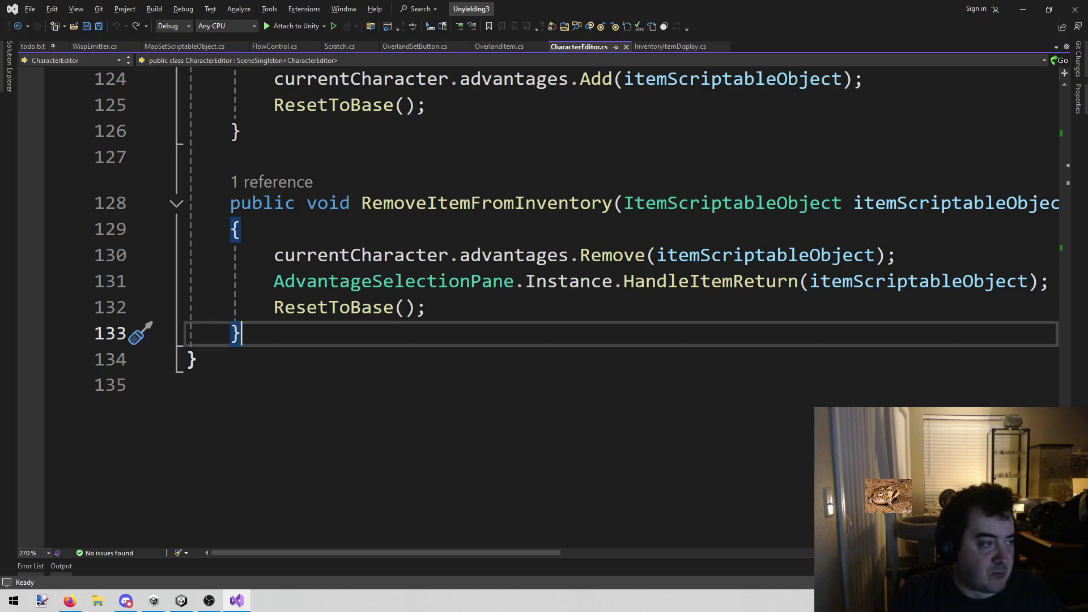
key(alt+Tab)
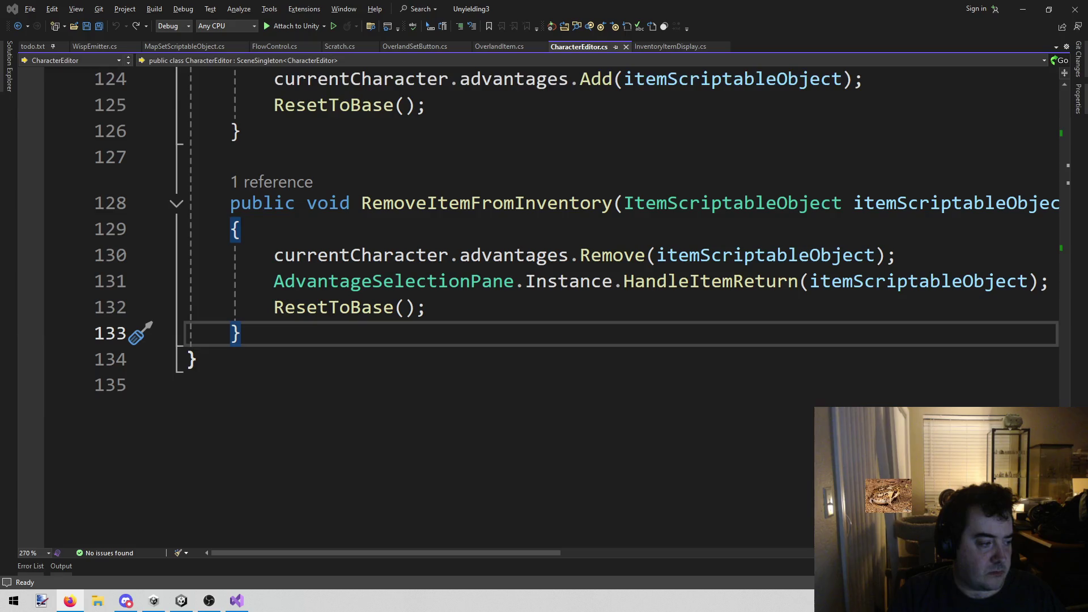
Add an empty public void AddItemDisplay() method after RemoveItemFromInventory
click(644, 413)
click(413, 357)
click(357, 343)
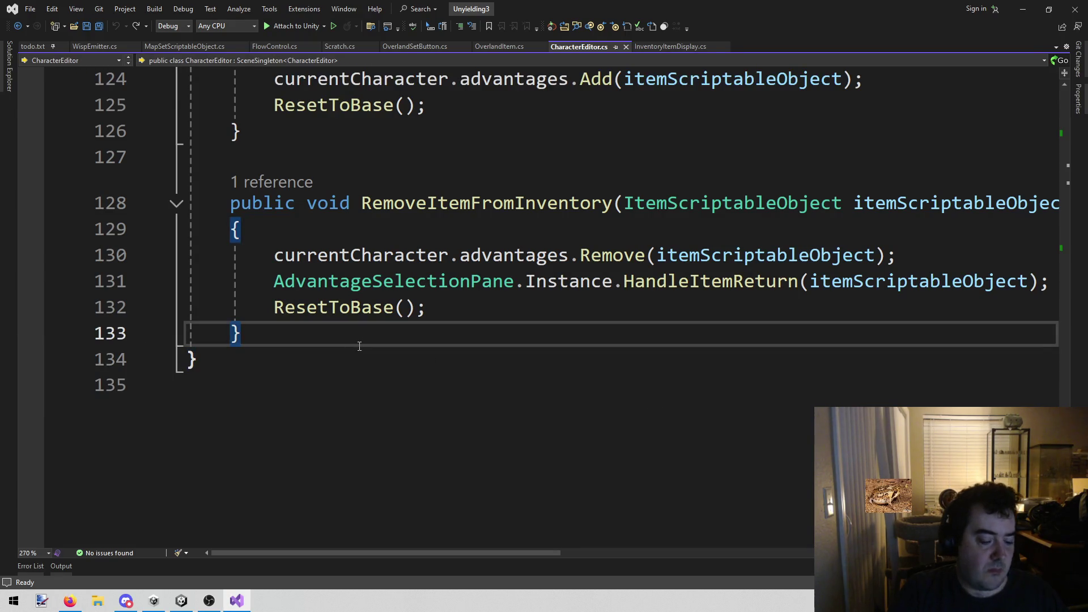
key(Return)
key(Return)
text(public void )
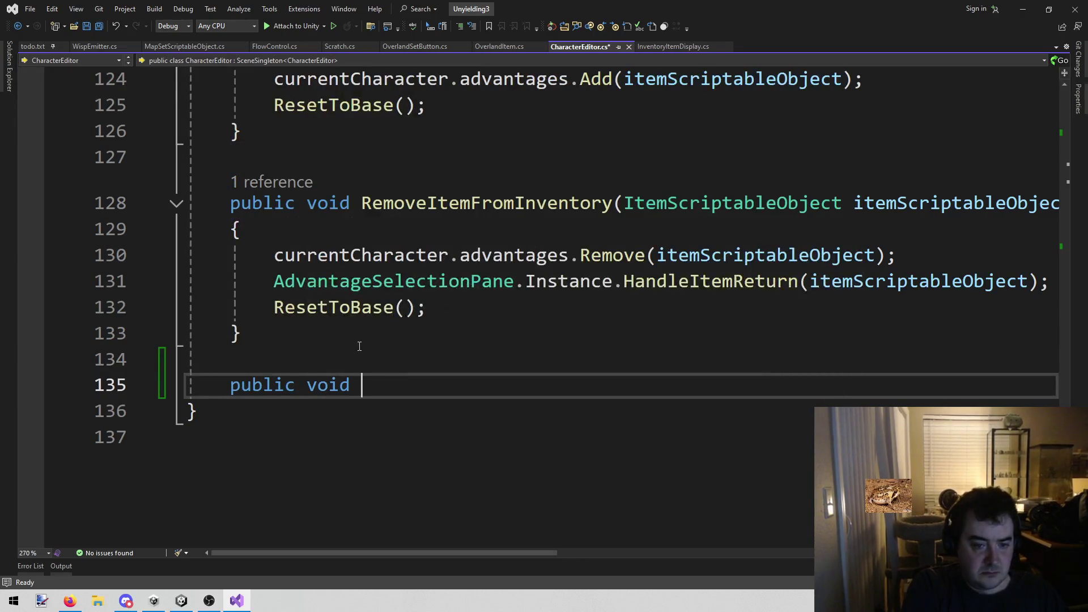
text(Add)
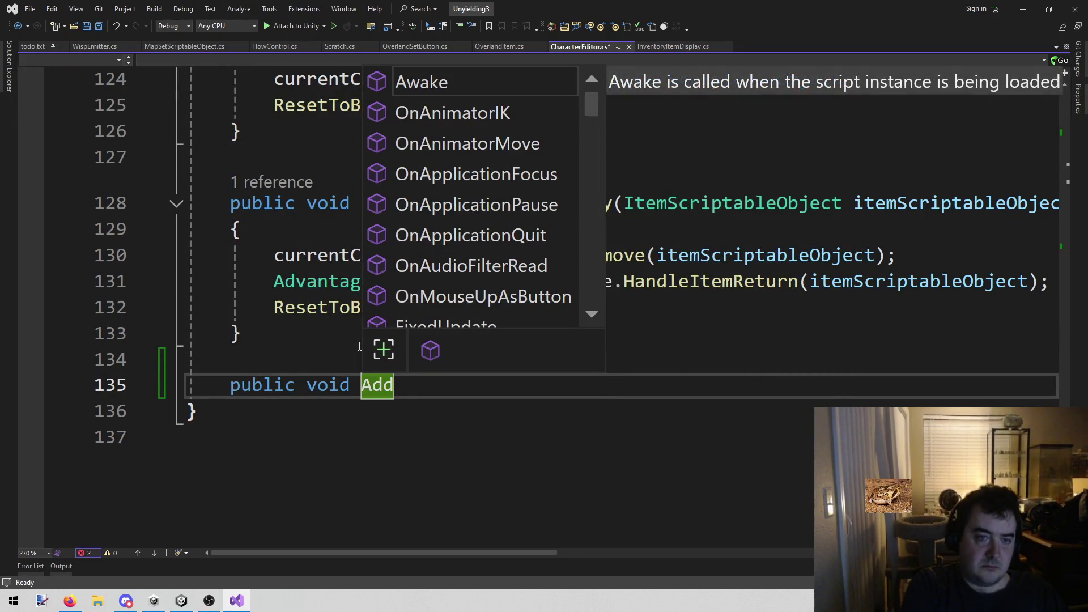
text(ItemDisplay()
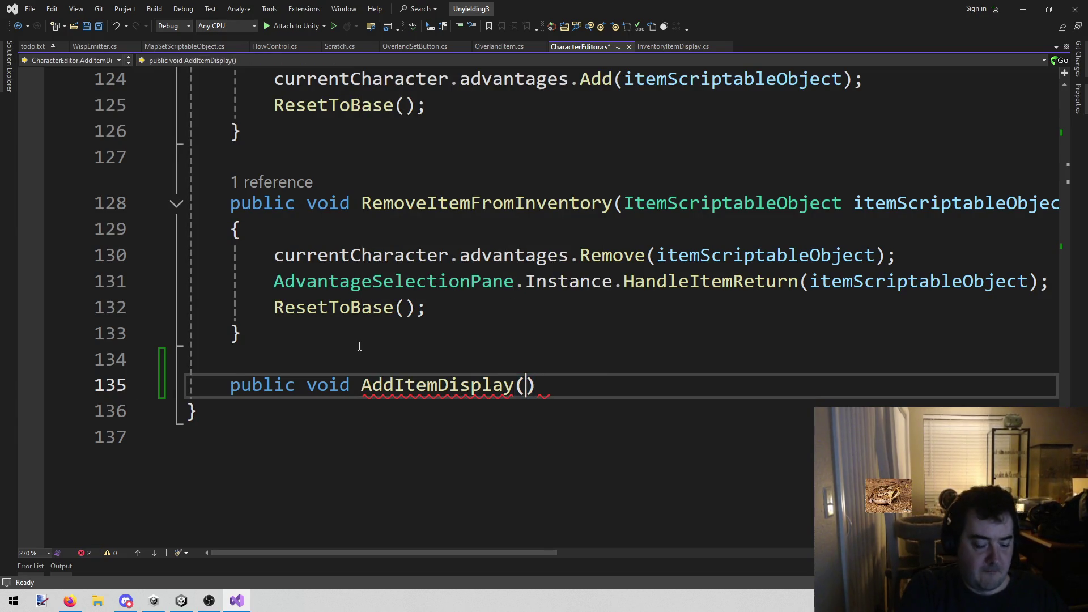
text())
key(Return)
text({)
key(Return)
text(})
key(Down)
key(Up)
key(shift+Up)
key(BackSpace)
key(Down)
Add an empty public void ShuffleItemDisplay() method below AddItemDisplay
key(Return)
key(Return)
text(public void)
scroll(351, 348, down, 2)
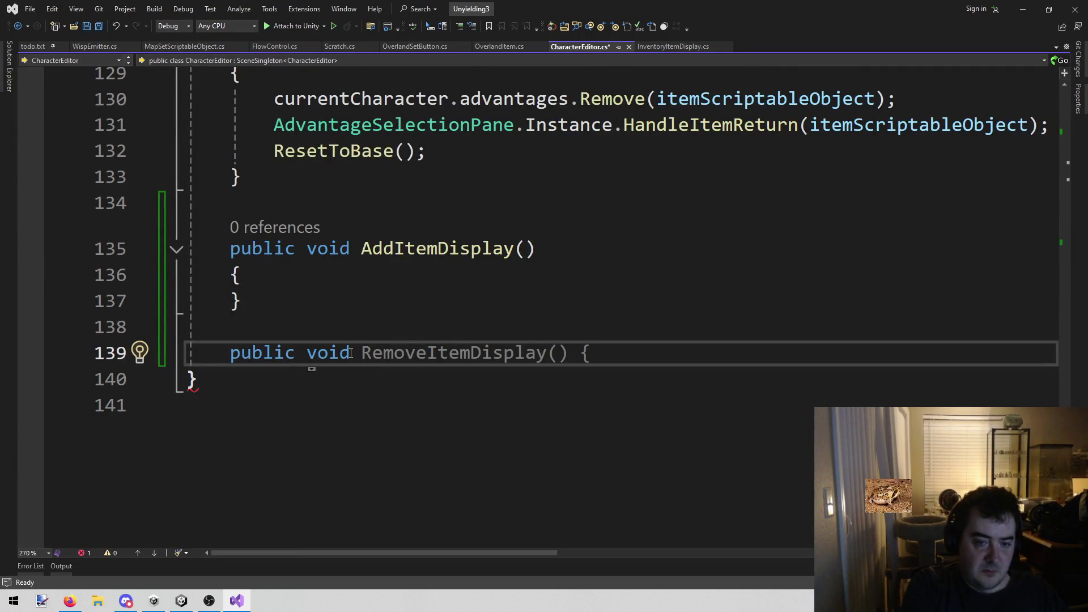
text(Shuffle)
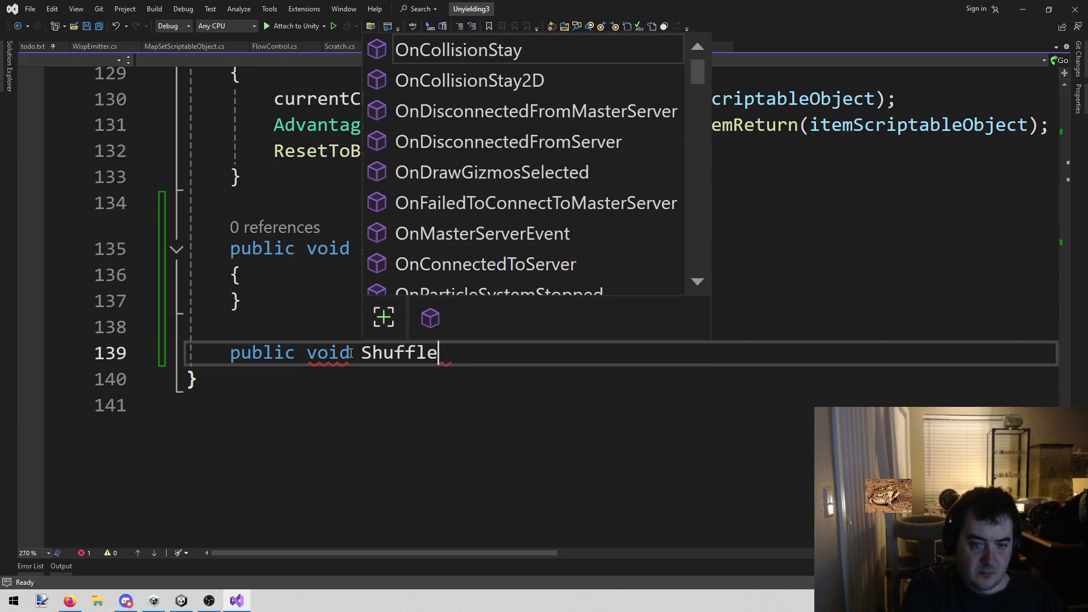
text(ItemDisplay())
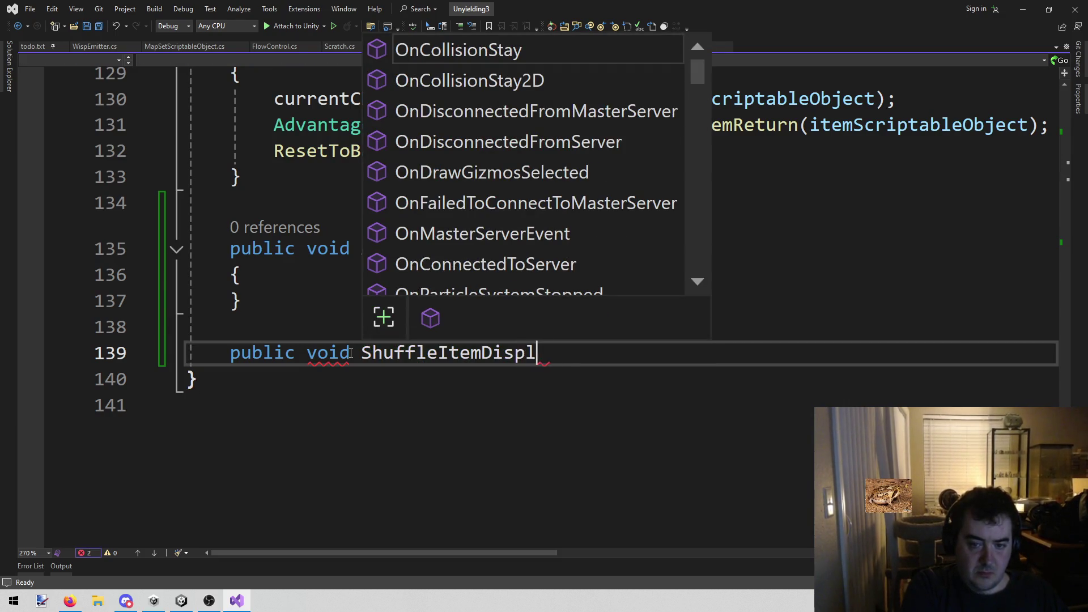
key(Return)
text({)
key(Return)
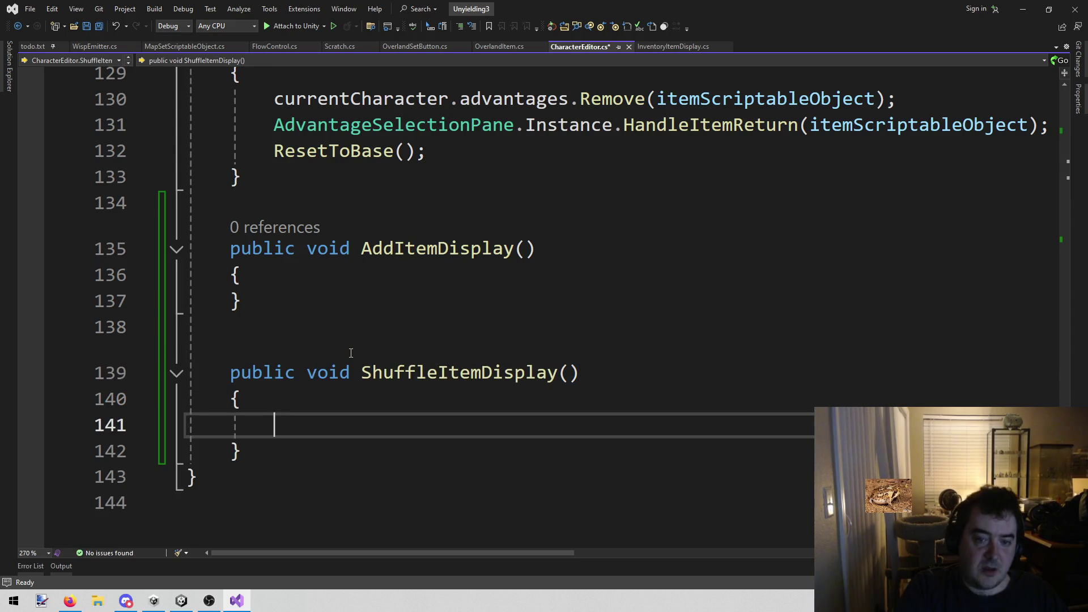
scroll(349, 355, down, 1)
Move from ShuffleItemDisplay up to the advantageTarget field declaration on line 26
mouse_move(230, 294)
mouse_down()
mouse_move(300, 393)
mouse_move(302, 369)
mouse_up()
click(292, 371)
click(275, 348)
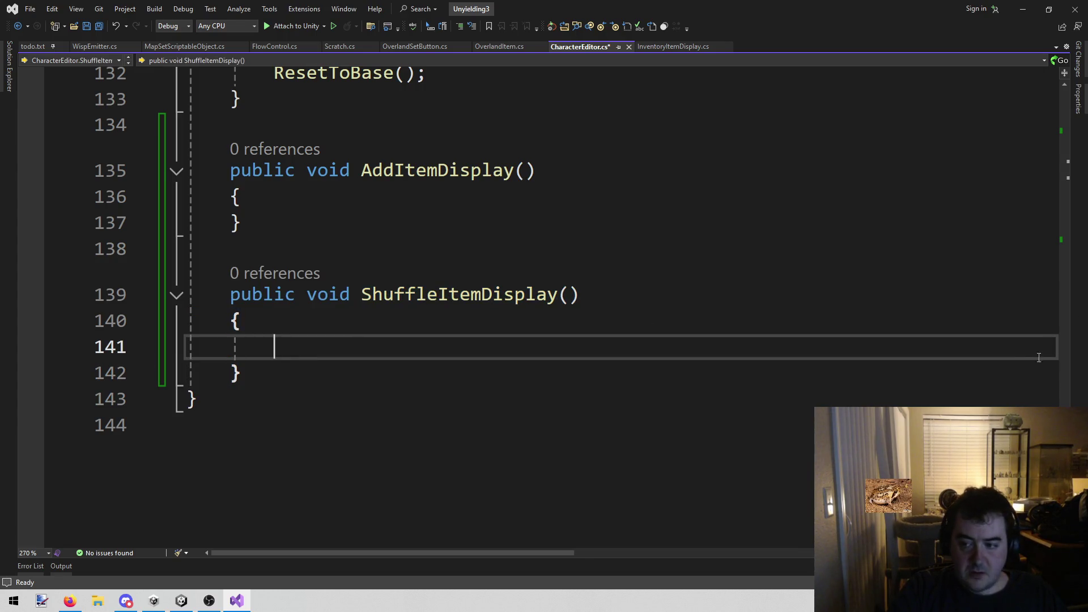
drag(1064, 479, 1042, 139)
click(514, 443)
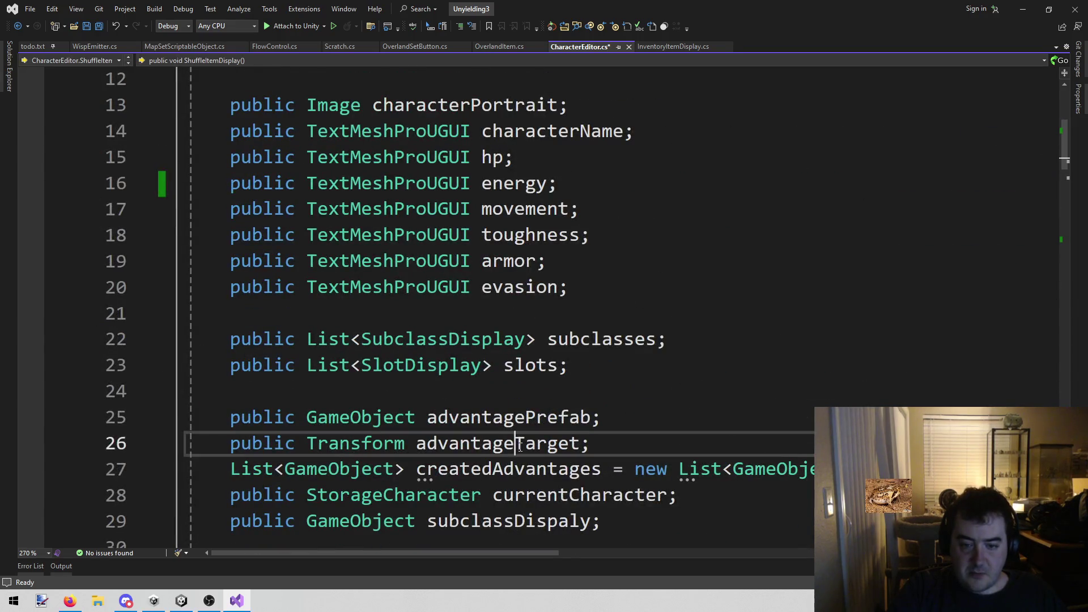
scroll(696, 347, down, 4)
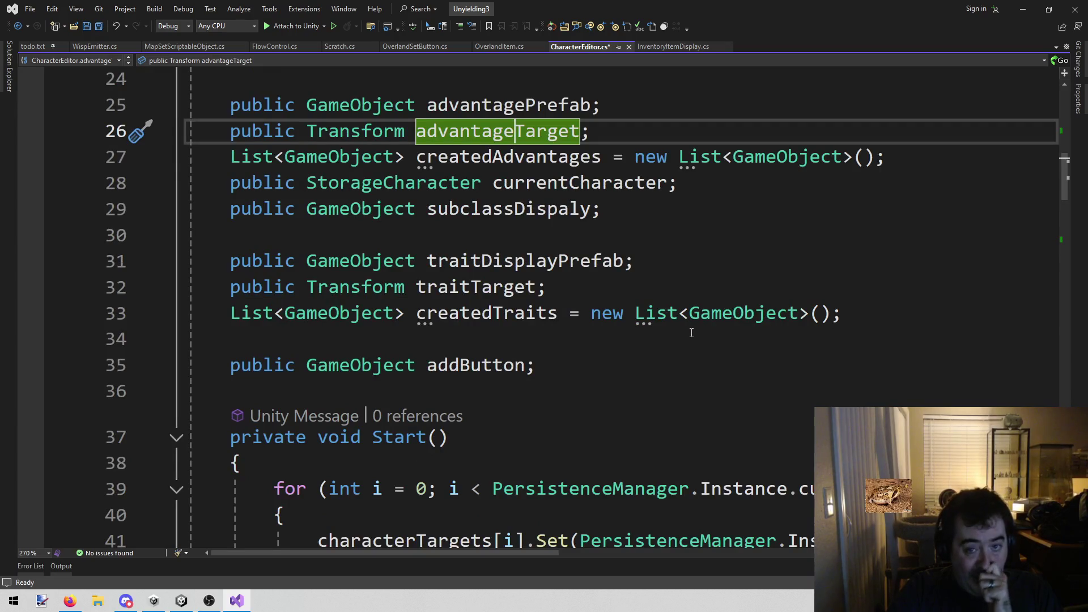
scroll(641, 328, up, 2)
click(624, 287)
key(ctrl+shift+Left)
key(ctrl+shift+Left)
key(ctrl+shift+Left)
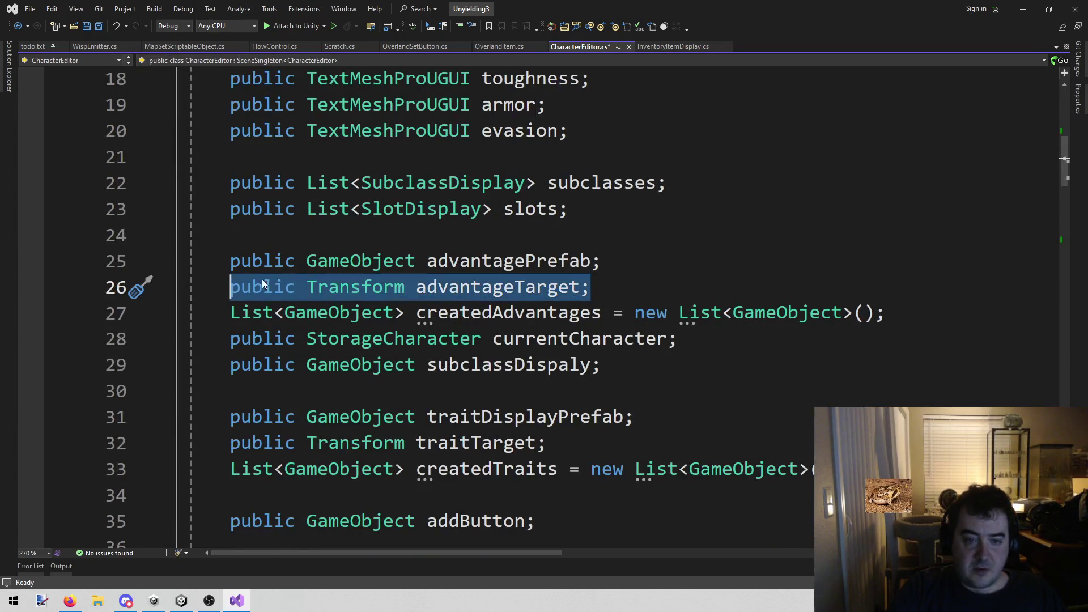
click(755, 313)
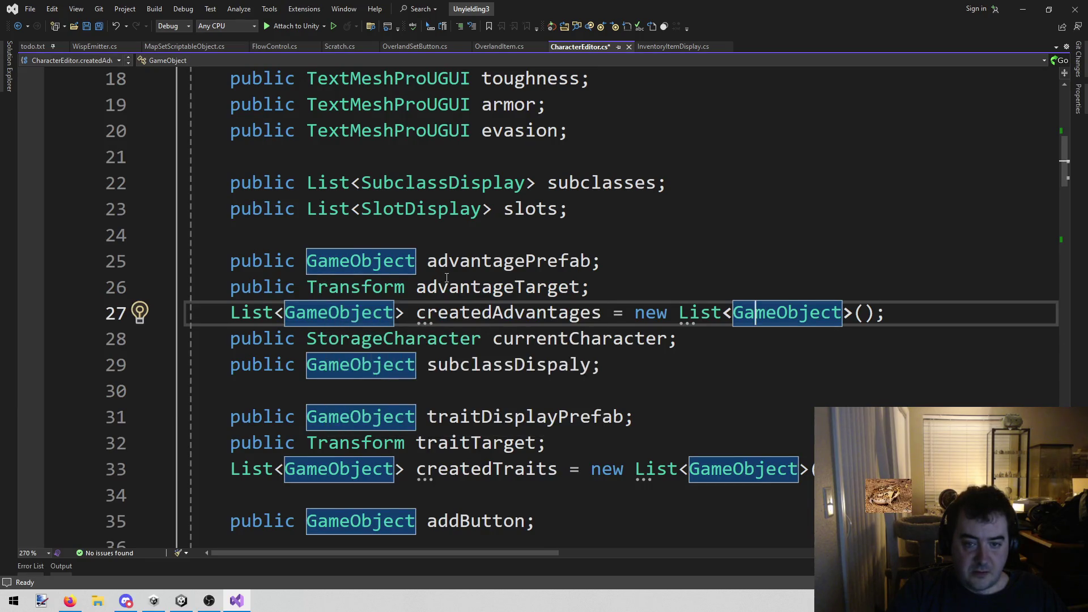
Change line 26 to 'public List<Transform> advantageTargets;' and save CharacterEditor.cs
click(581, 287)
text(s)
click(300, 287)
key(Right)
text(List<)
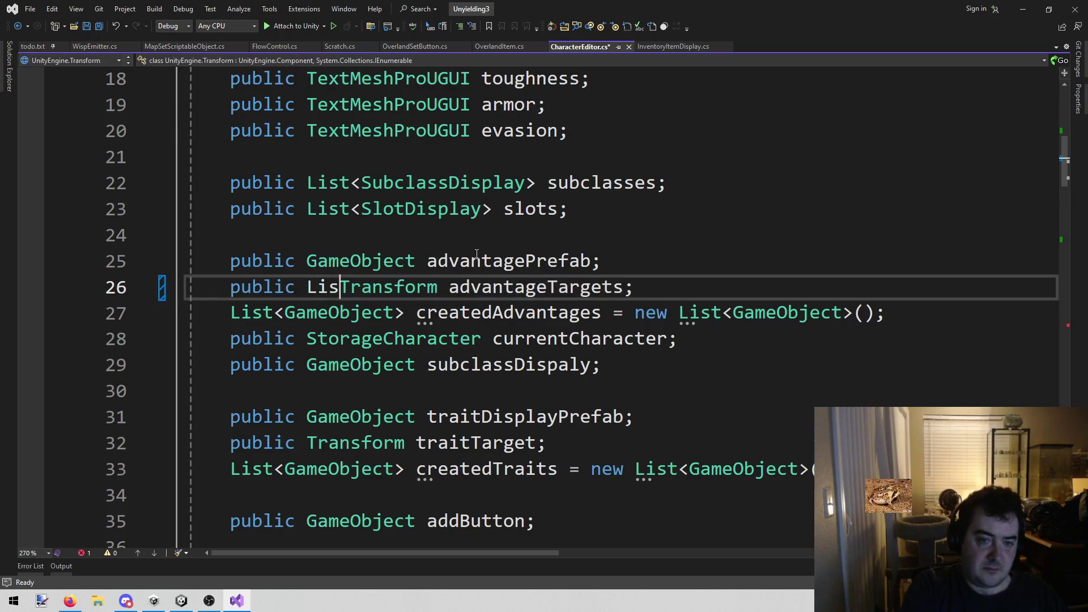
key(ctrl+Right)
key(Left)
text(>)
key(ctrl+s)
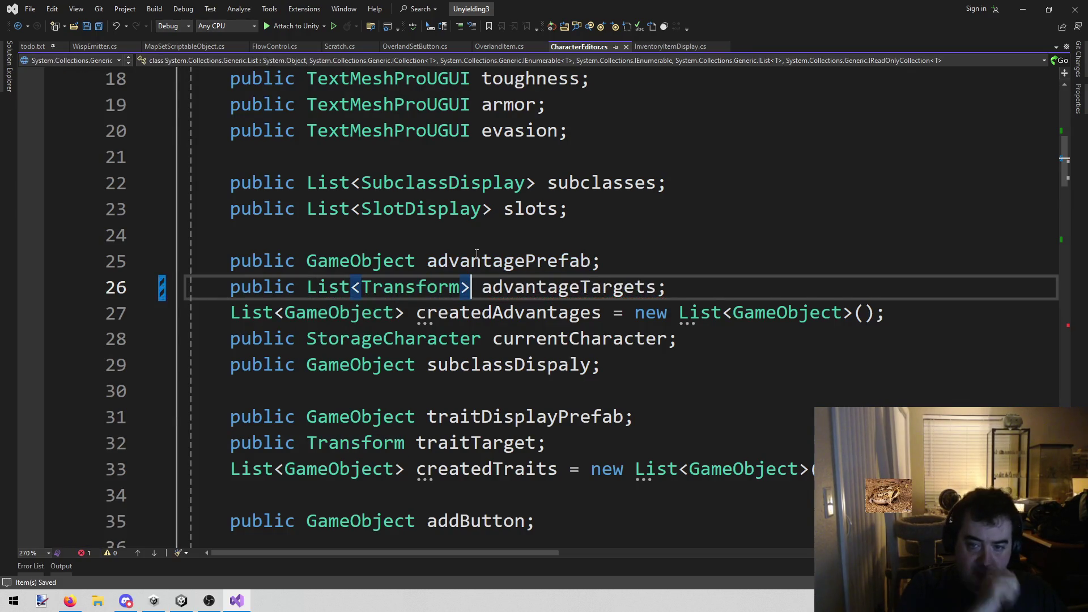
Return to the empty body line inside ShuffleItemDisplay
scroll(972, 292, down, 15)
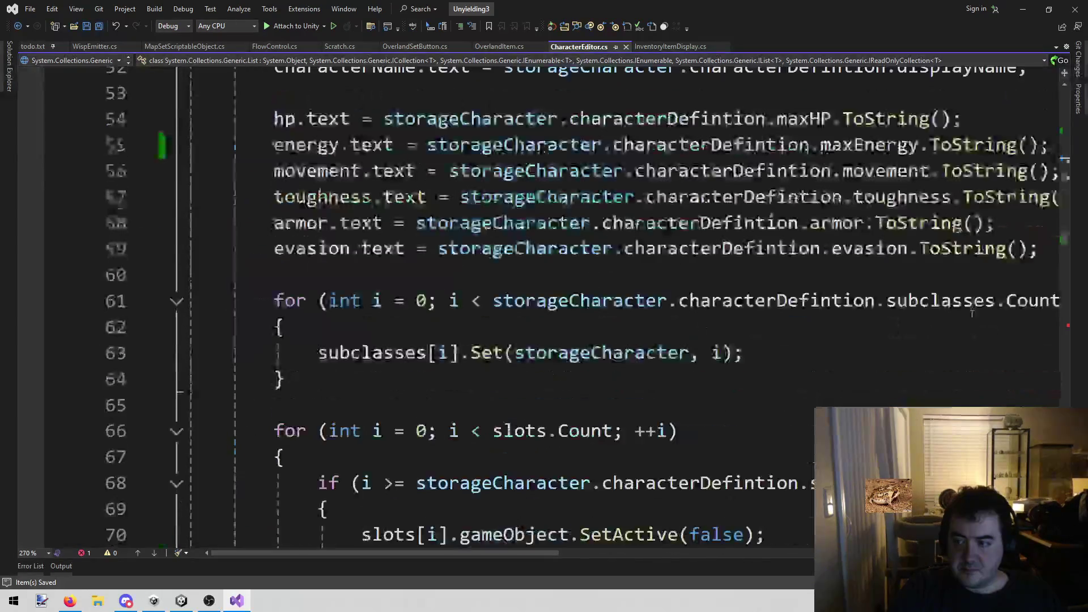
scroll(581, 397, down, 3)
mouse_move(304, 404)
mouse_down()
mouse_move(731, 379)
mouse_move(759, 413)
mouse_up()
scroll(642, 355, down, 20)
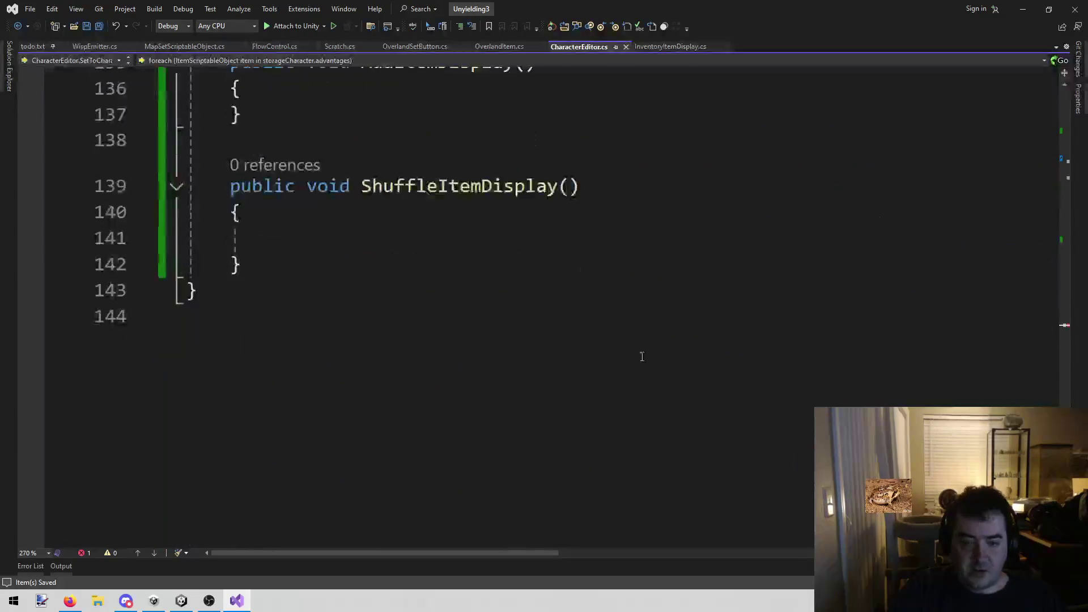
scroll(642, 356, up, 2)
click(299, 392)
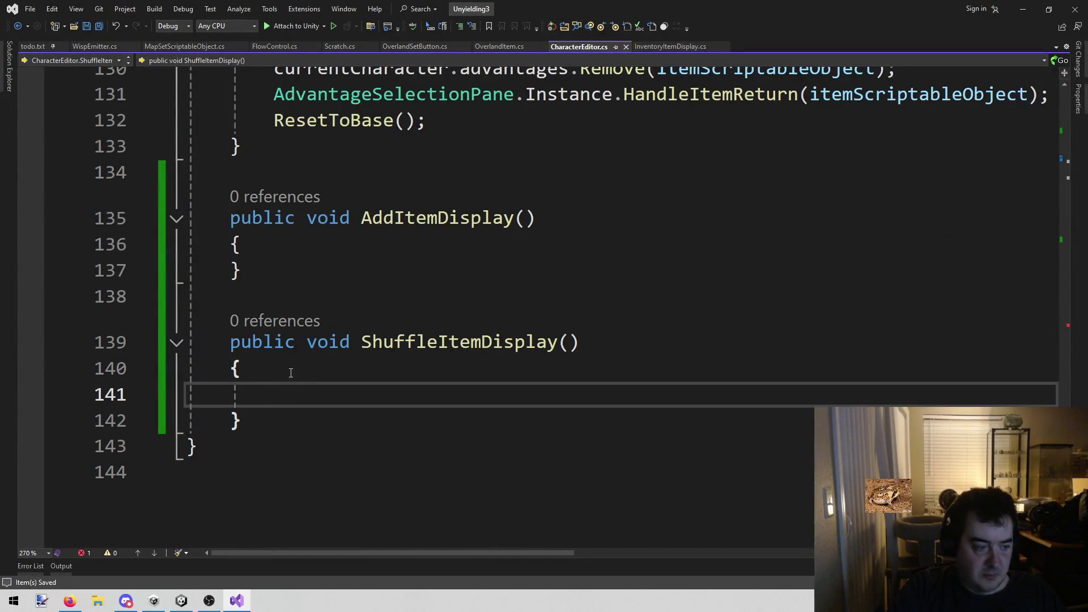
Write 'for (int i = 0; i < createdAdvantages.Count; ++i)' with empty braces inside ShuffleItemDisplay
key(Home)
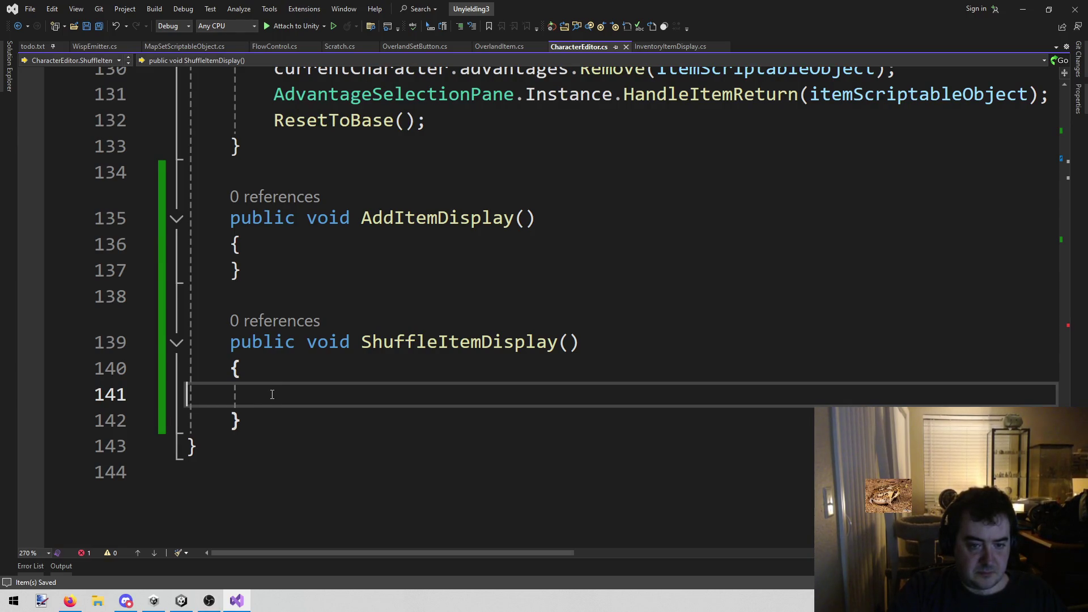
key(Tab)
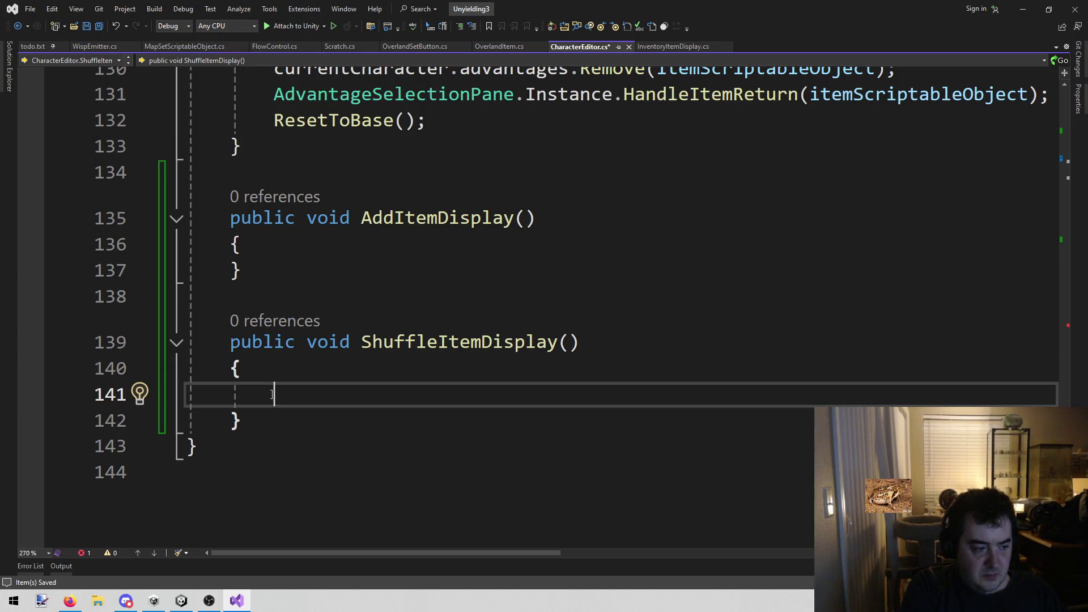
text(for (int i = 0;)
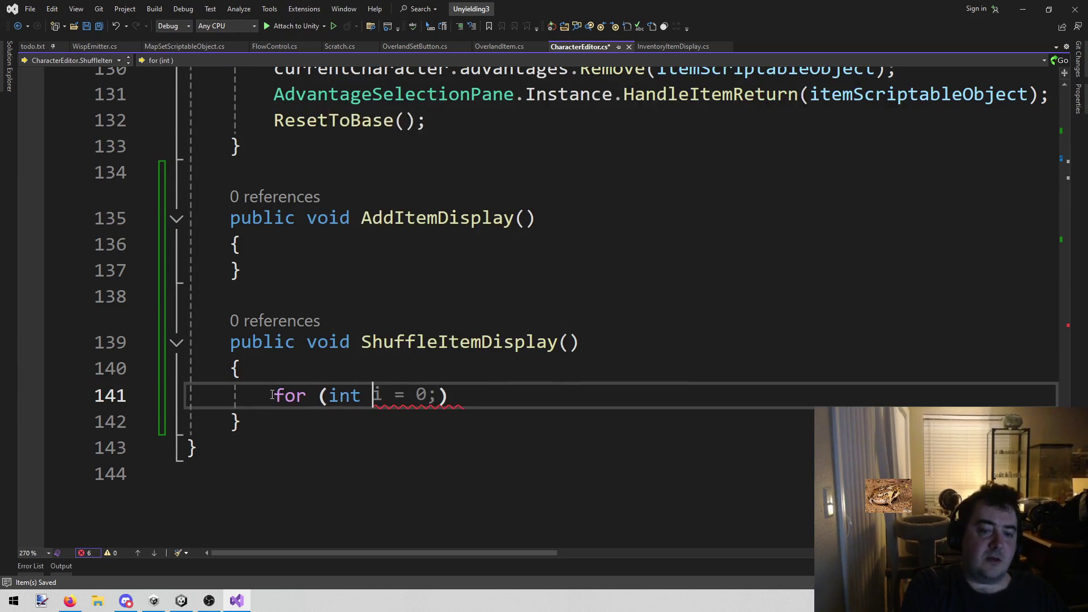
text( i < )
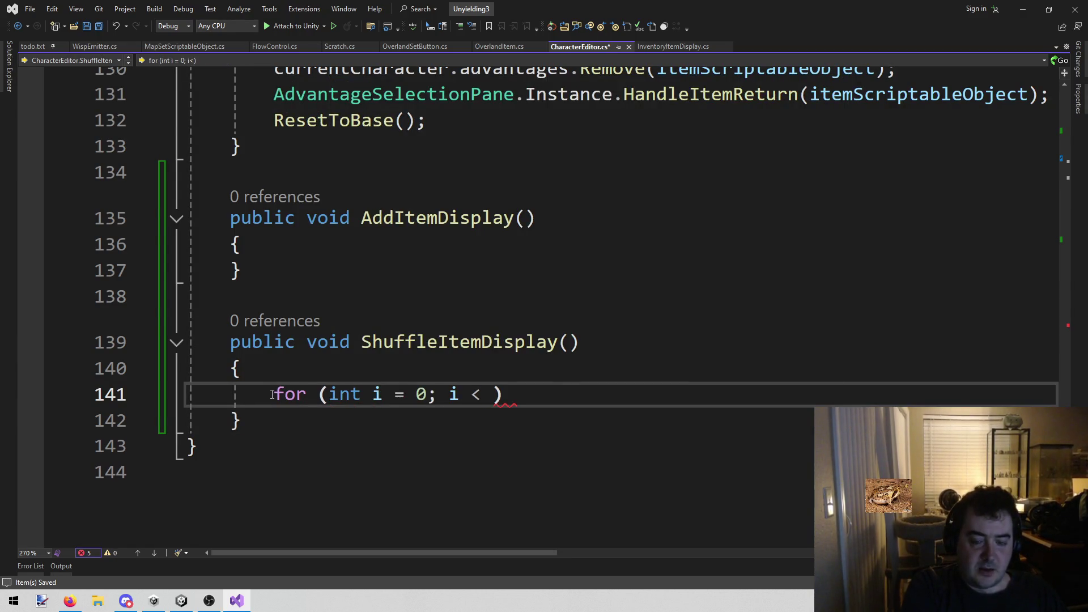
text(created)
key(Tab)
text(.cou)
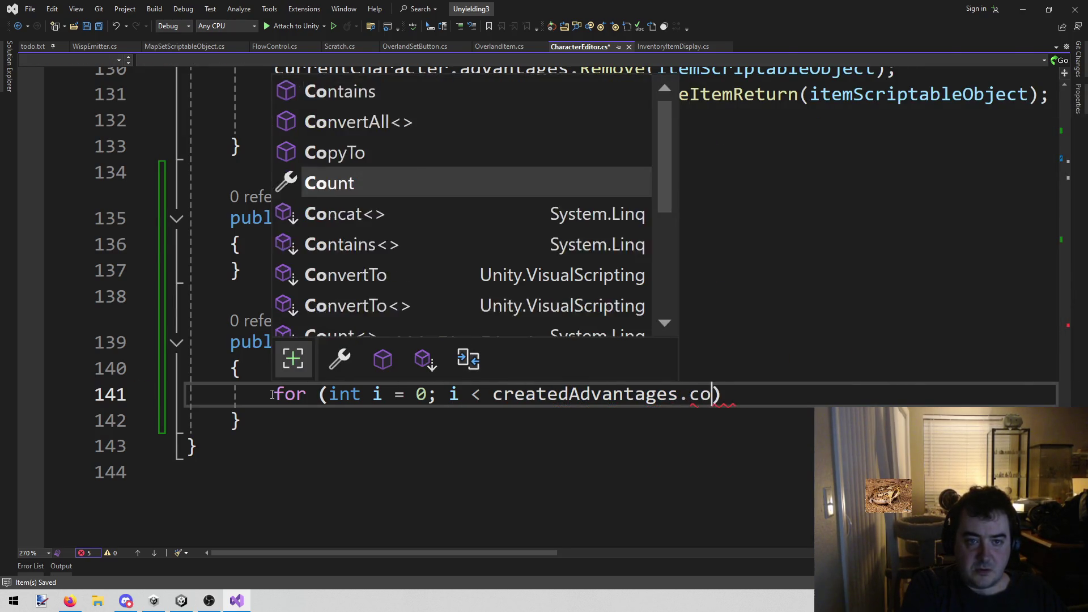
text( ;)
key(BackSpace)
key(BackSpace)
text(; ++i))
key(Return)
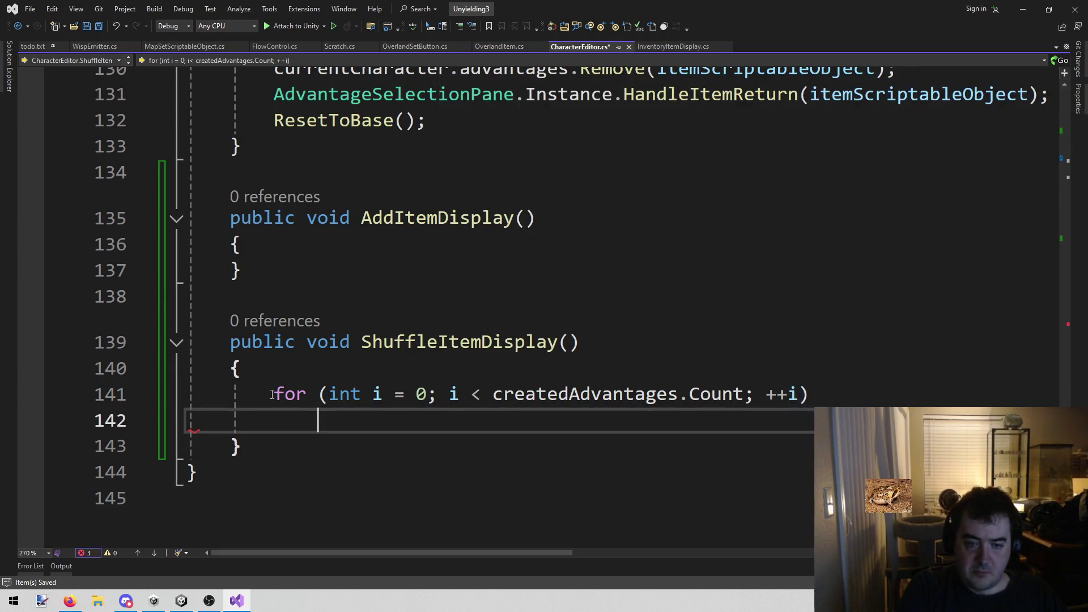
text(})
text({)
key(Return)
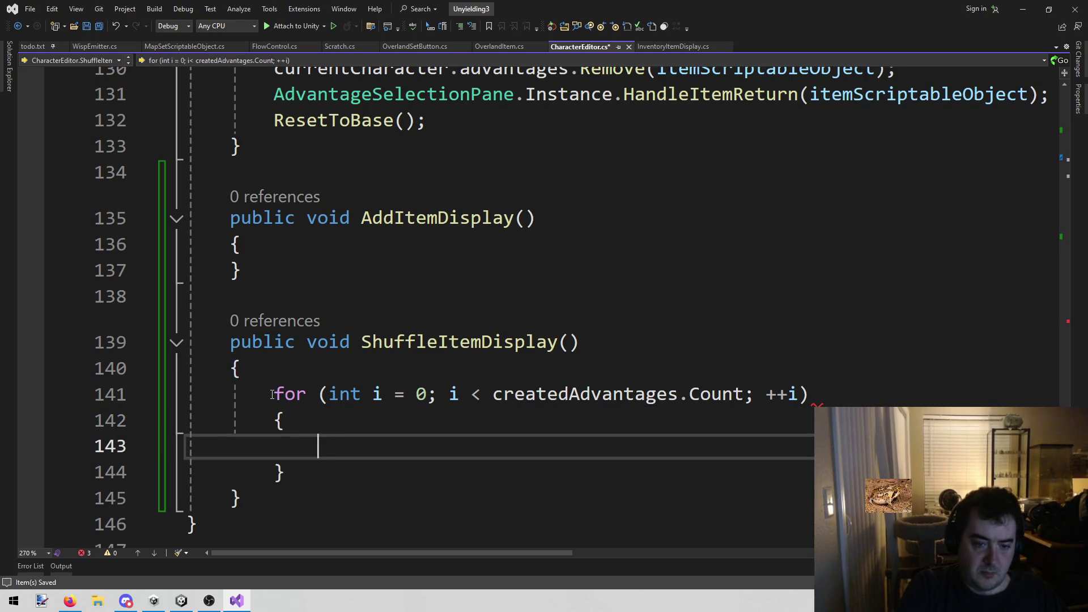
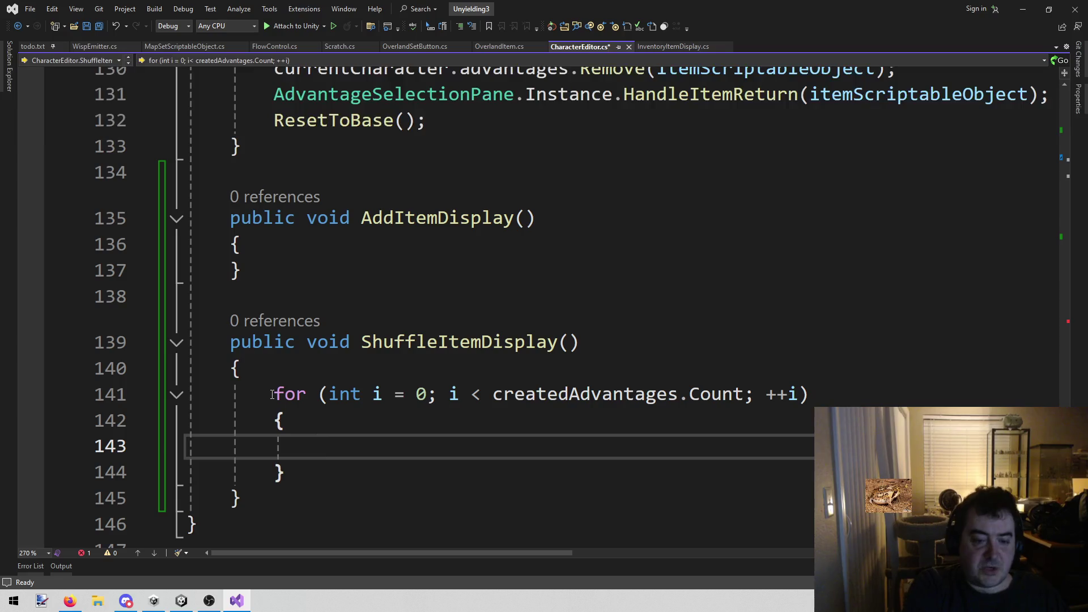
Add int index = i / 3; inside the ShuffleItemDisplay loop, fixing the typo, and save
text(int index = 1 / 3)
key(Left)
key(Left)
key(Left)
key(Left)
key(shift+Left)
text(i)
key(End)
text(;)
key(ctrl+s)
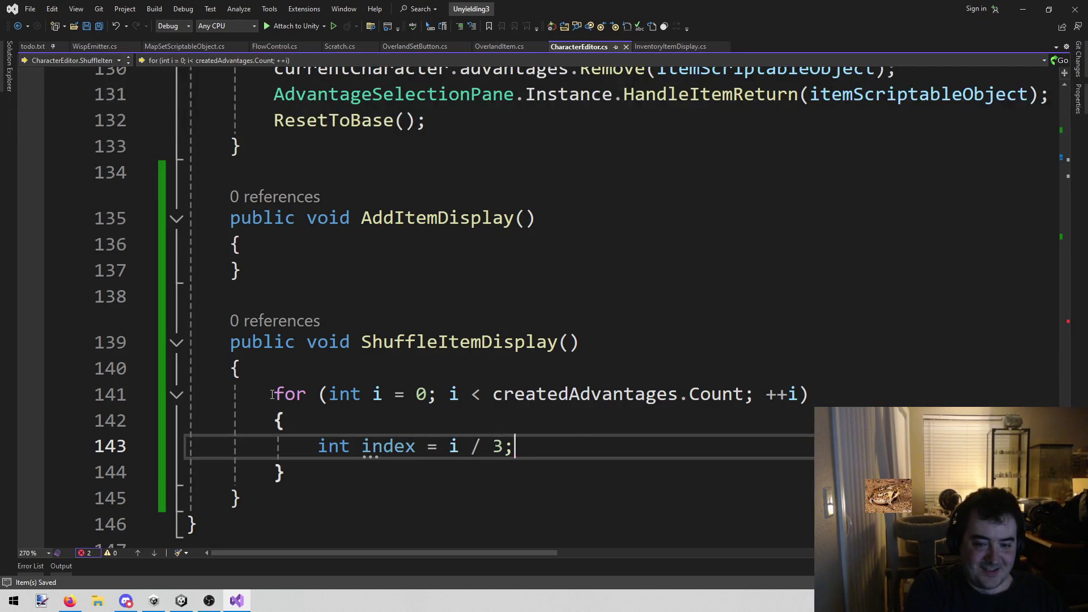
On a new line, write createdAdvantages[i].transform using IntelliSense completions
key(Return)
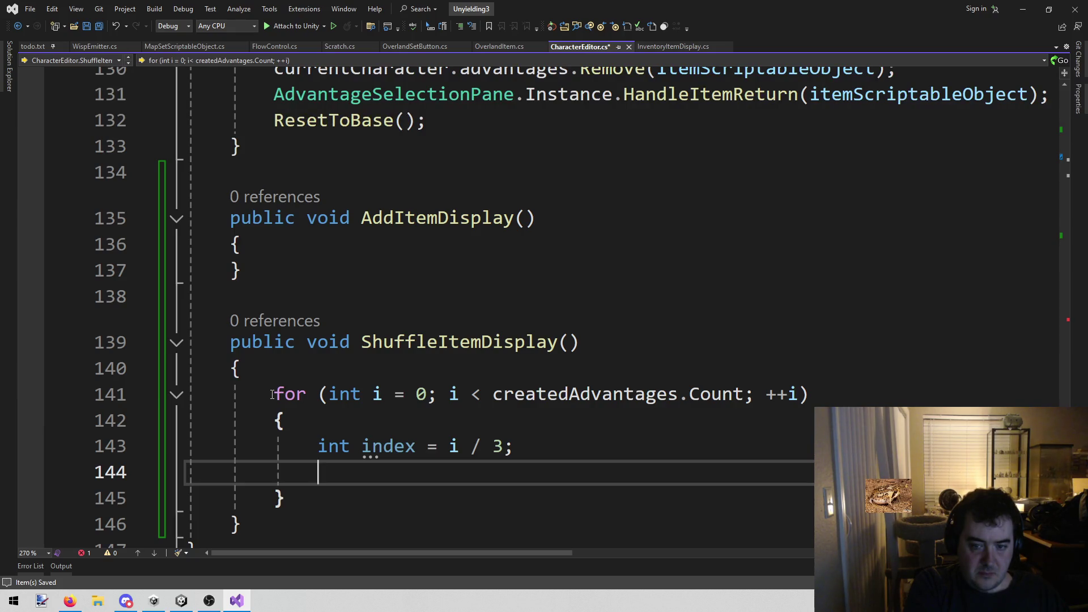
text(cre)
key(Tab)
text(.)
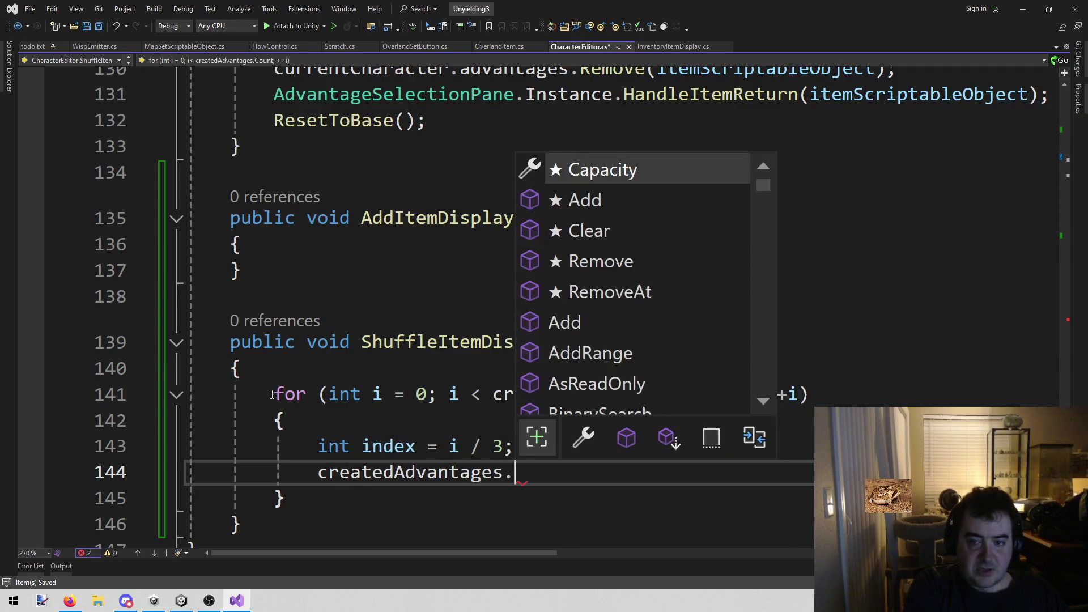
text(TrueForAll.)
key(ctrl+BackSpace)
key(ctrl+BackSpace)
key(BackSpace)
text([i)
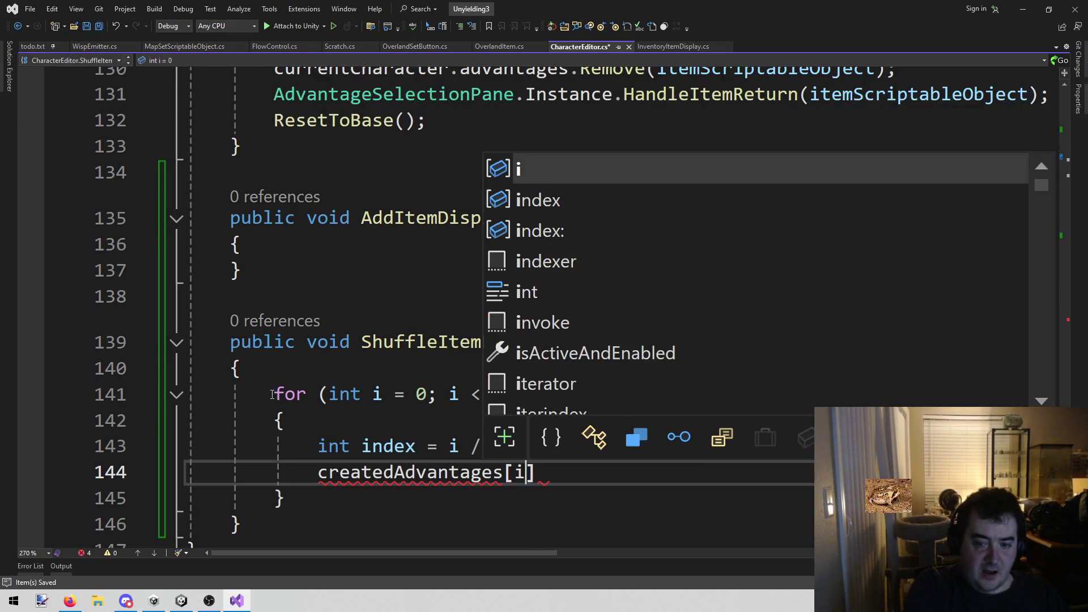
text(.t)
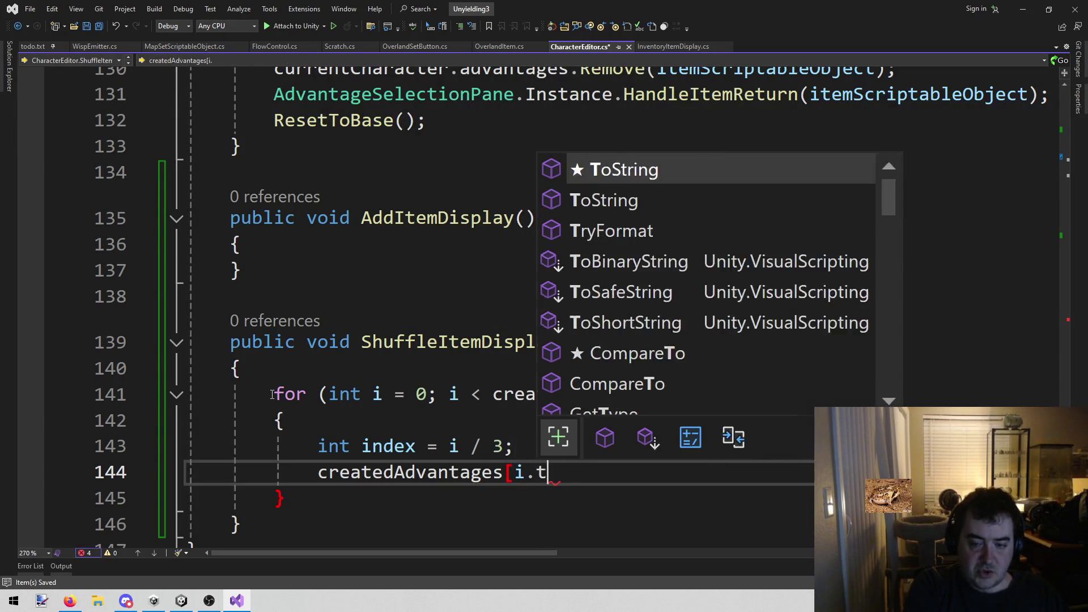
text(ra)
key(BackSpace)
key(BackSpace)
key(BackSpace)
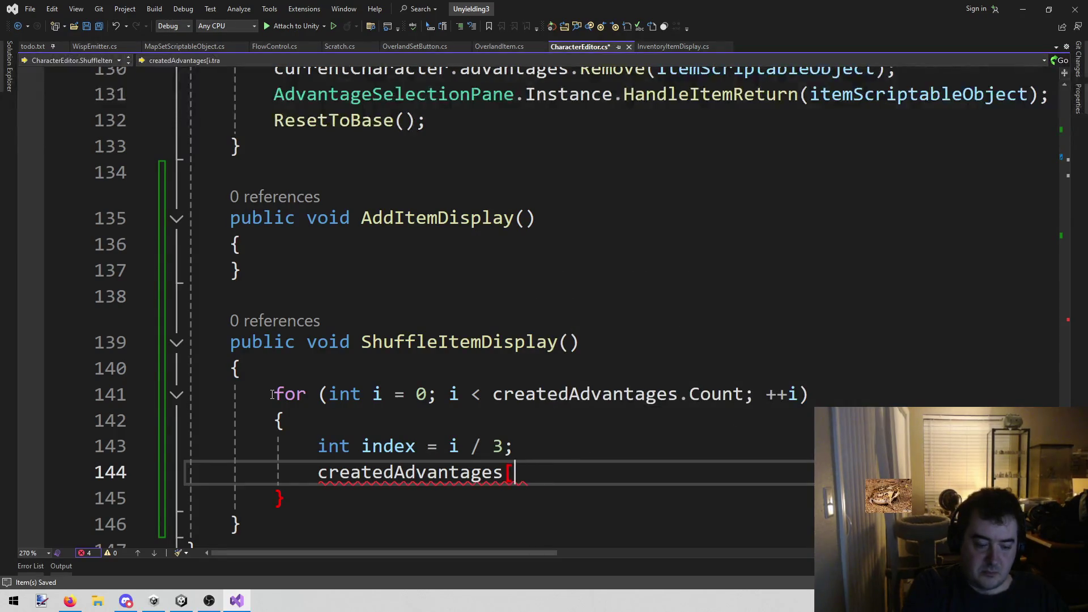
text(i])
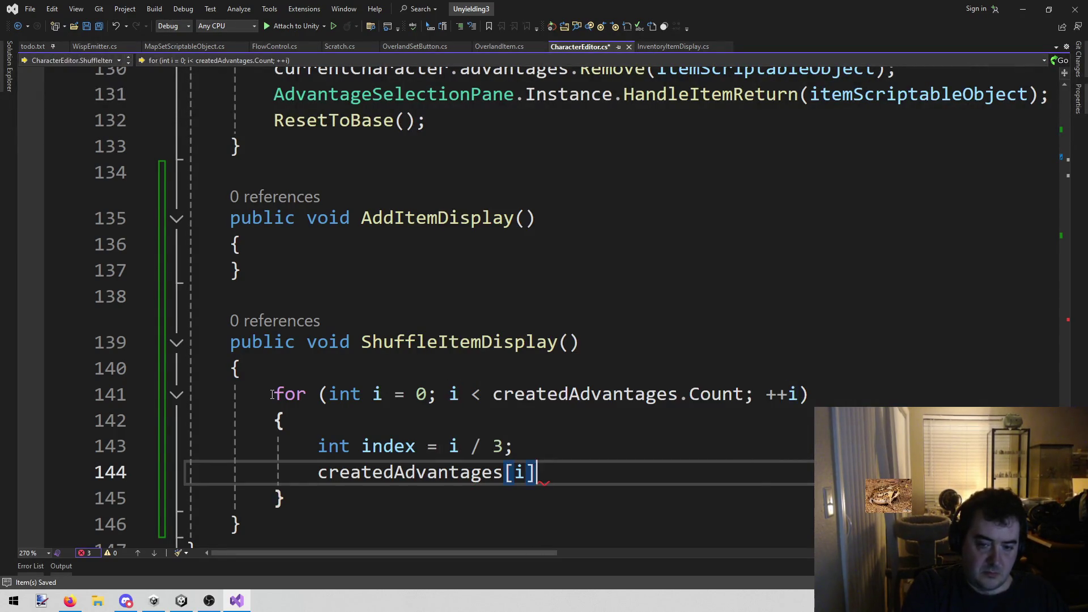
text(.transform)
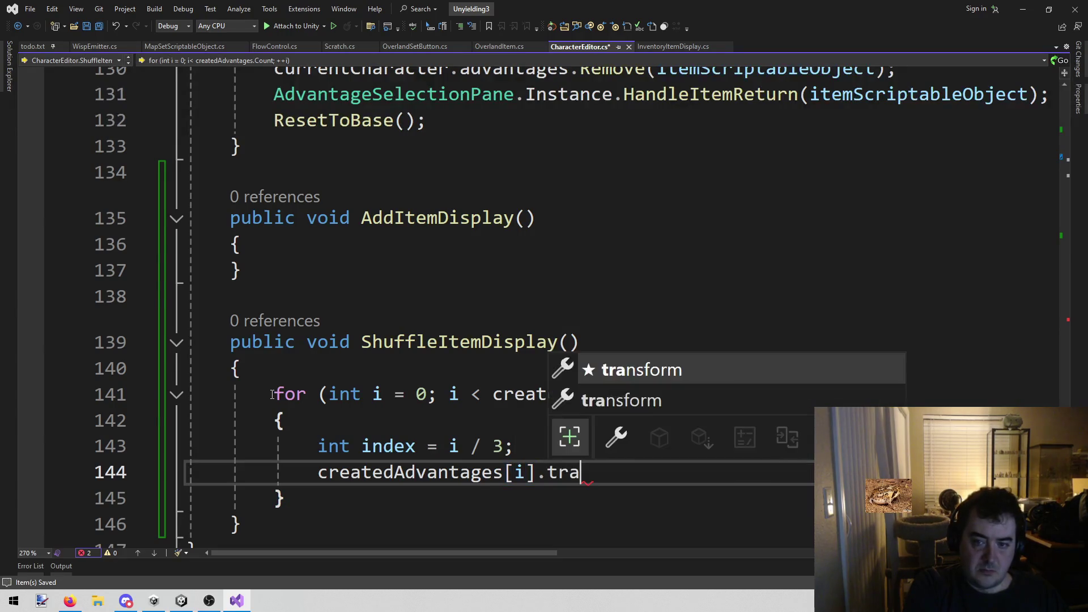
key(Tab)
Append .SetParent(advantageTargets[index]) to the transform call
text(.set)
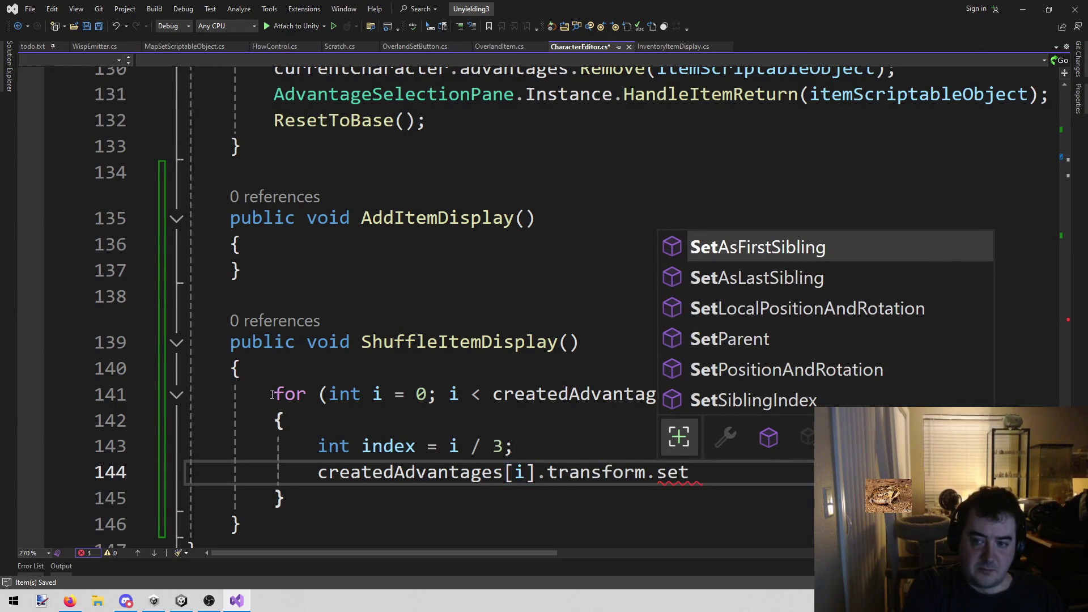
key(Down)
key(Down)
key(Down)
key(Tab)
text(()
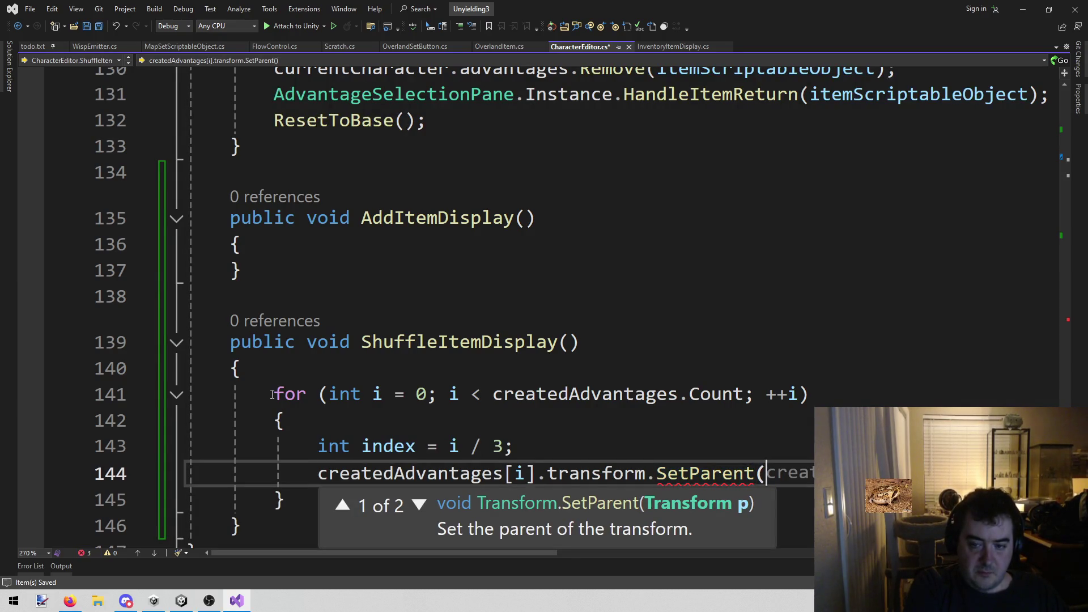
text(ad)
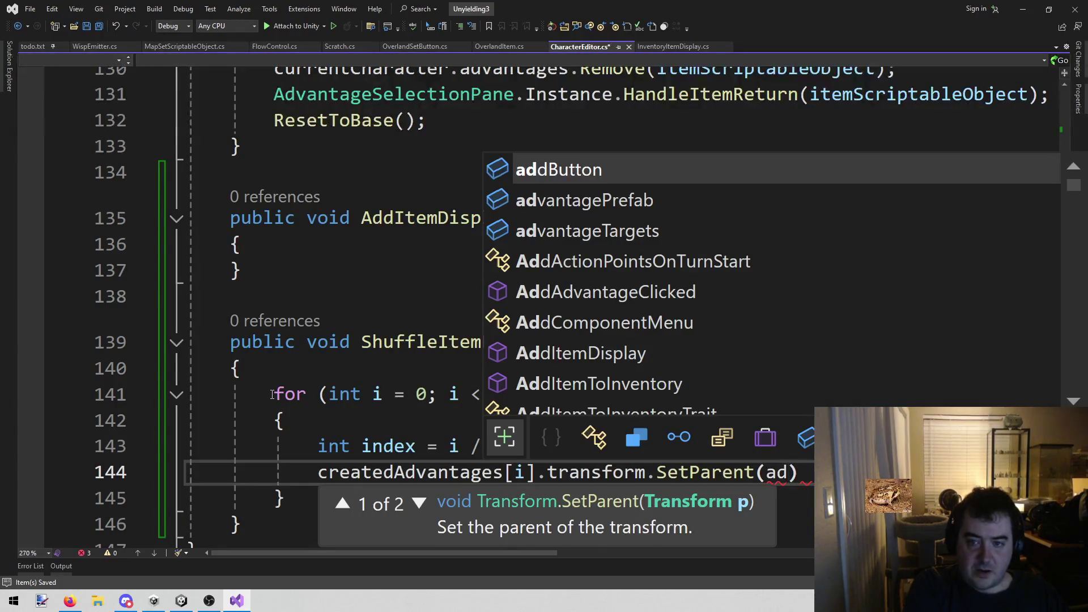
key(Down)
key(Tab)
key(ctrl+BackSpace)
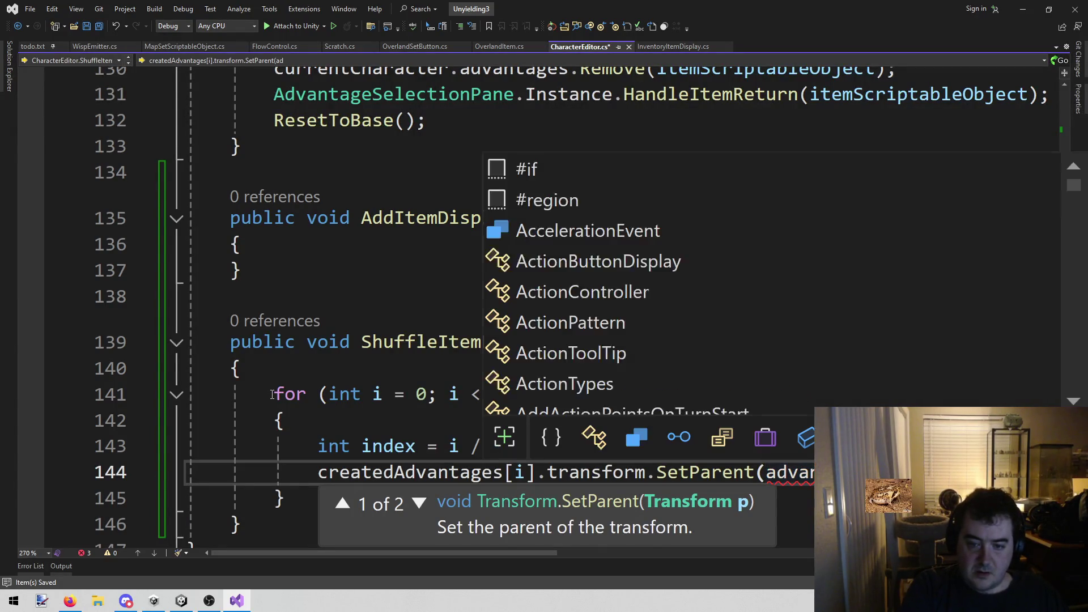
text(advantageTargets[index)
text(])
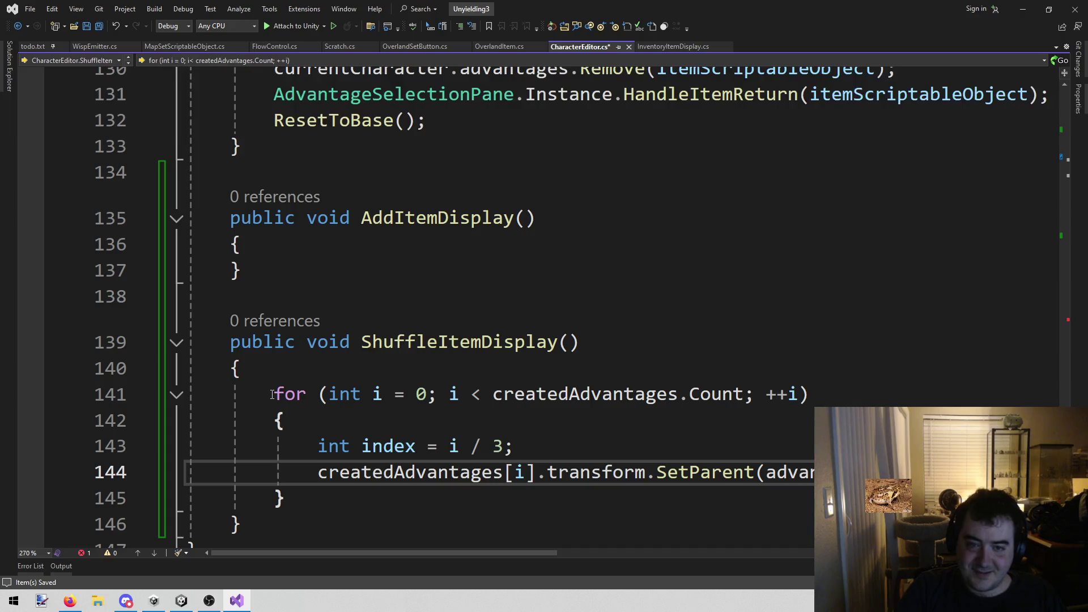
Delete the empty AddItemDisplay method and its leftover blank lines
drag(265, 269, 187, 218)
key(Delete)
key(BackSpace)
key(BackSpace)
click(442, 232)
click(441, 220)
scroll(546, 282, up, 13)
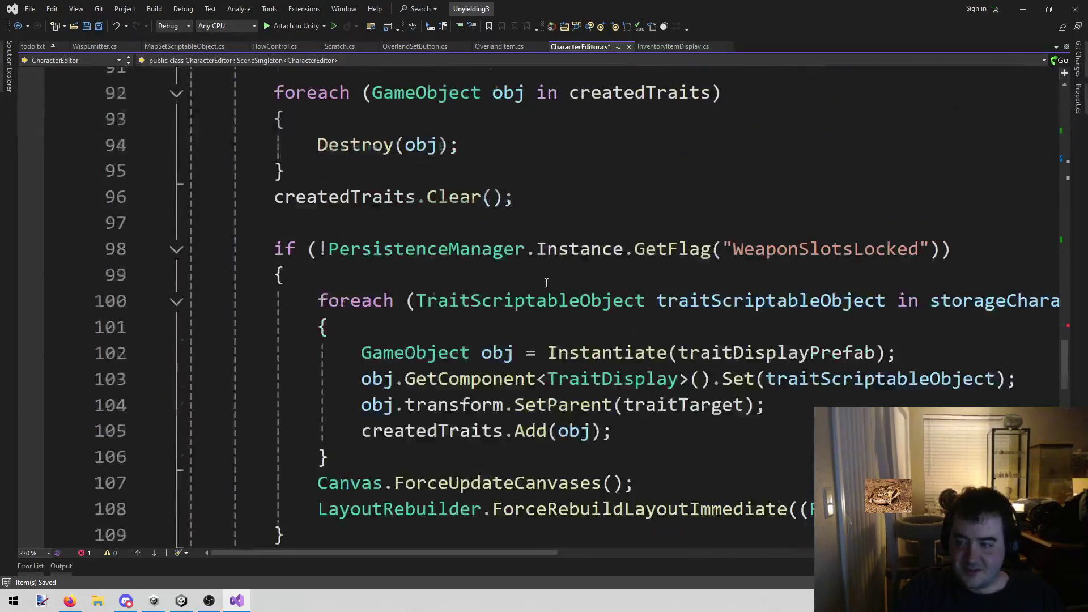
scroll(546, 282, up, 5)
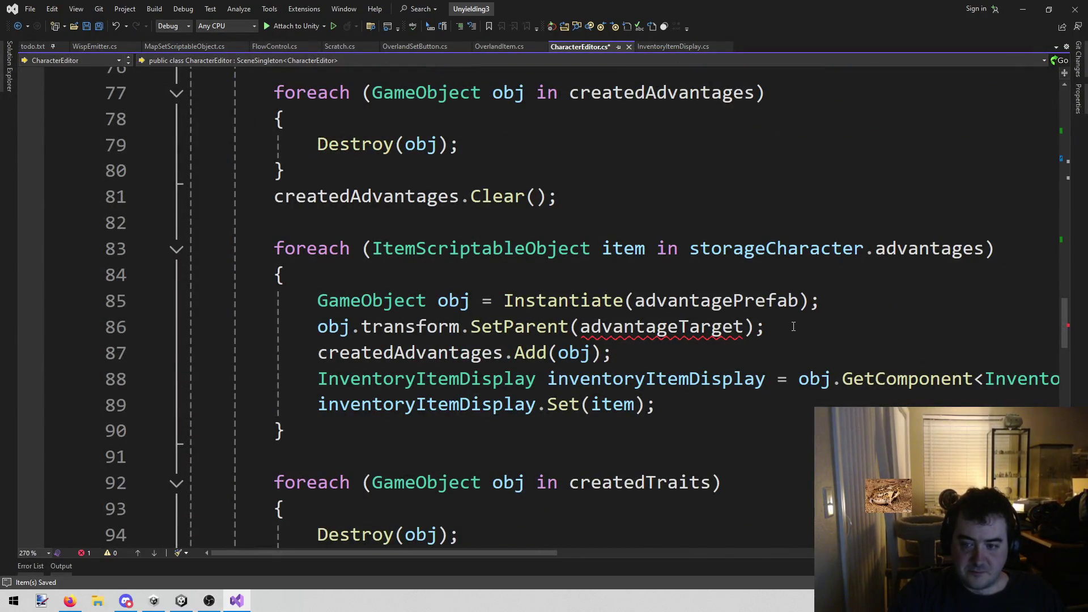
Replace the old SetParent line in the advantage loop with ShuffleItemDisplay(); and save
click(438, 353)
mouse_move(766, 328)
mouse_down()
mouse_move(200, 344)
mouse_move(189, 327)
mouse_up()
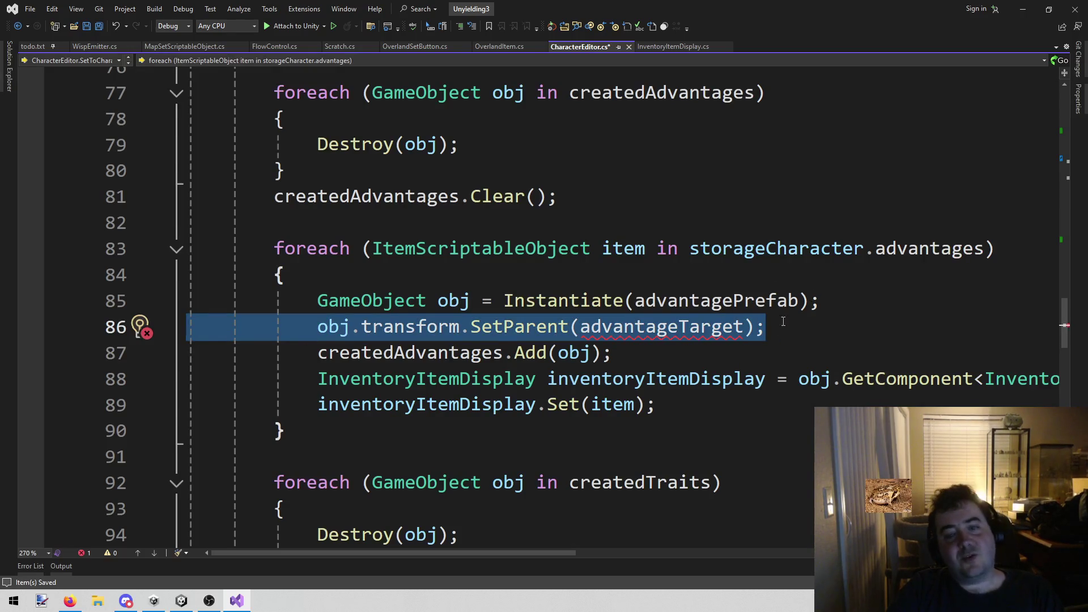
key(BackSpace)
key(Down)
key(Return)
text(ShuffleItemDisplay)
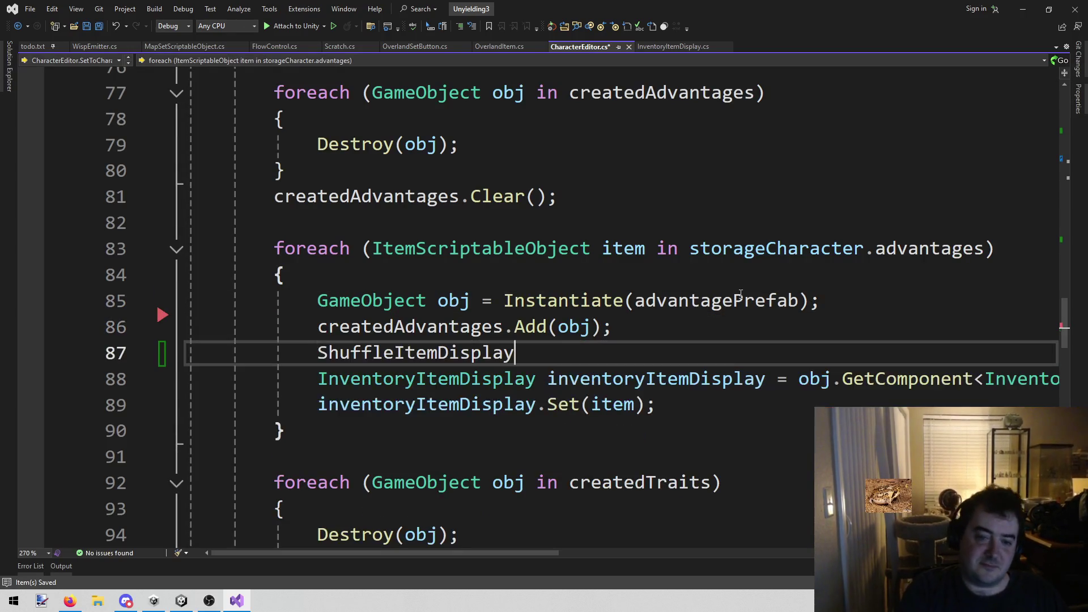
text(();)
key(ctrl+s)
Jump between the ShuffleItemDisplay definition and its call site with F12 to verify it
key(F12)
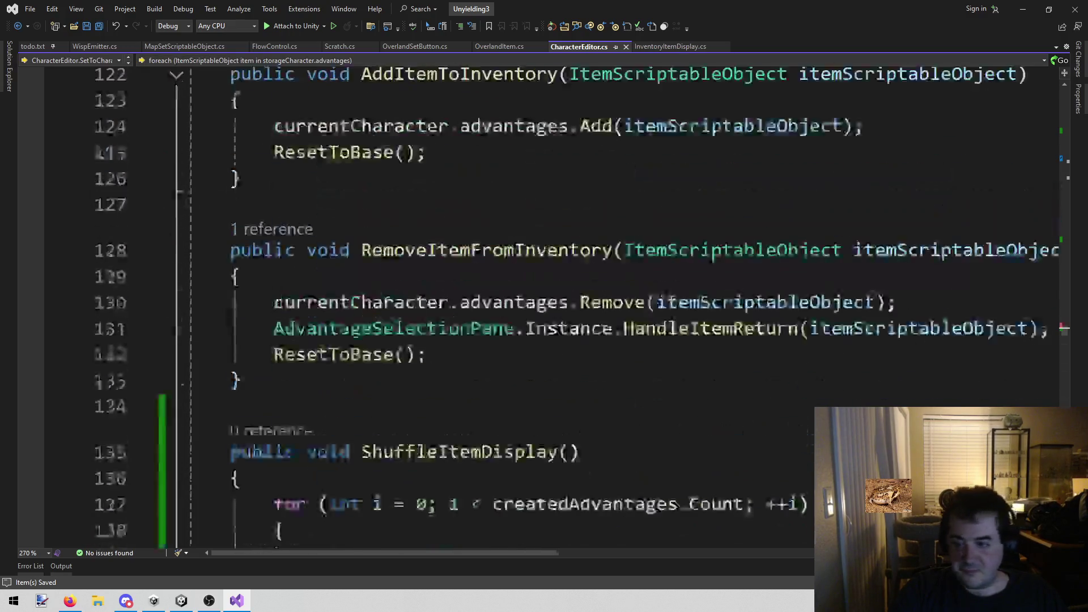
key(ctrl+minus)
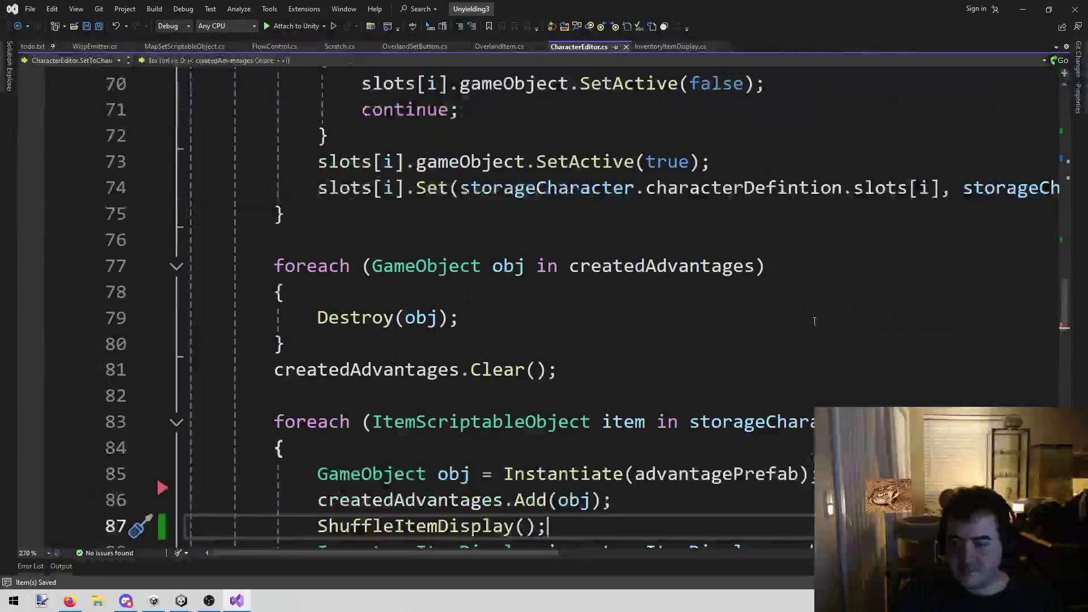
scroll(814, 321, down, 4)
scroll(814, 317, up, 2)
scroll(814, 306, down, 15)
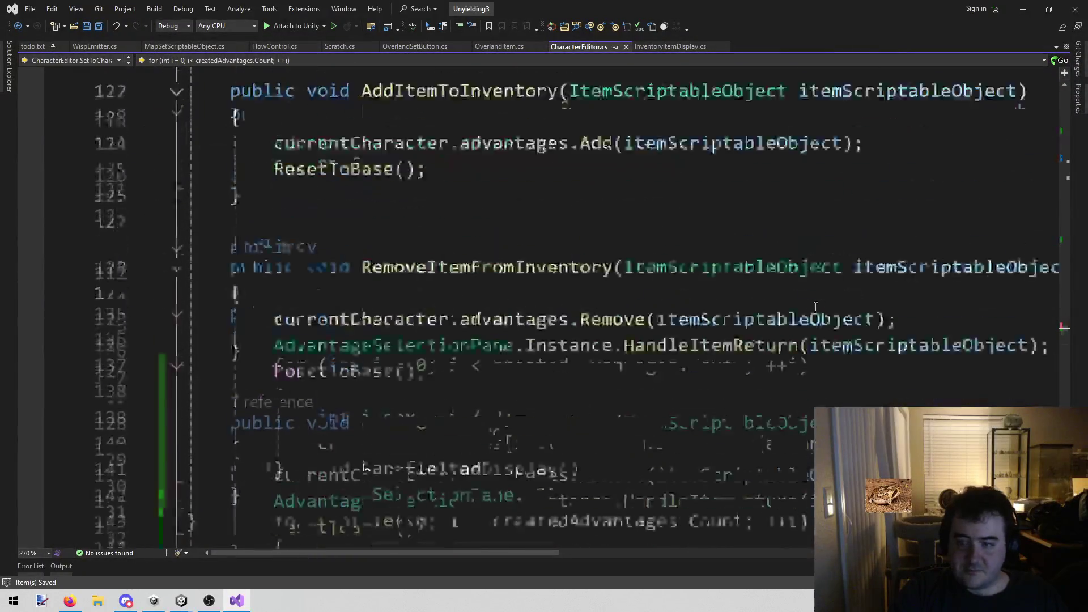
click(481, 284)
scroll(470, 272, up, 2)
click(436, 391)
scroll(430, 406, up, 3)
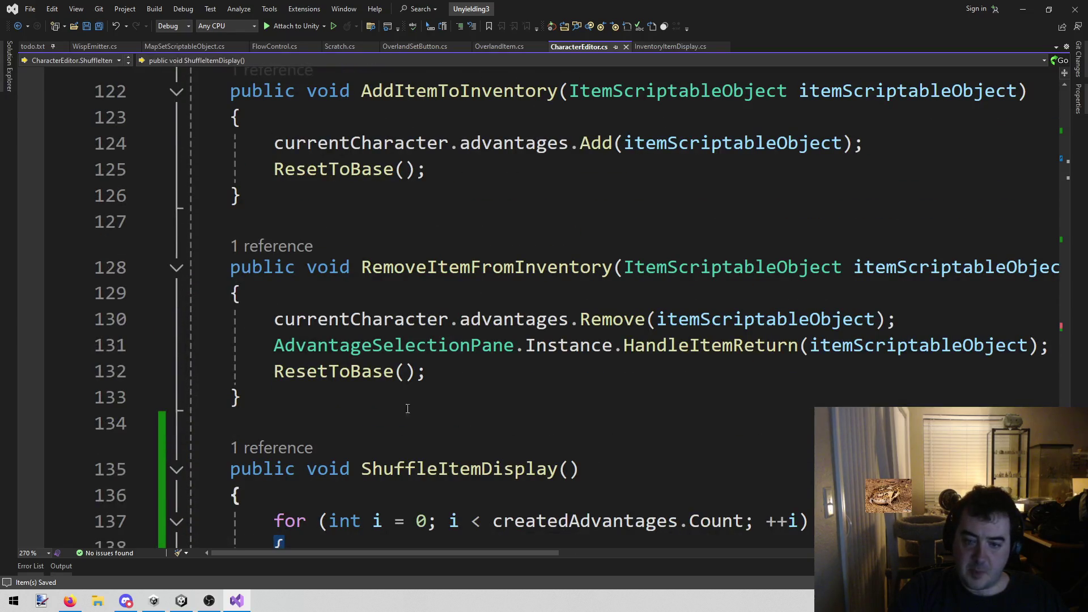
scroll(363, 426, down, 1)
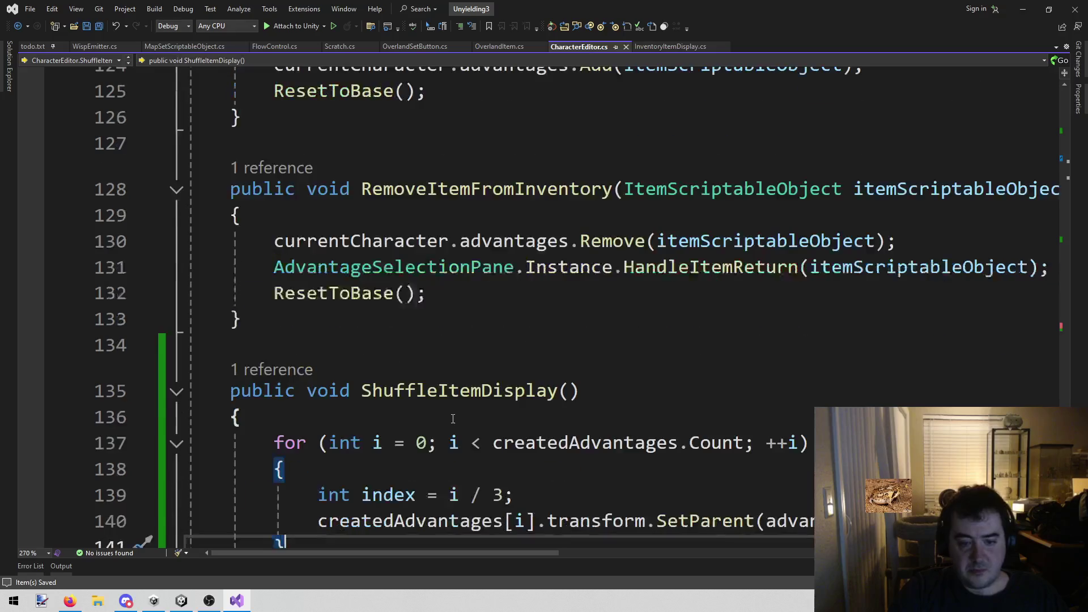
double_click(451, 390)
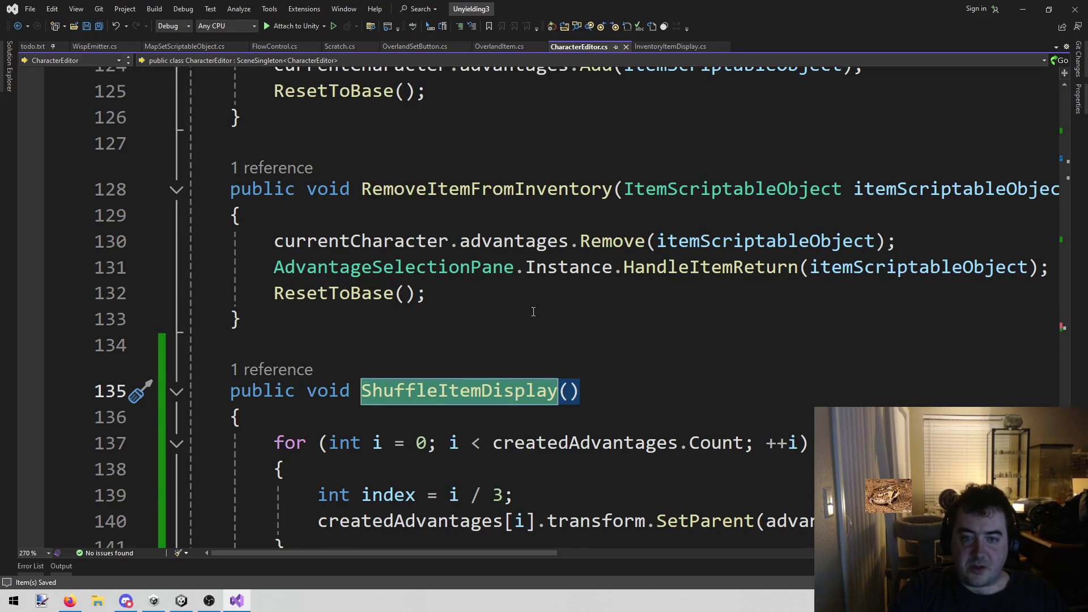
scroll(533, 311, up, 2)
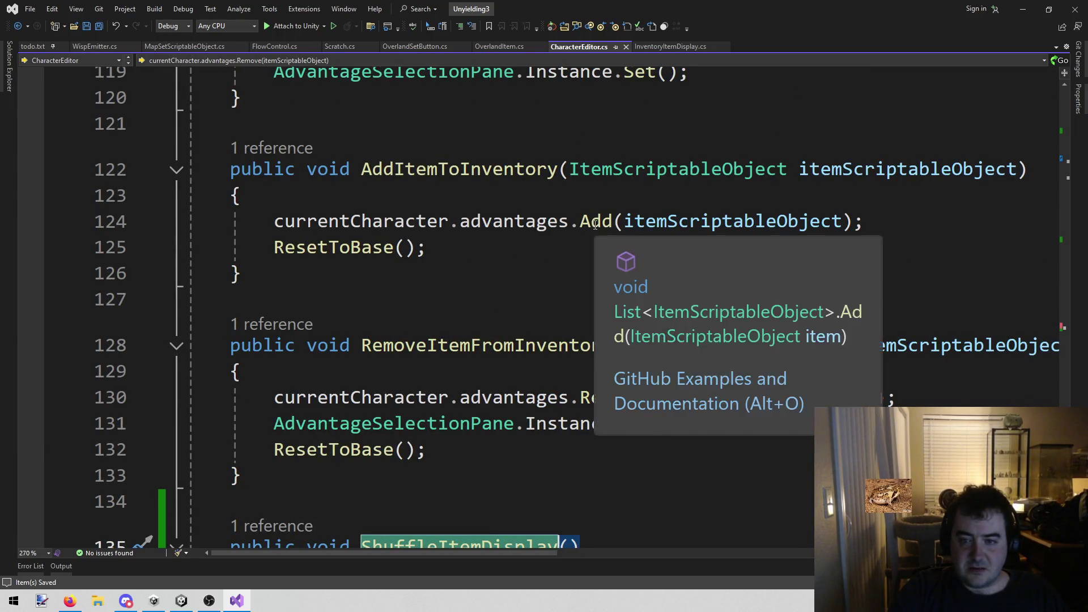
Inspect the ResetToBase definition via Go To Definition, then return to Unity
right_click(357, 246)
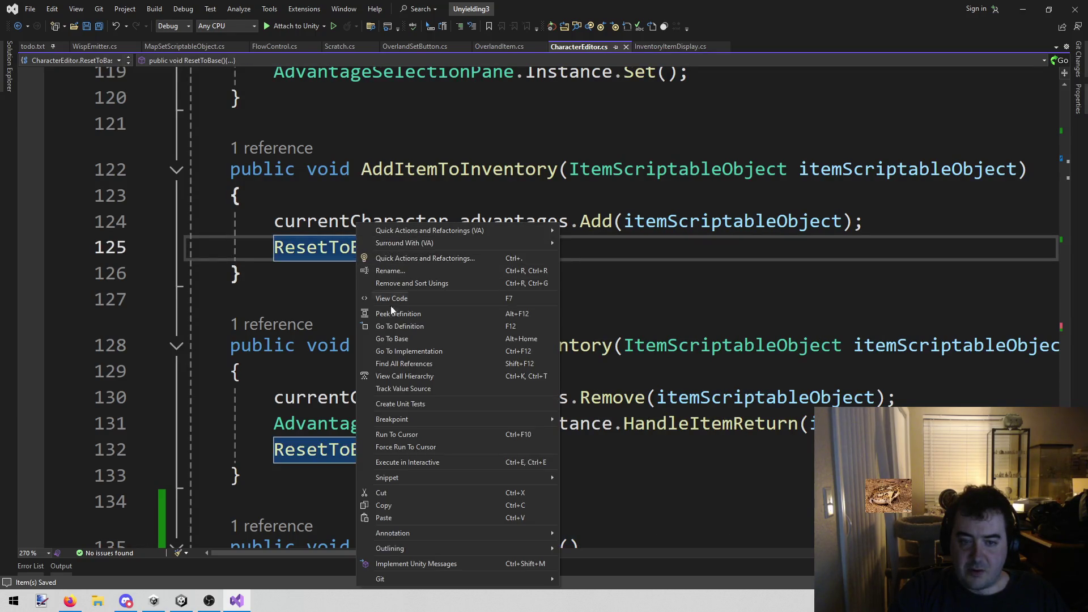
click(399, 328)
click(422, 359)
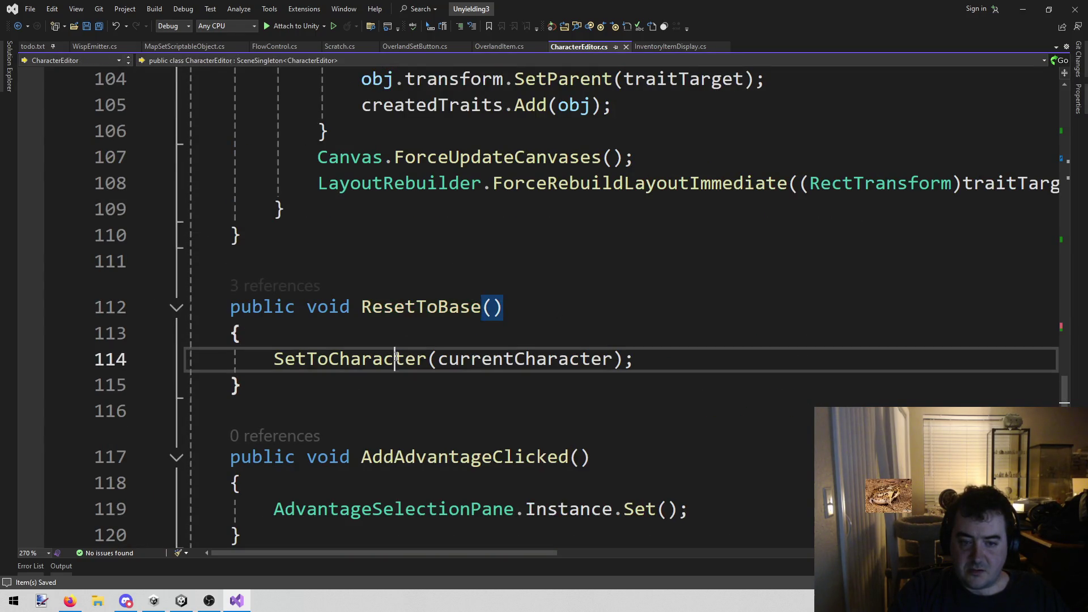
scroll(598, 273, down, 5)
scroll(598, 273, down, 8)
scroll(538, 282, up, 3)
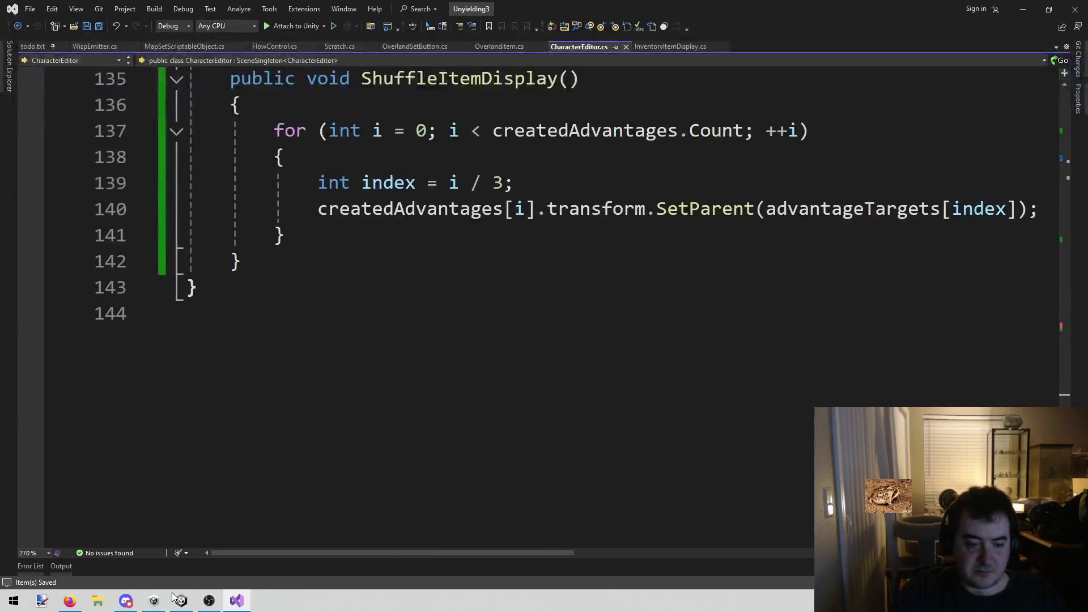
click(181, 600)
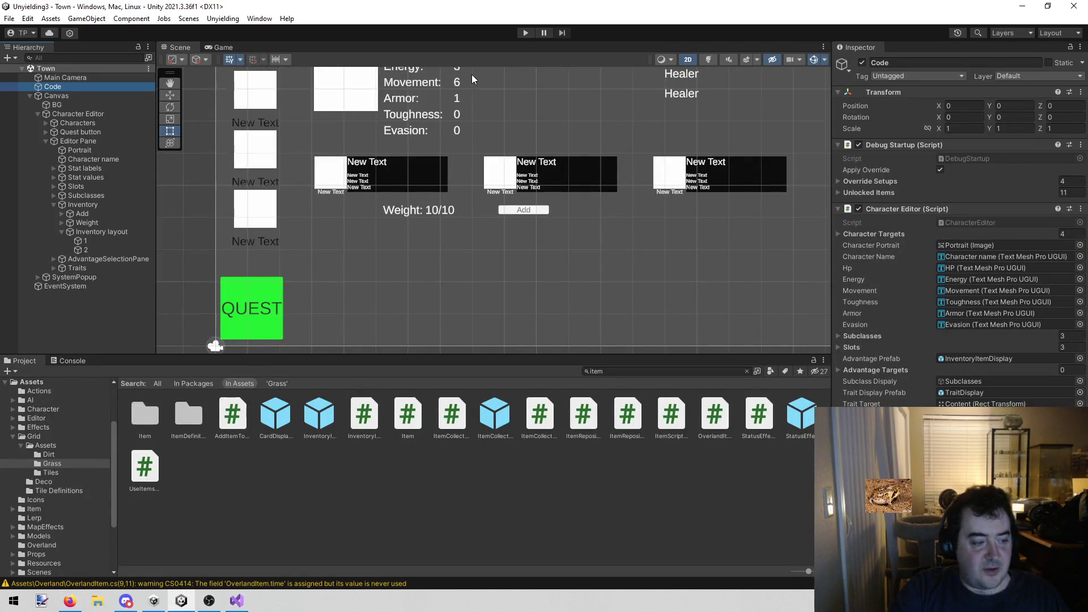
Play-test with David selected and stop once an ArgumentOutOfRangeException appears
click(529, 32)
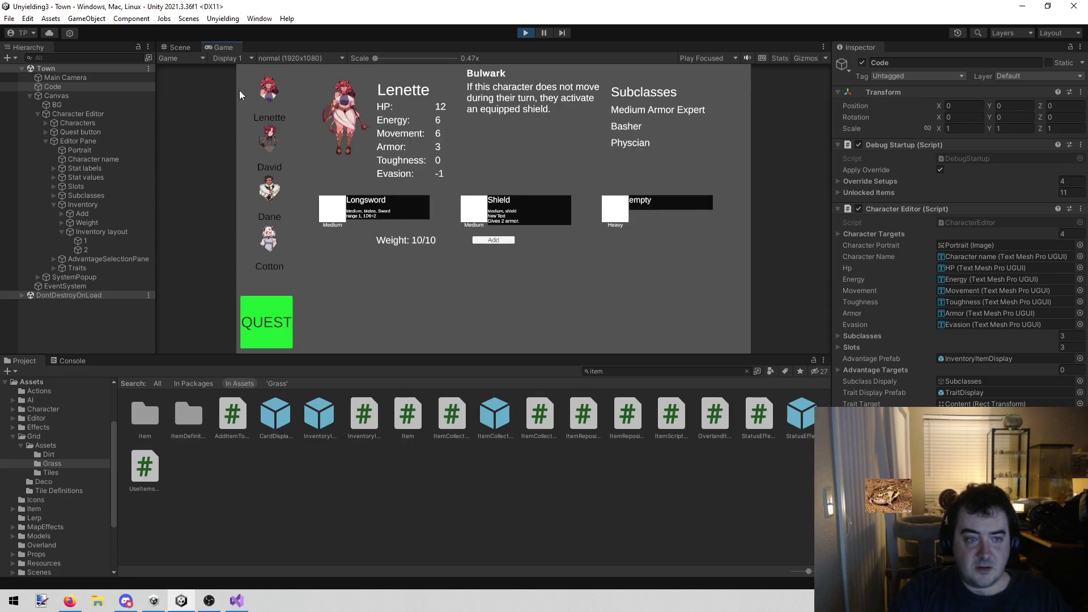
click(266, 147)
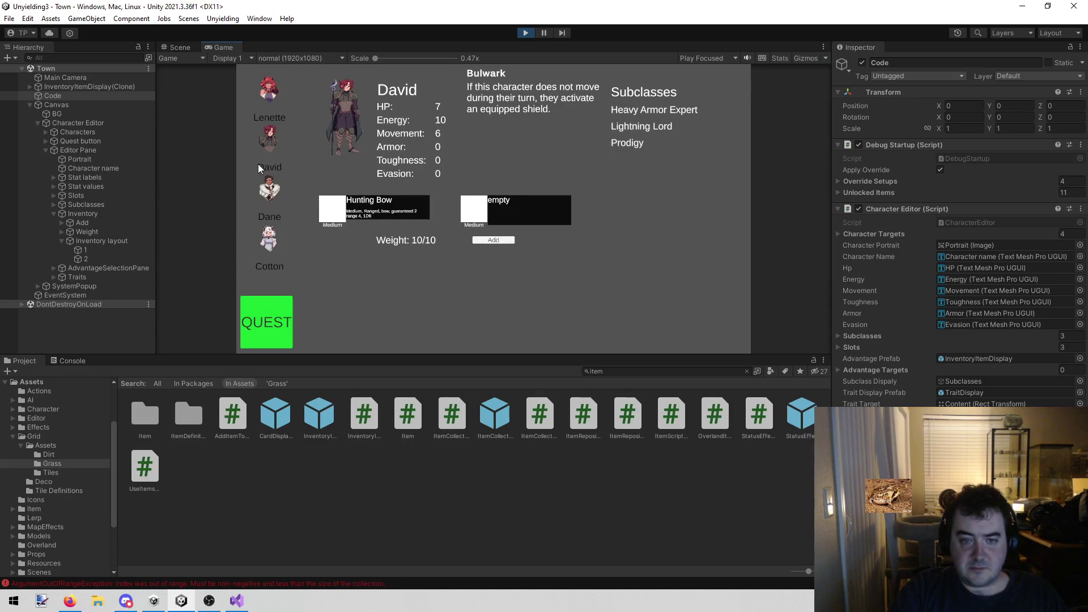
click(526, 35)
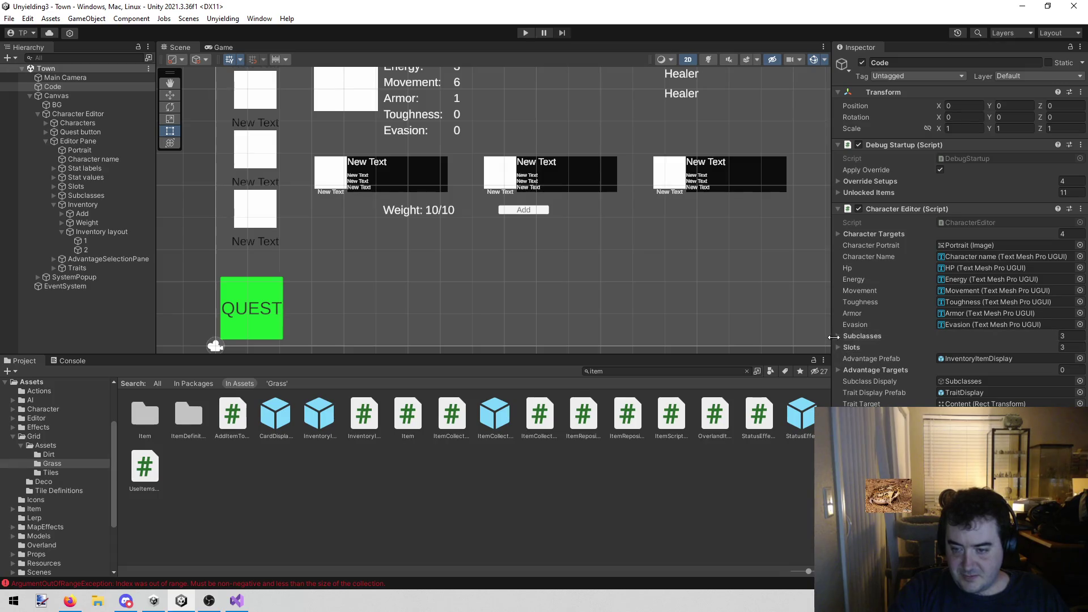
Assign layout slots 1 and 2 to Advantage Targets and save the Town scene
click(837, 370)
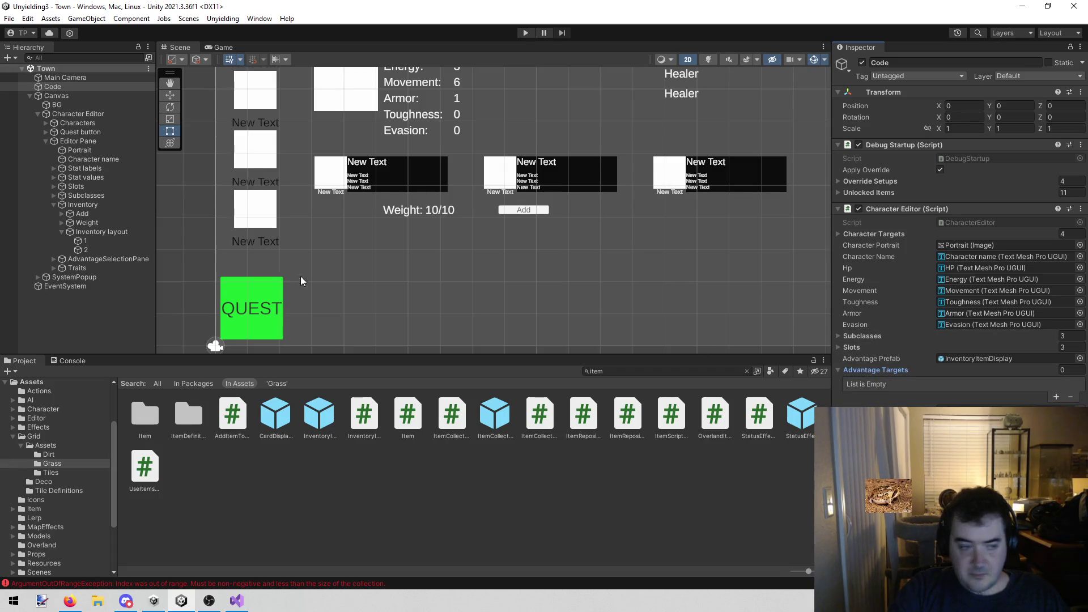
mouse_move(61, 249)
mouse_down()
mouse_move(963, 403)
mouse_move(879, 346)
mouse_move(907, 331)
mouse_move(906, 403)
mouse_move(884, 378)
mouse_up()
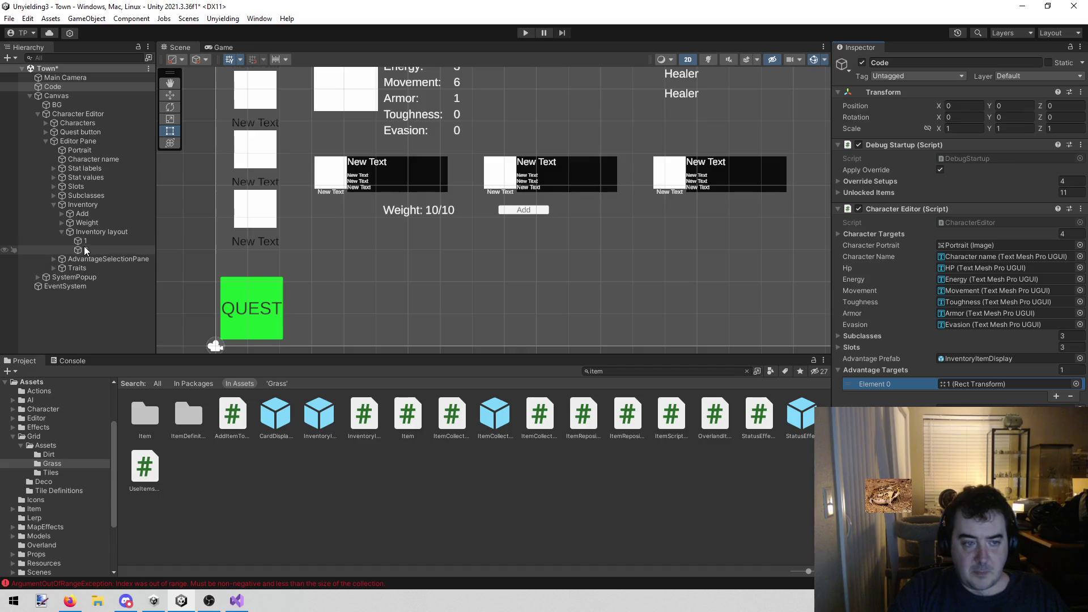
mouse_move(785, 377)
mouse_down()
mouse_move(914, 379)
mouse_move(905, 372)
mouse_up()
key(ctrl+s)
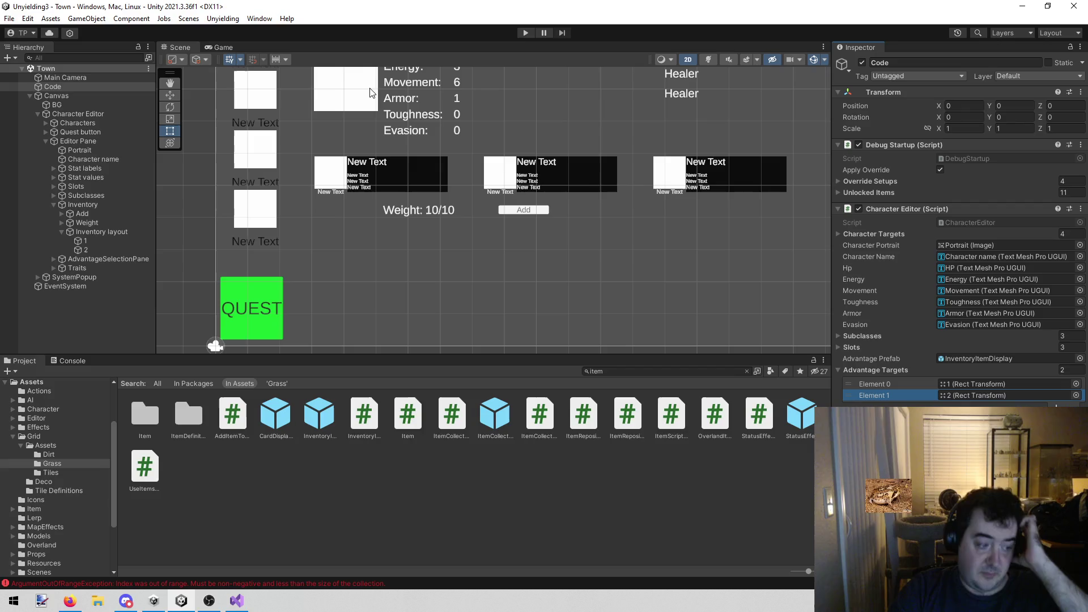
Play-test David's and Dane's sheets to see advantage cards, then go to the Scene tab
click(526, 32)
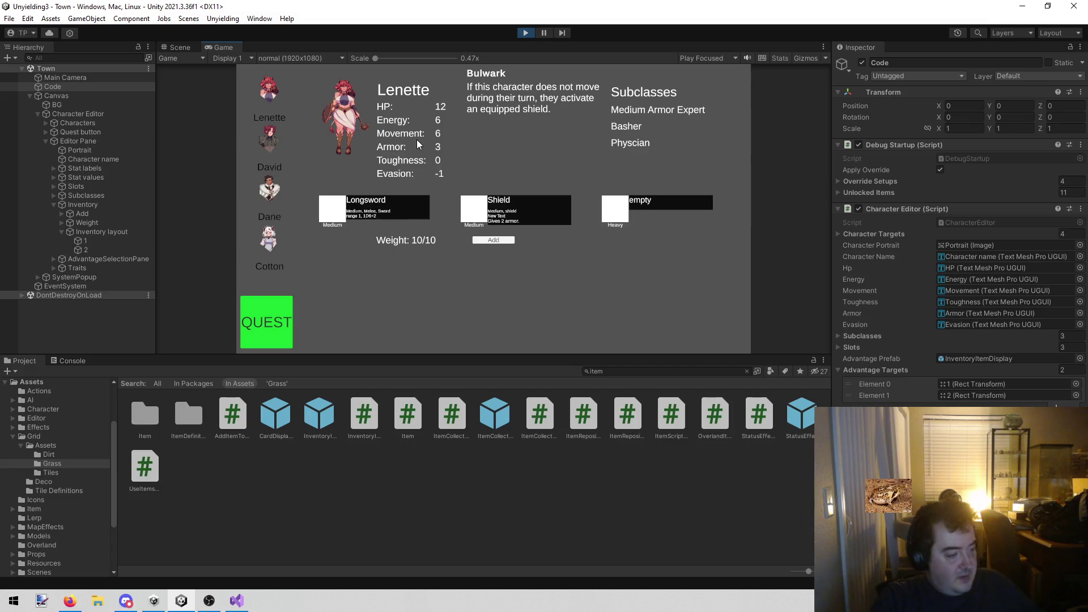
click(281, 129)
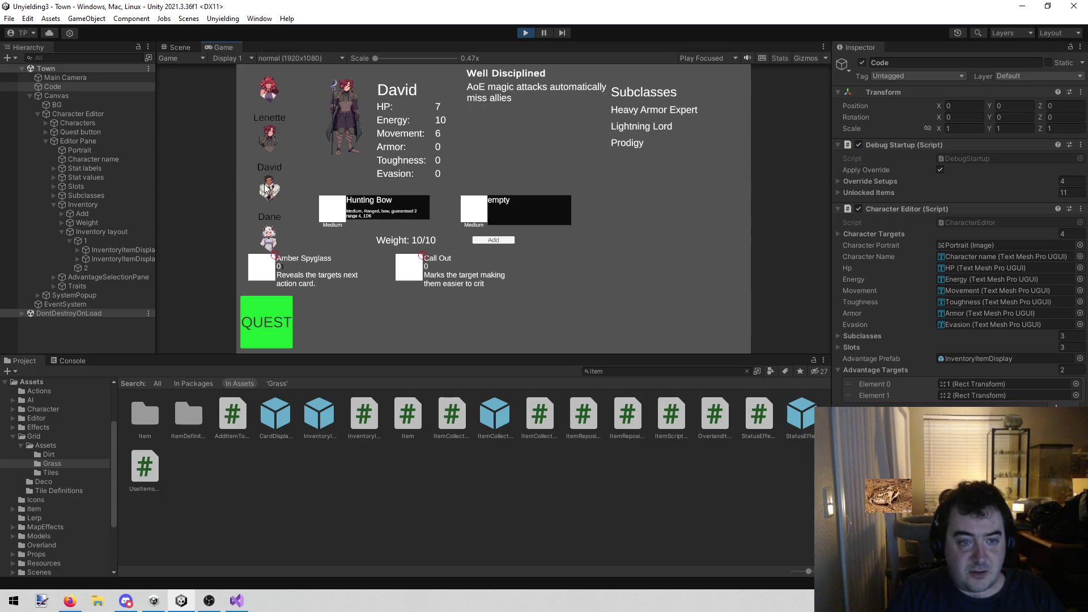
click(266, 189)
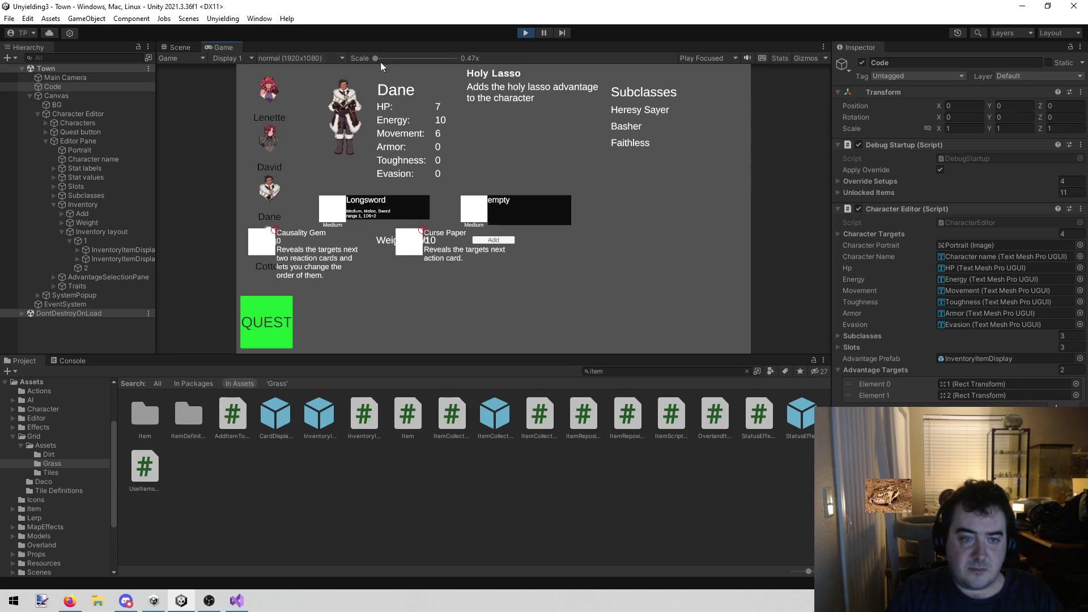
click(178, 47)
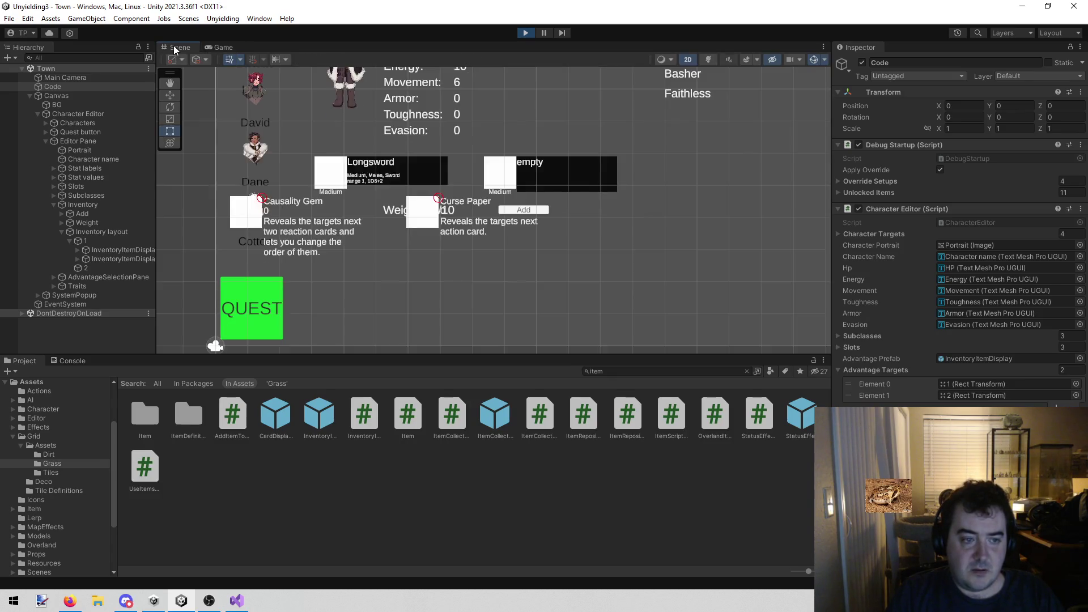
During play, move the Inventory layout right to Pos X -504 and below the weight readout
click(108, 232)
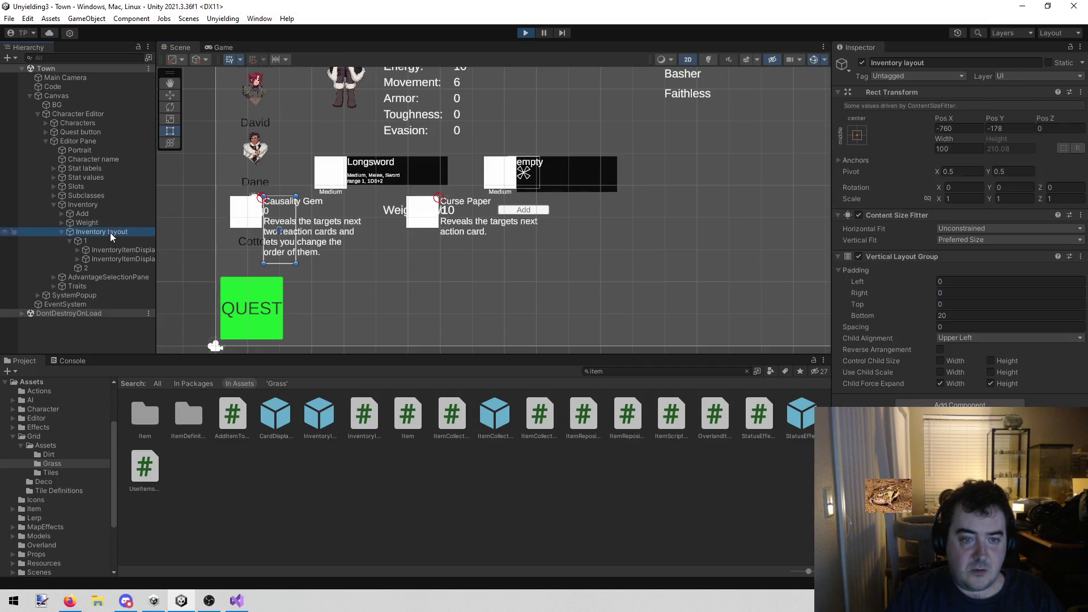
key(w)
drag(324, 232, 406, 233)
drag(363, 186, 360, 214)
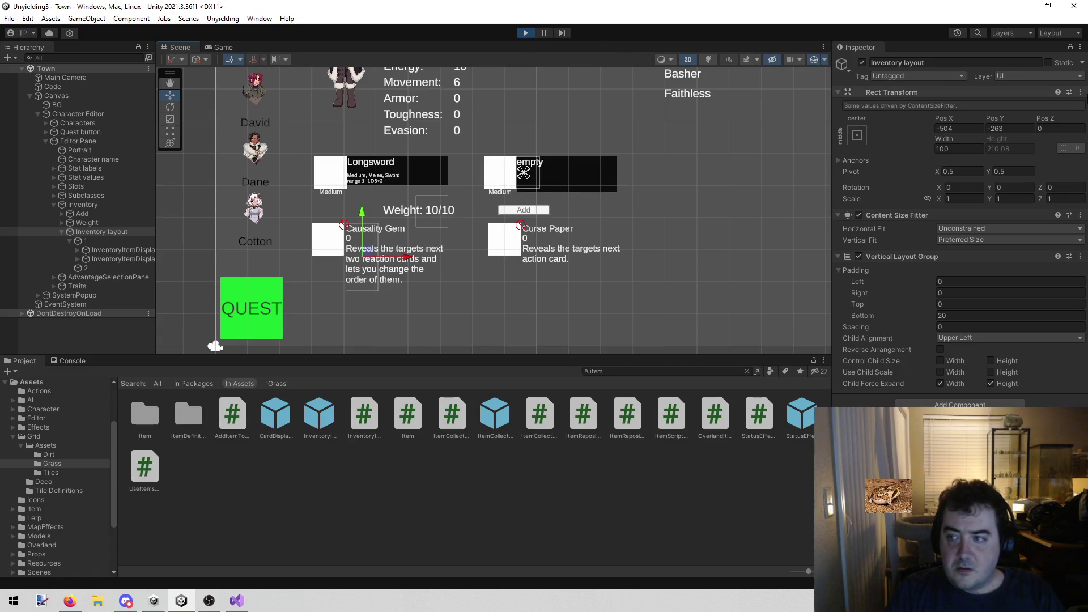
Keep the new spot after play mode via Copy/Paste Position (World), then rerun the game
click(1081, 93)
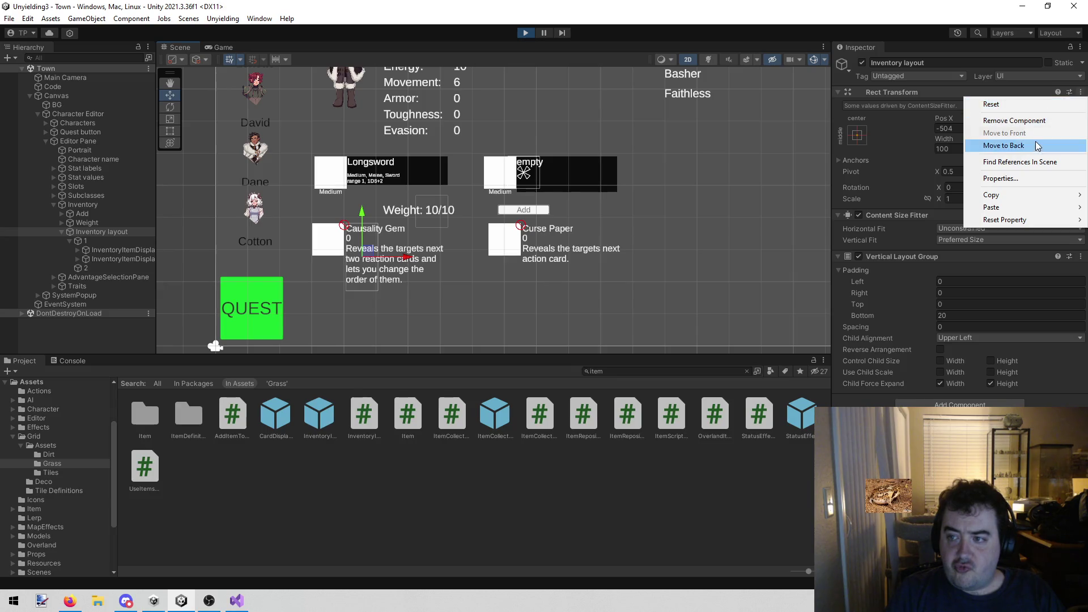
mouse_move(1017, 194)
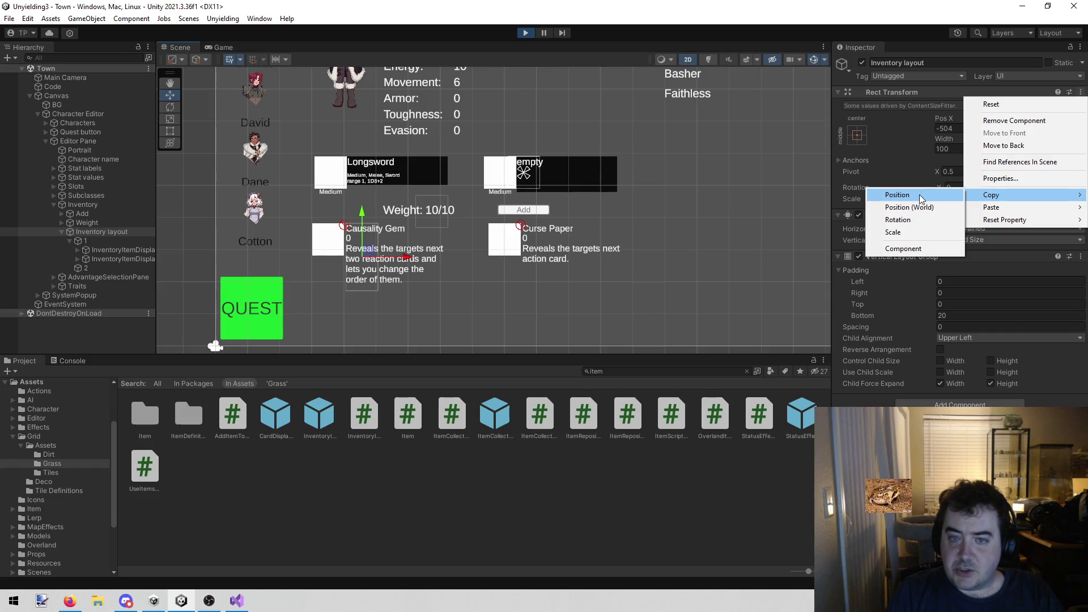
click(916, 205)
click(525, 33)
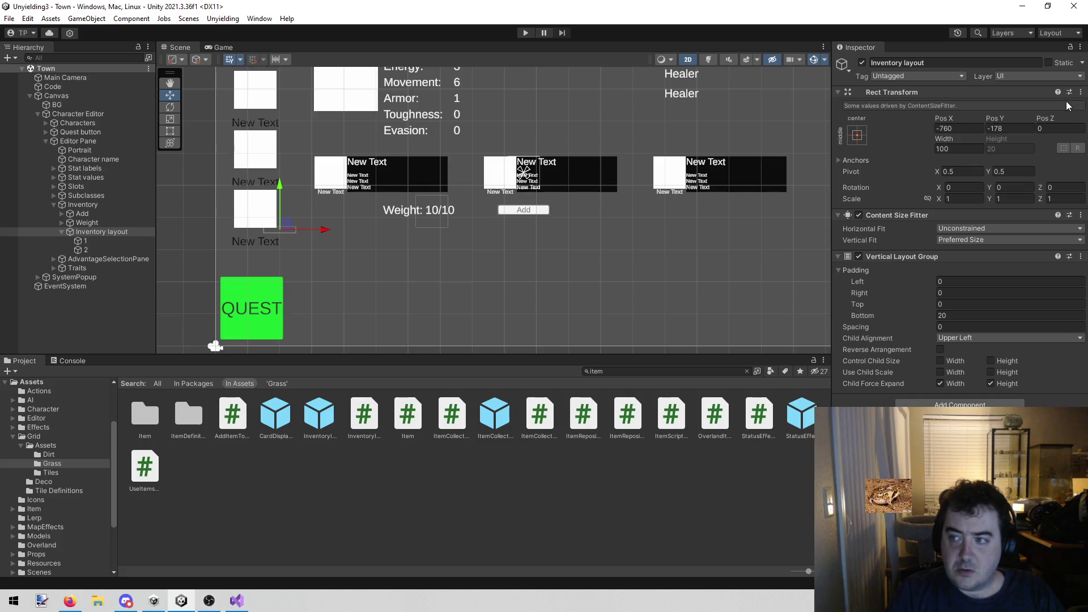
click(1081, 92)
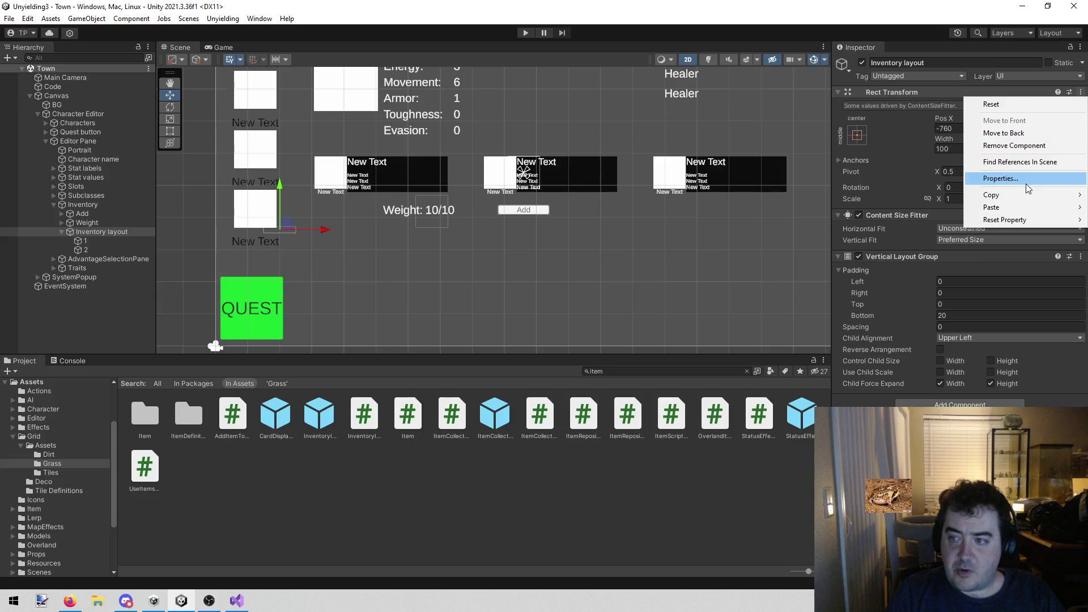
mouse_move(998, 207)
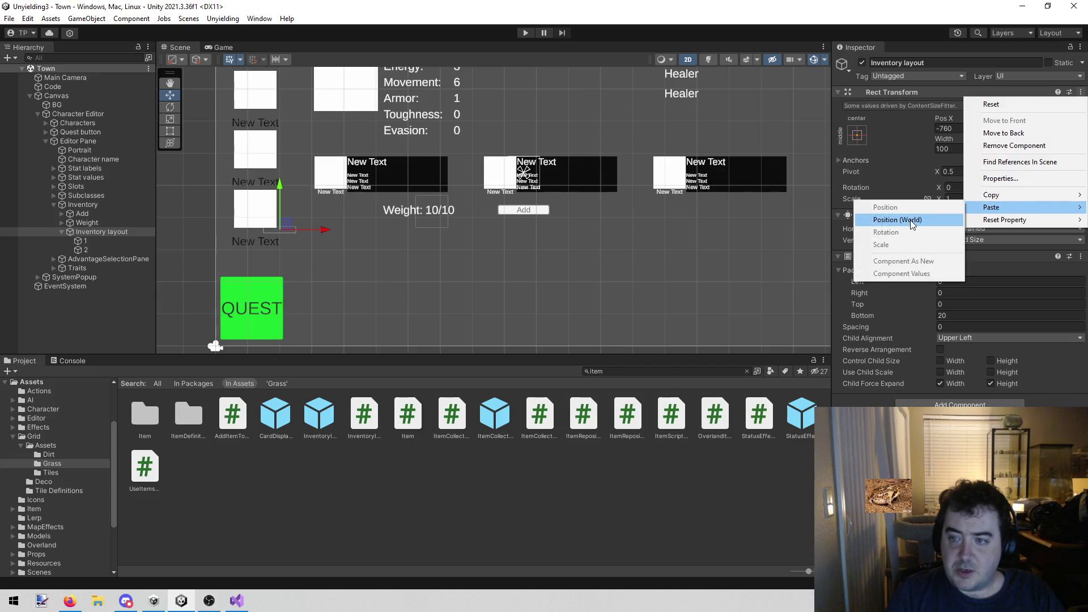
click(898, 220)
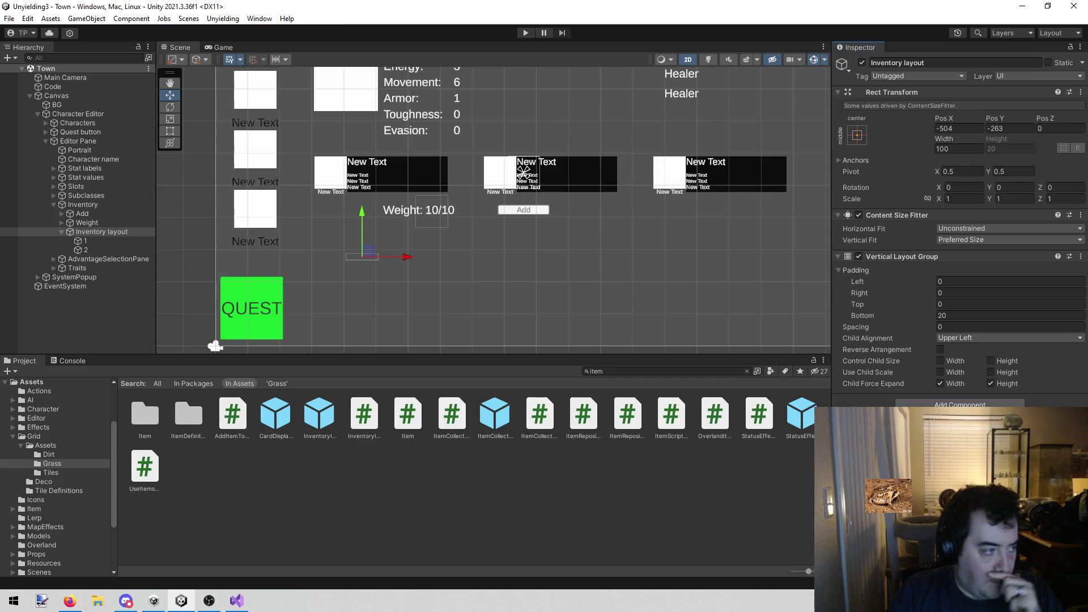
key(alt+Tab)
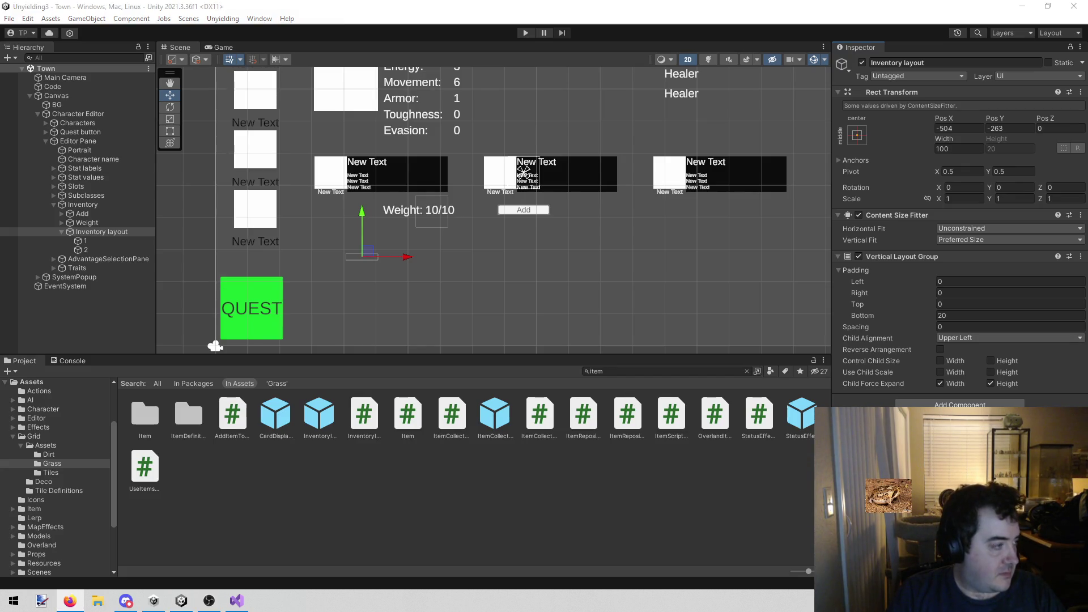
click(523, 33)
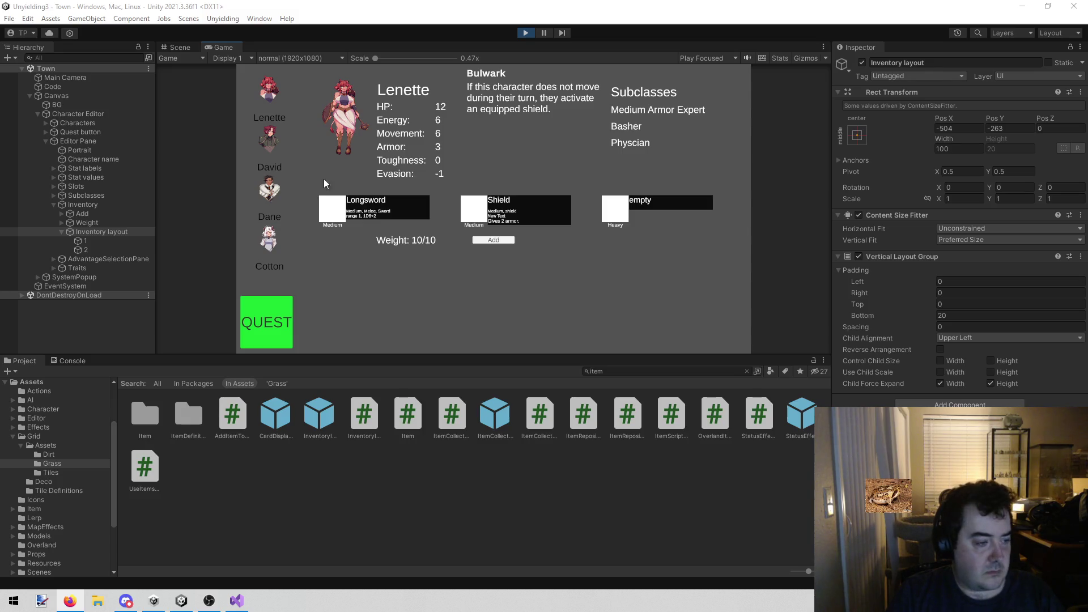
On Dane's sheet, raise the Inventory layout to Pos Y -172.42, then restart the game
click(271, 185)
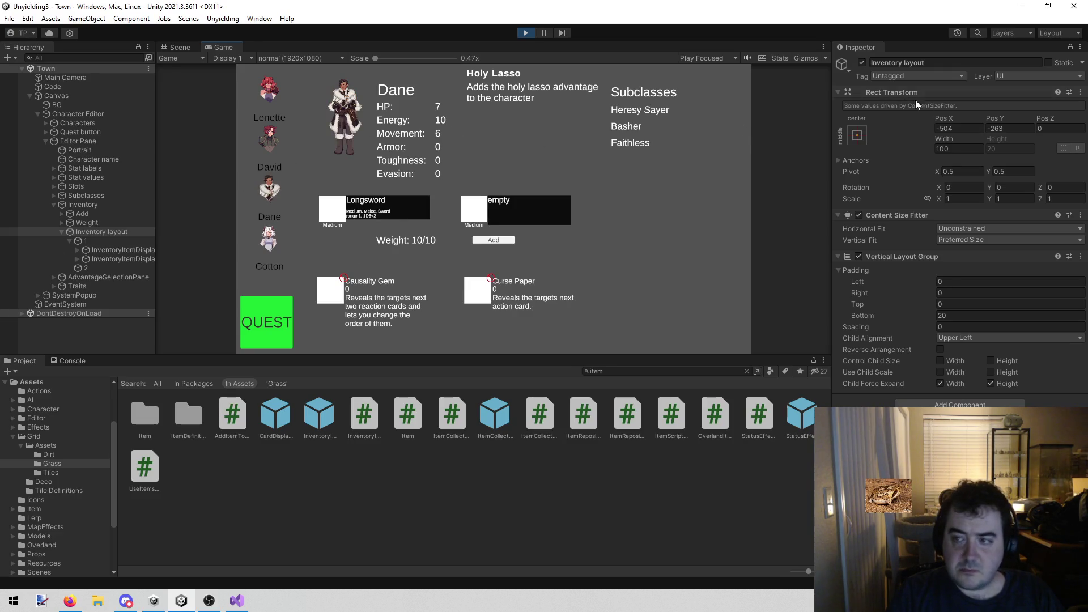
click(992, 116)
drag(992, 116, 536, 207)
click(536, 207)
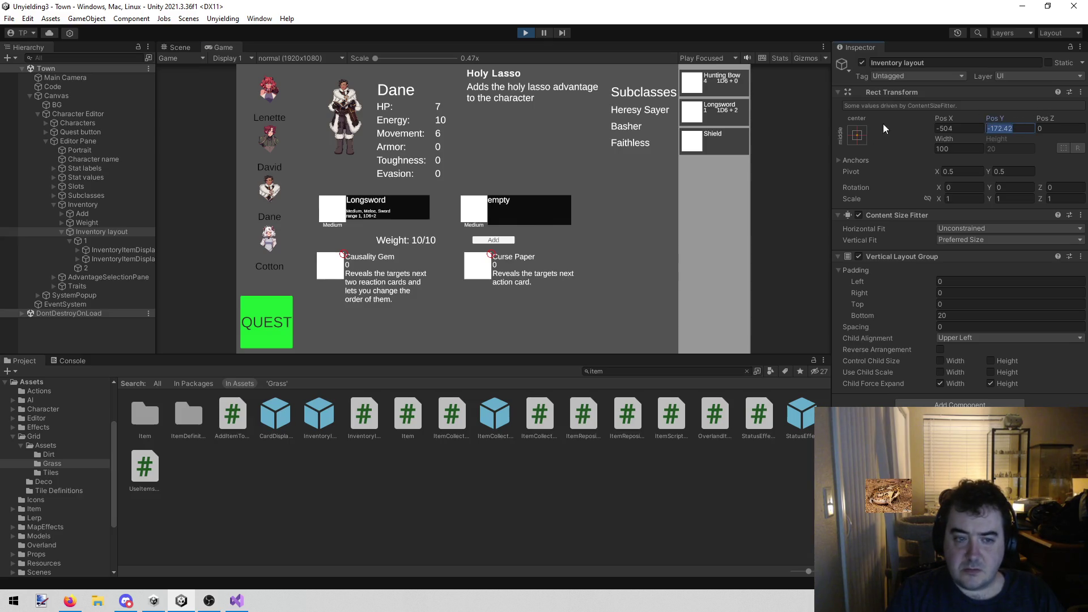
click(526, 33)
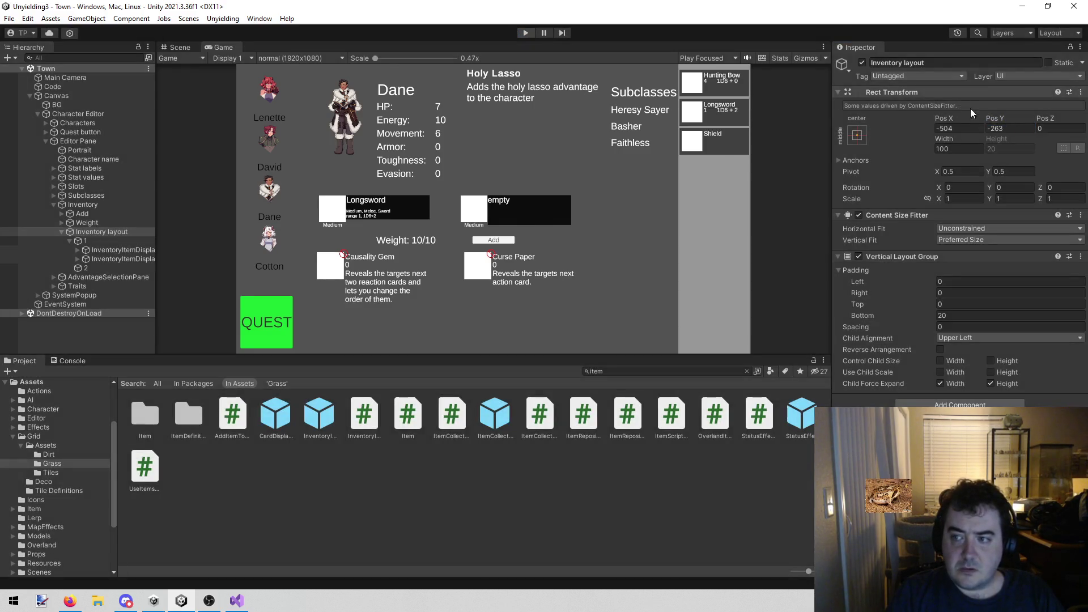
click(1012, 128)
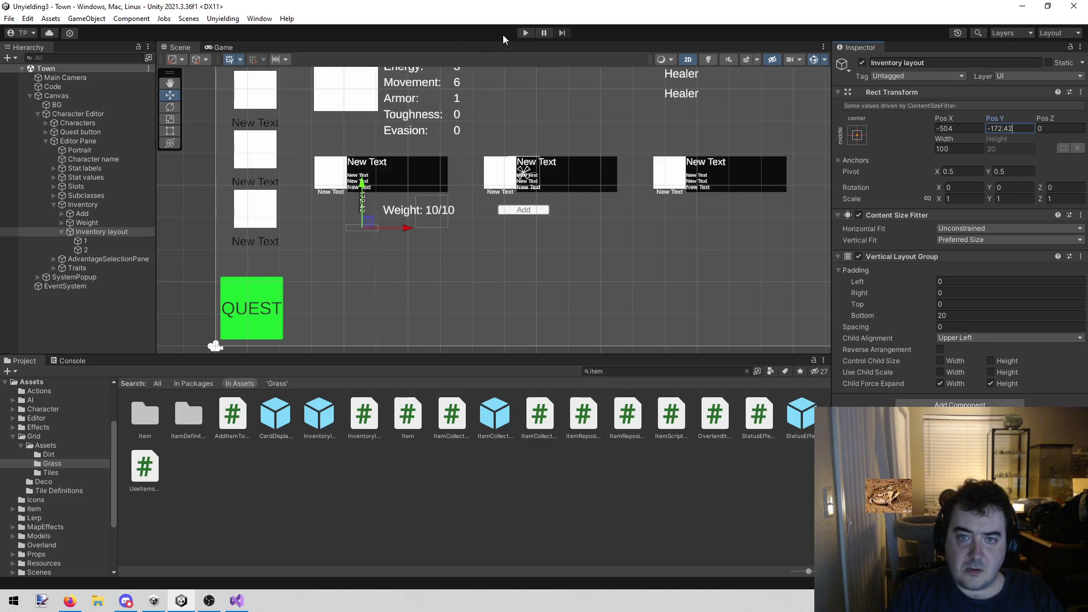
click(526, 32)
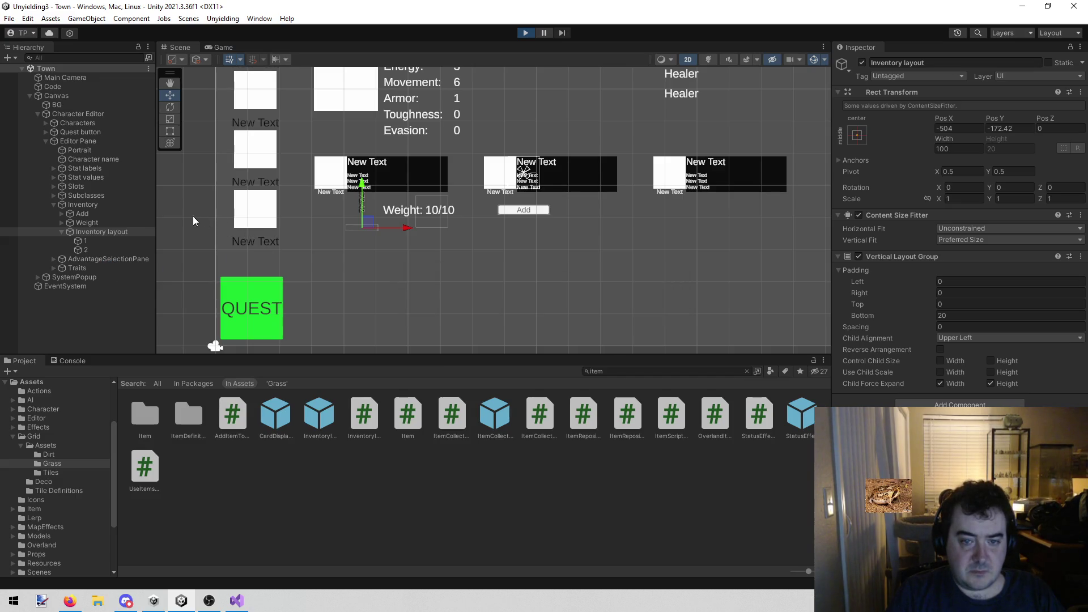
Cycle through David's, Dane's and Lenette's character sheets to compare inventories
click(264, 138)
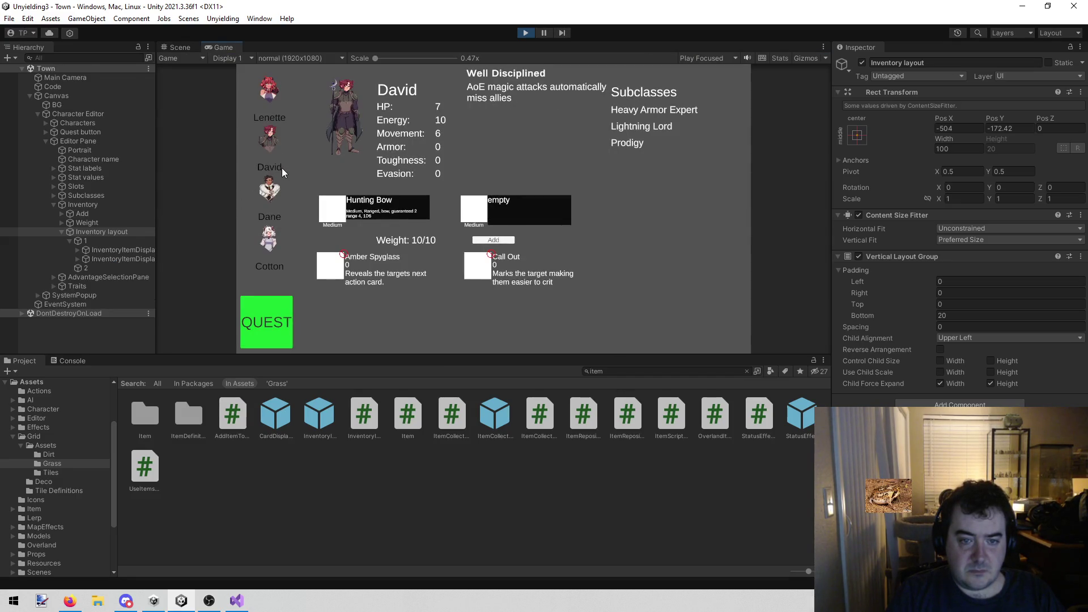
click(262, 191)
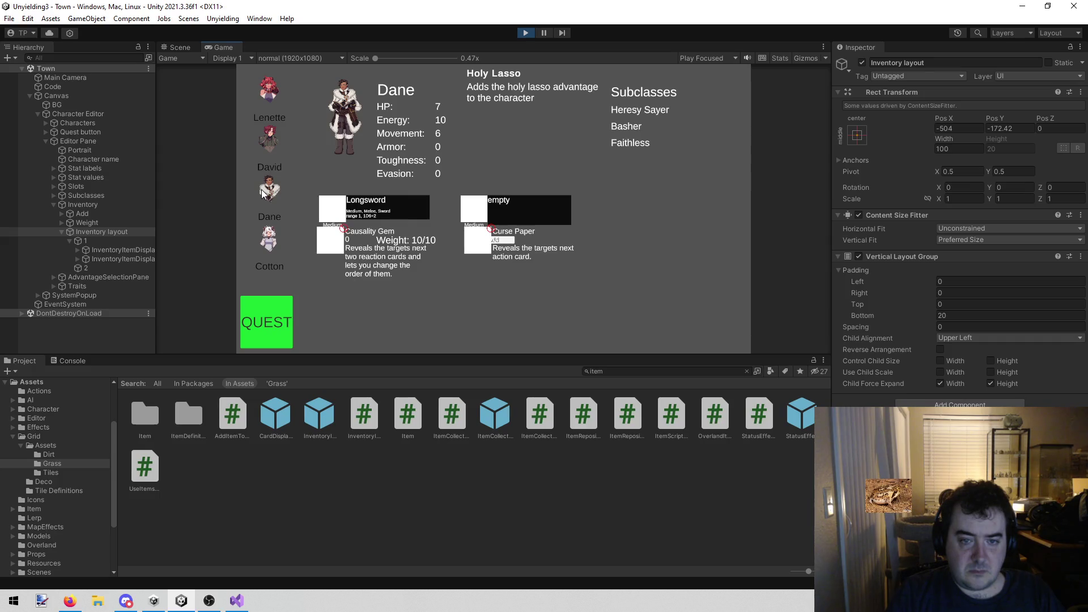
click(256, 141)
click(267, 190)
click(268, 139)
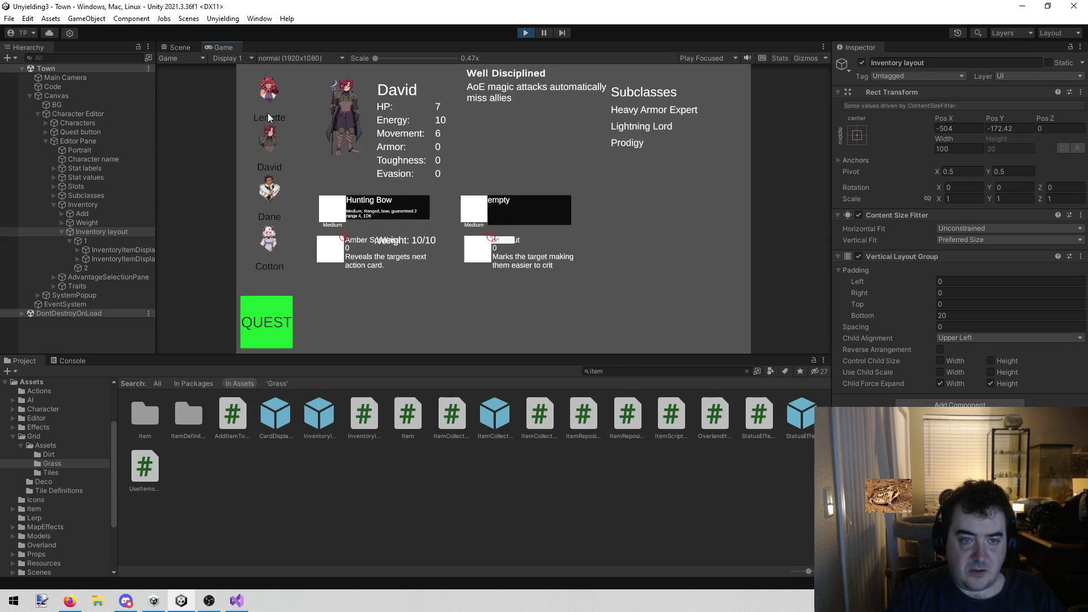
click(268, 114)
click(269, 139)
click(274, 192)
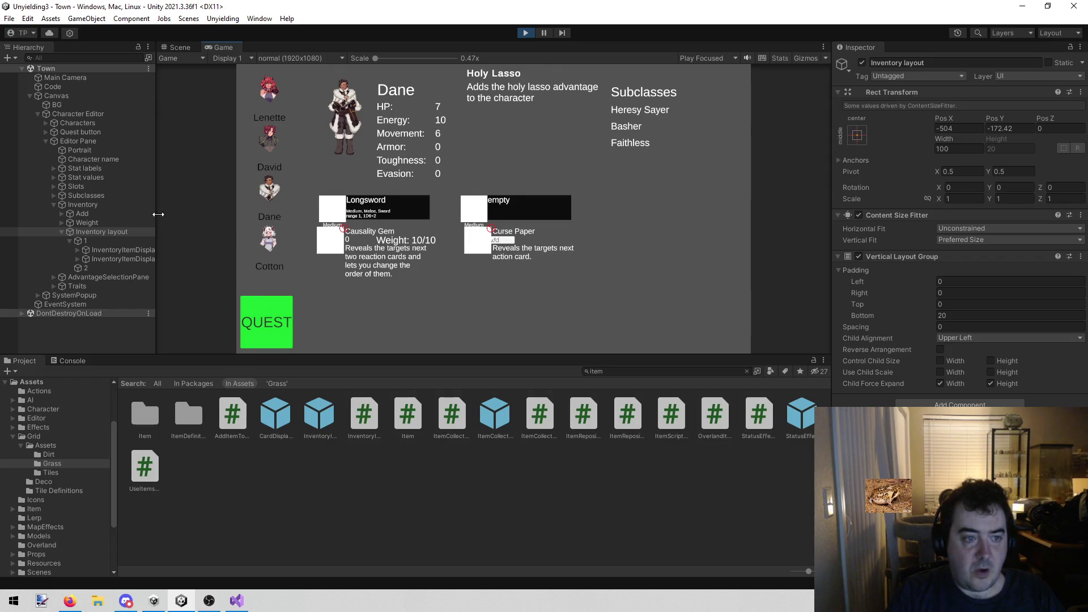
Toggle the Inventory layout's active checkbox off and on several times to refresh it
click(862, 63)
click(862, 62)
click(861, 63)
click(862, 62)
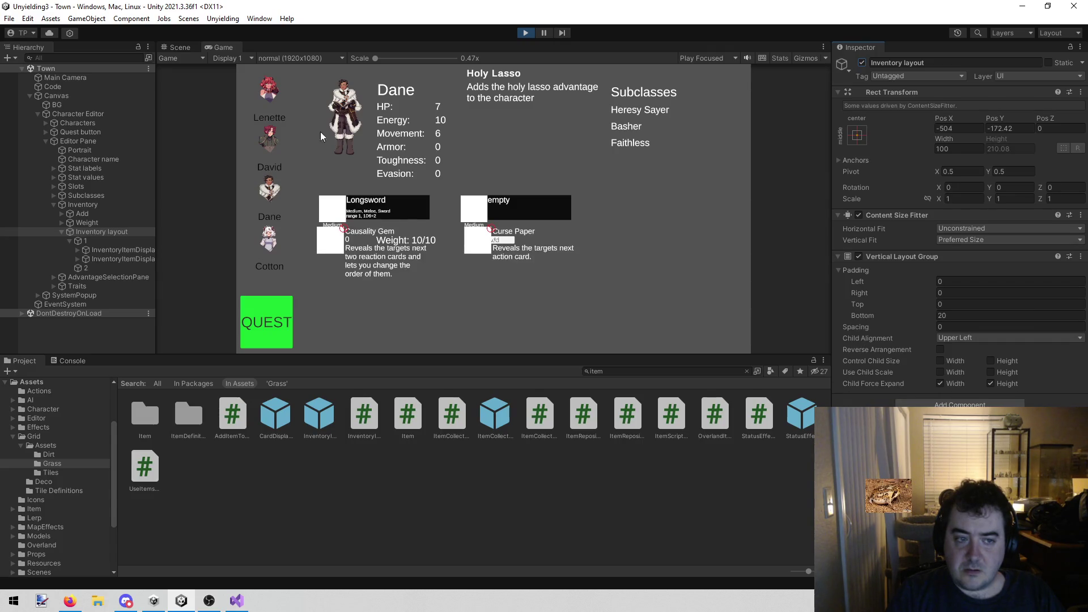
click(264, 140)
click(861, 62)
click(862, 62)
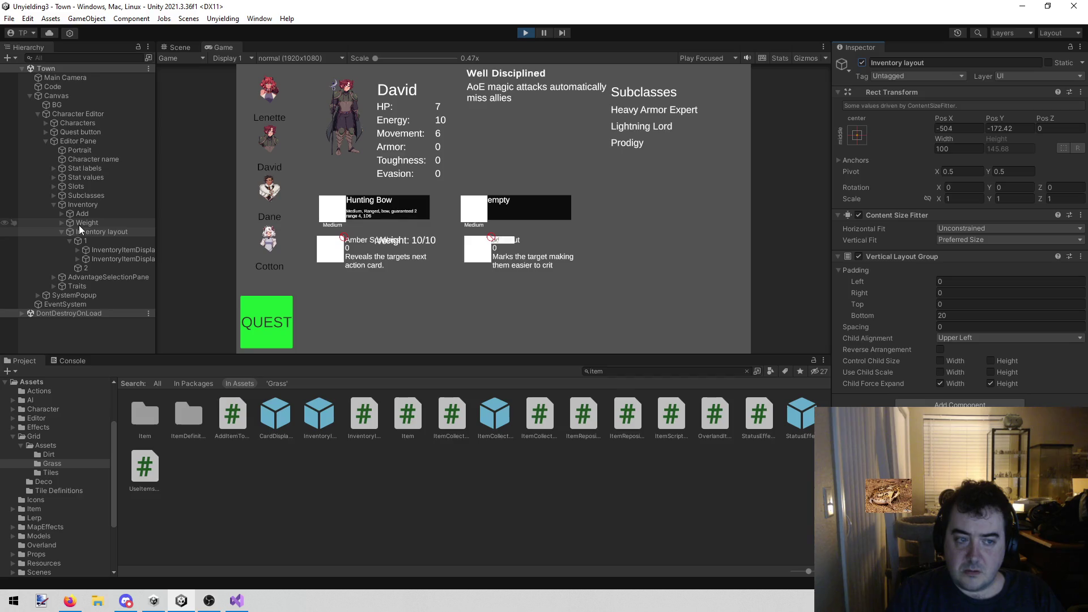
Try lowering Pos Y to -226.23 and then -233.4, then stop the game
drag(1008, 118, 983, 121)
drag(1056, 134, 927, 134)
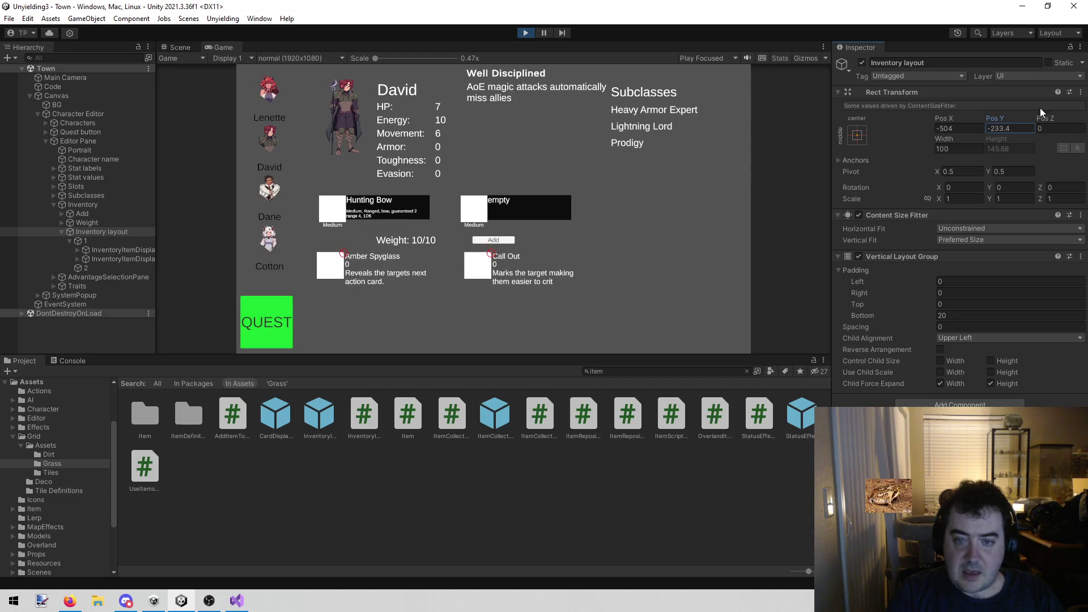
click(1025, 125)
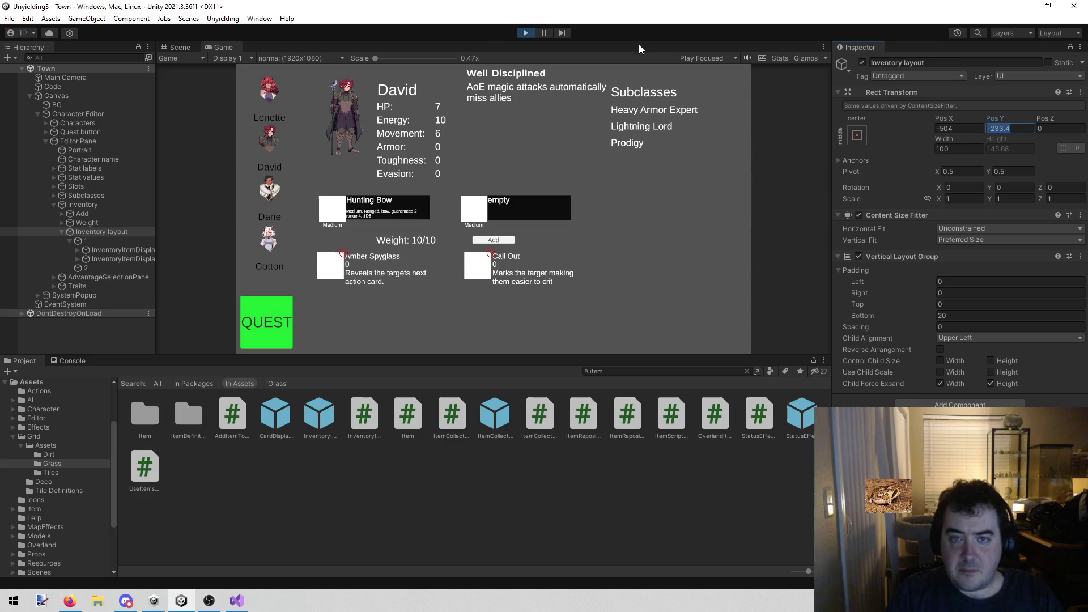
click(526, 33)
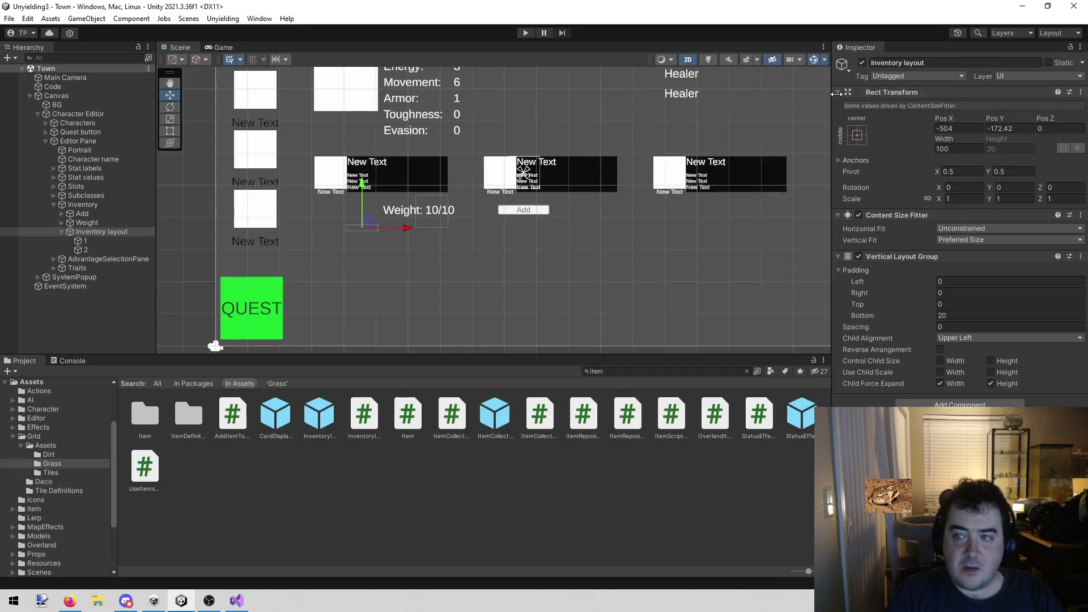
Set the Inventory layout's Pos Y to -233.4 and play-test switching David's and Dane's inventories
click(1019, 128)
text(-233.4)
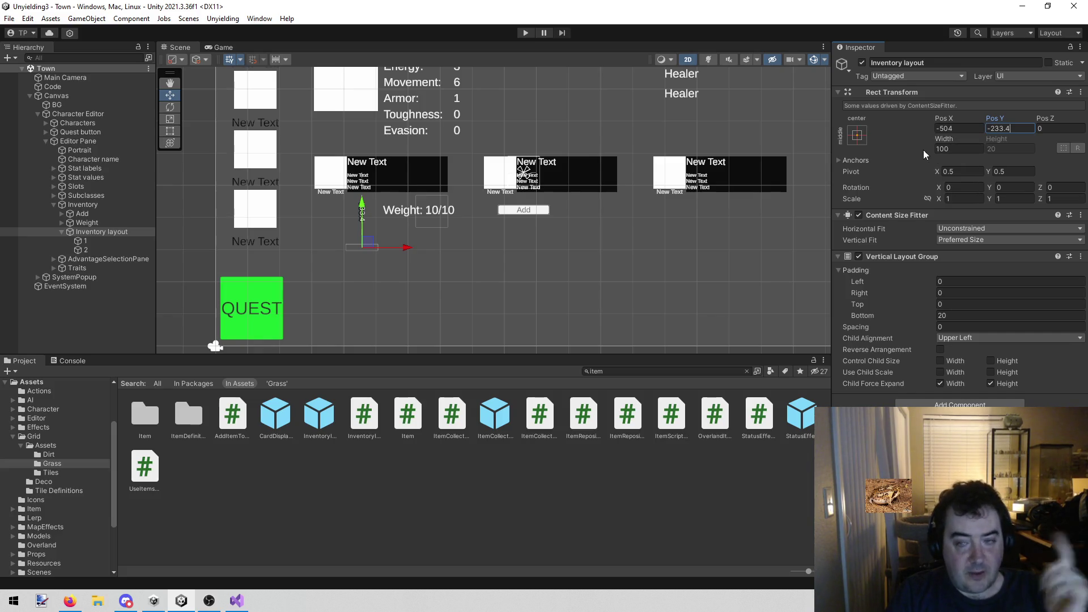
click(525, 32)
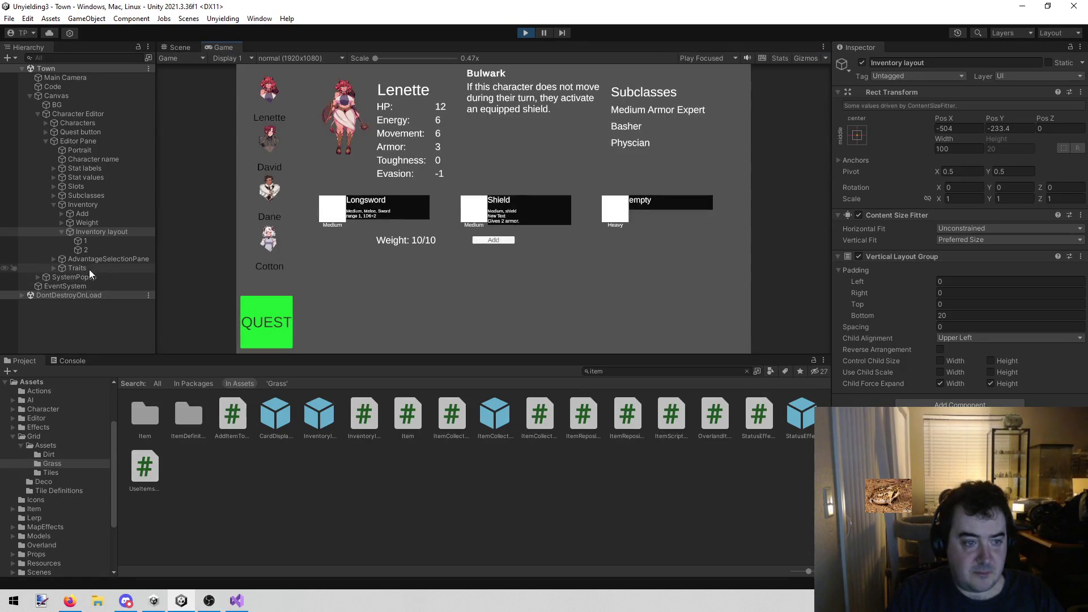
click(274, 156)
click(280, 183)
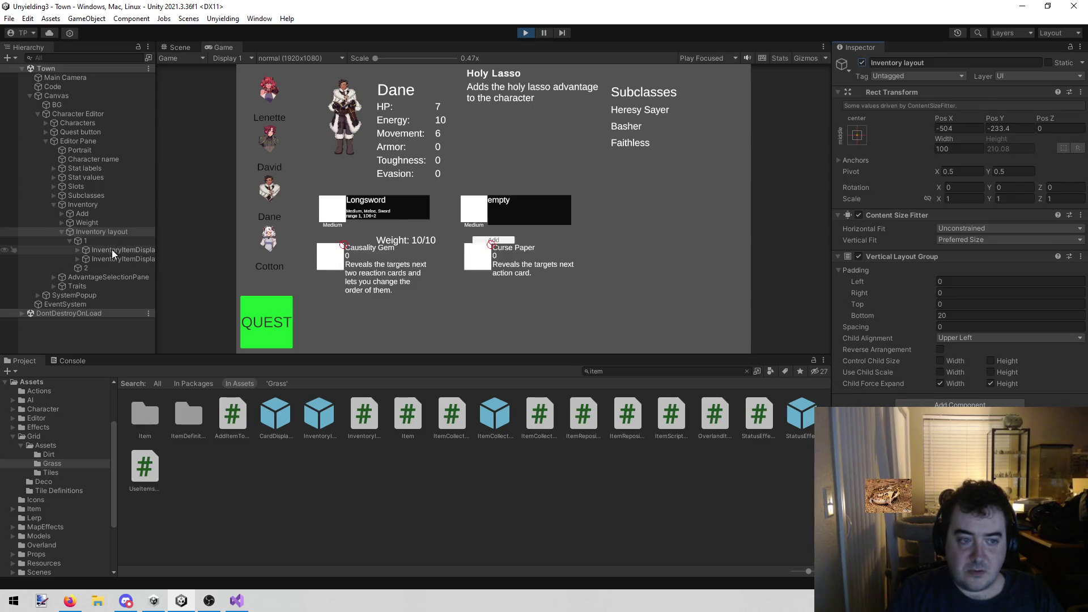
click(290, 139)
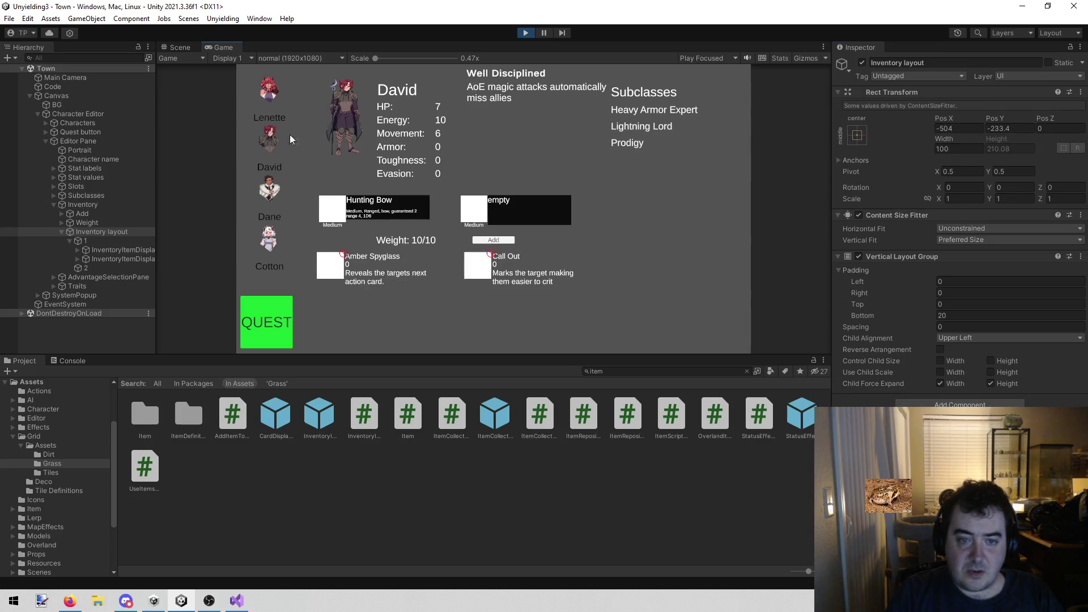
click(270, 191)
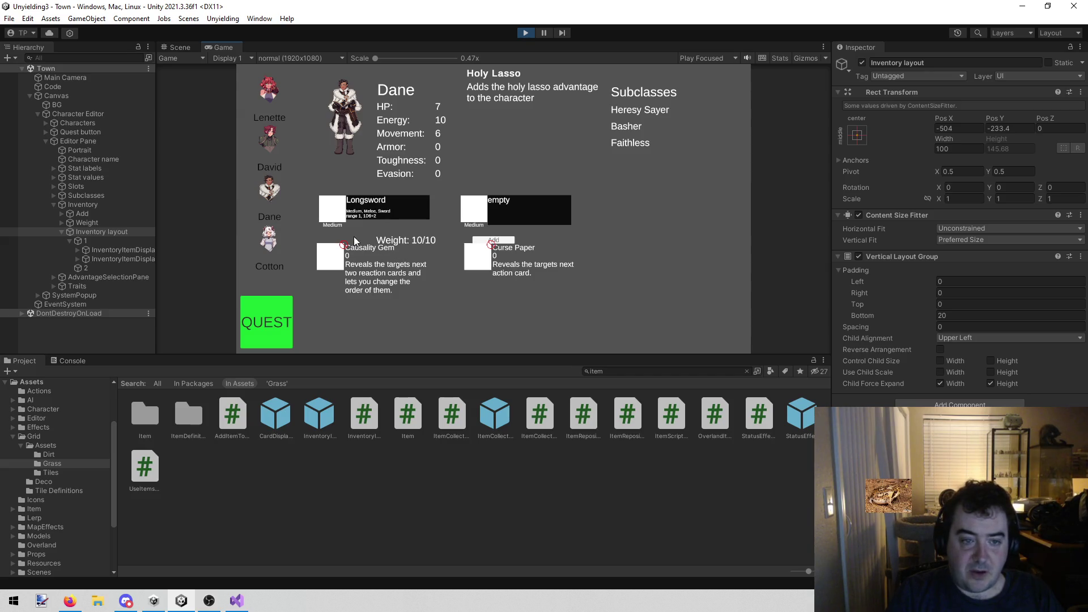
click(270, 151)
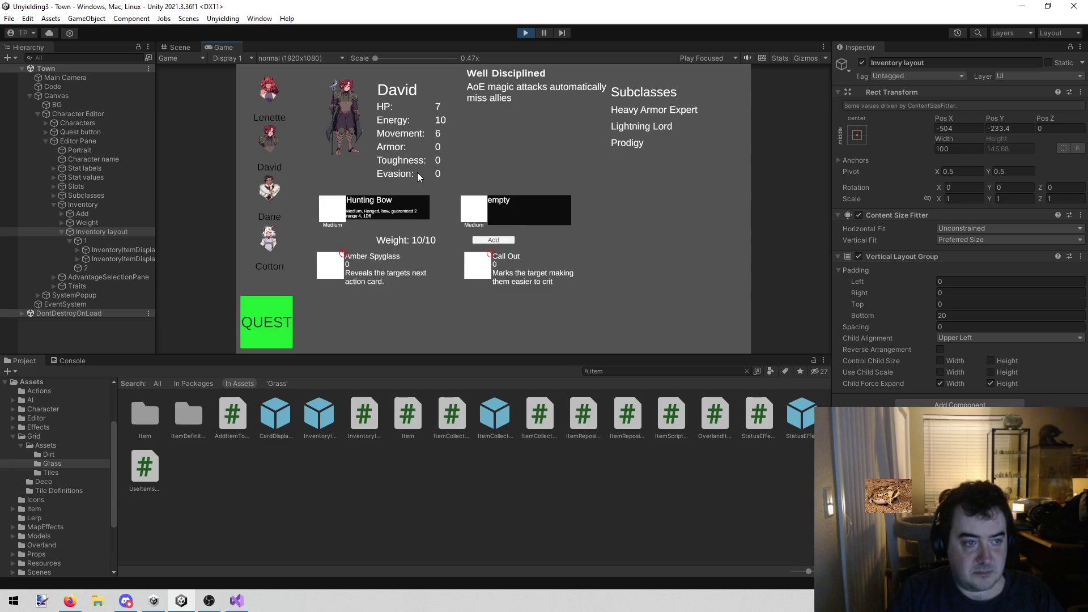
click(525, 33)
Set the inventory row's Pivot Y to 1, working on row 2
click(1012, 171)
text(1)
click(128, 249)
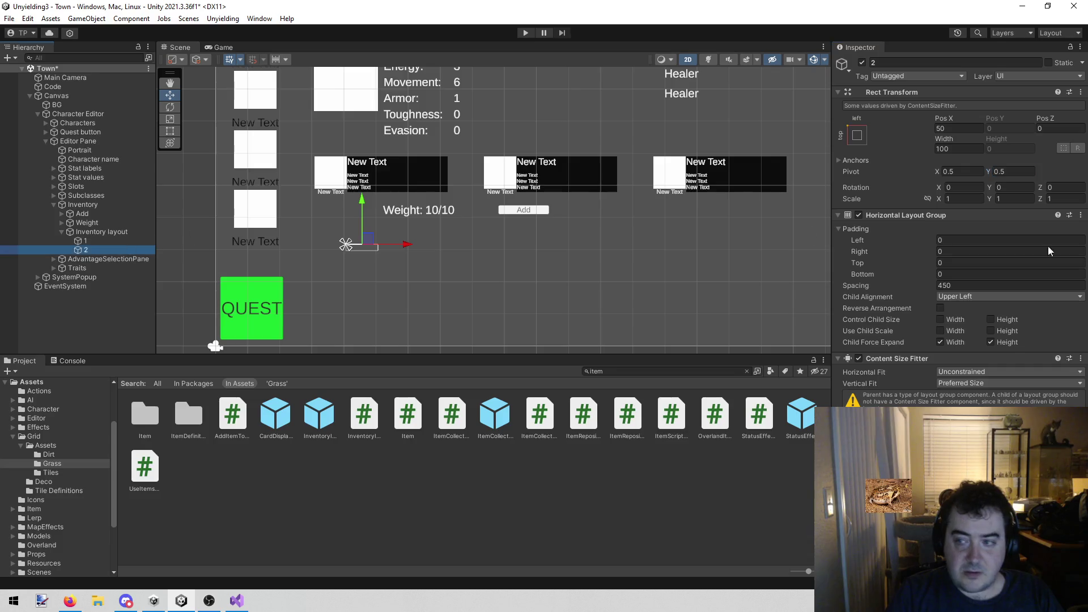
Play-test, switching between David's and Dane's inventories to compare the row layouts
click(526, 32)
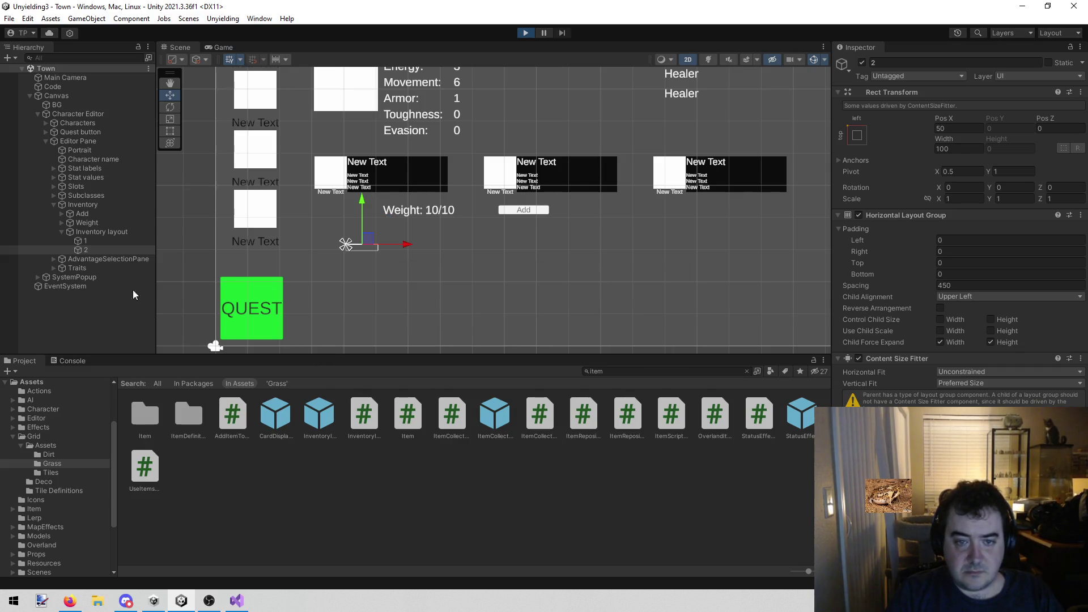
click(270, 136)
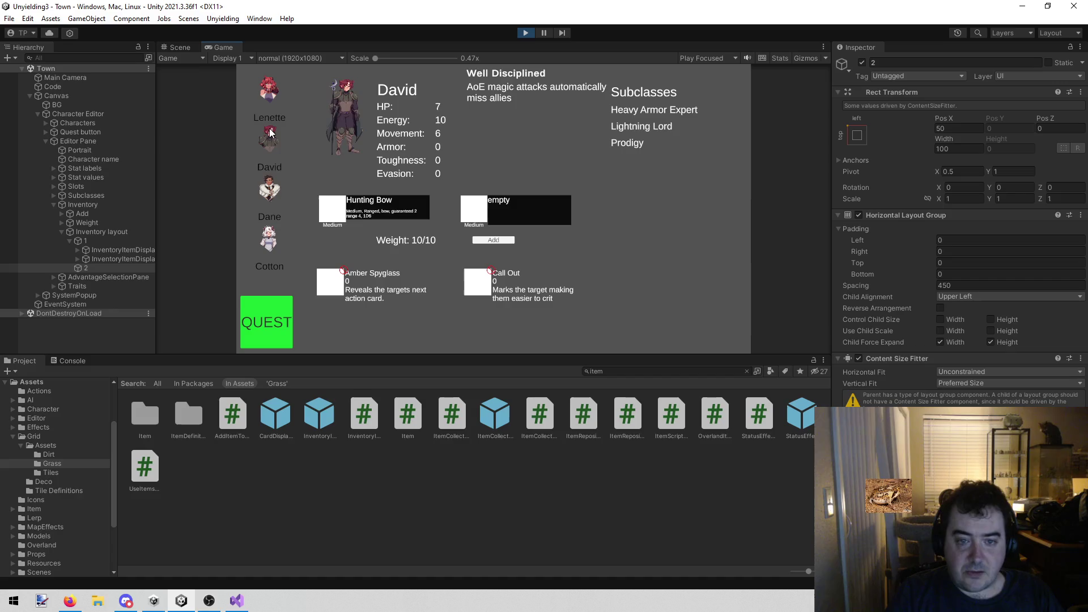
click(267, 185)
click(275, 144)
click(267, 190)
click(264, 143)
click(268, 173)
click(270, 139)
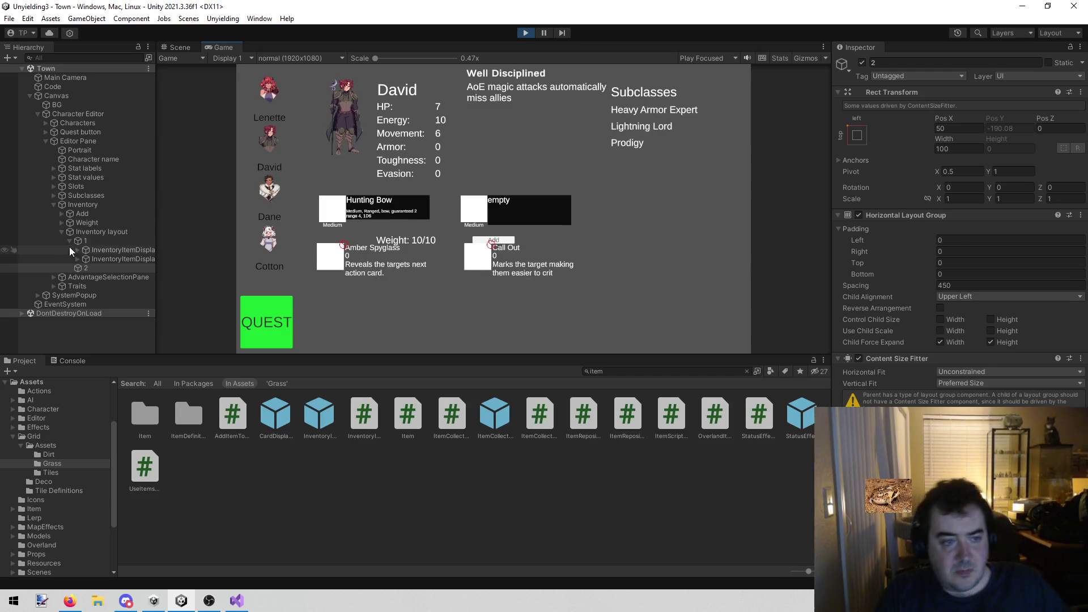
Nudge the Inventory layout's Pos Y down, stop play, and return to CharacterEditor.cs in Visual Studio
click(101, 232)
drag(1008, 118, 992, 118)
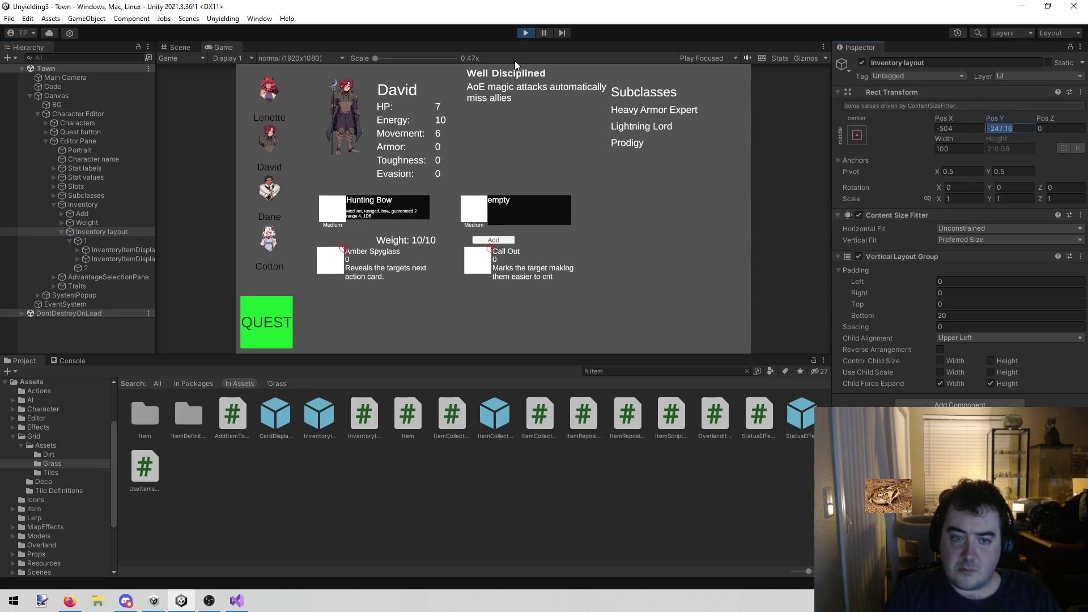
click(536, 33)
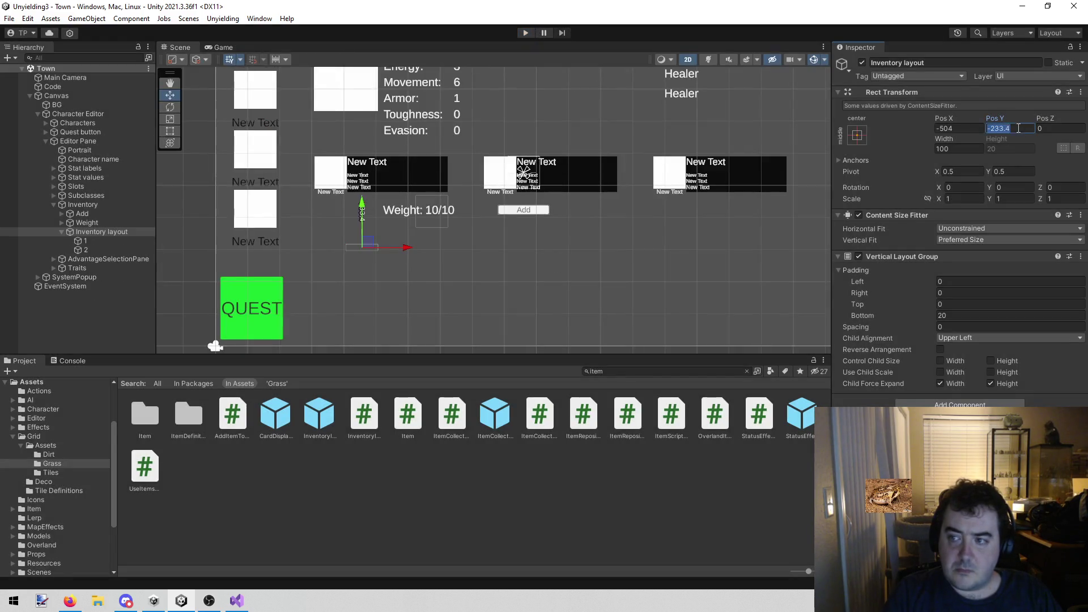
click(237, 600)
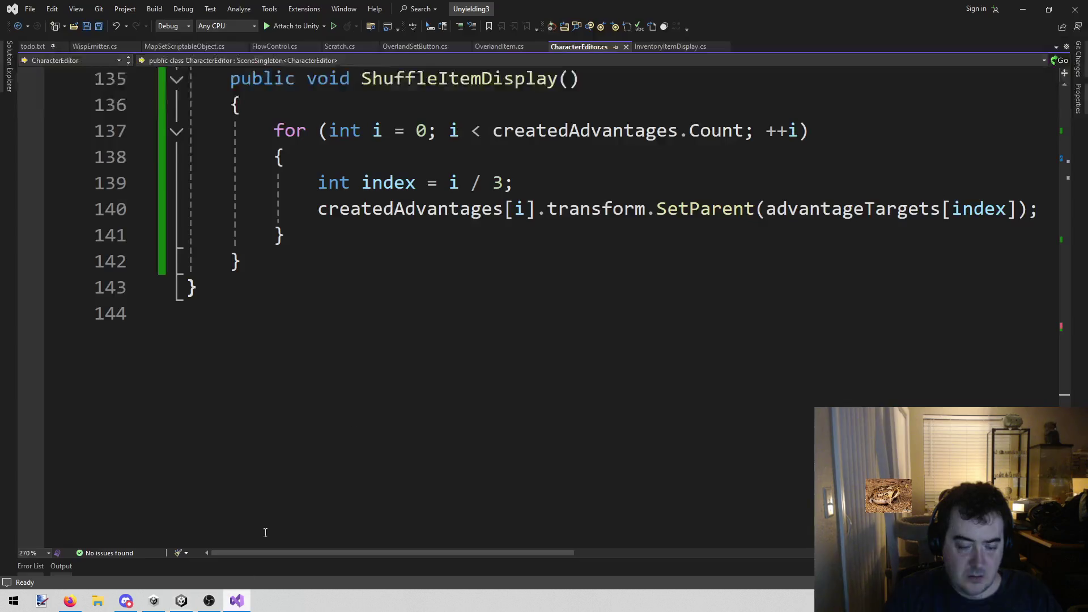
Review the canvas update and layout rebuild lines around line 108
scroll(378, 403, up, 6)
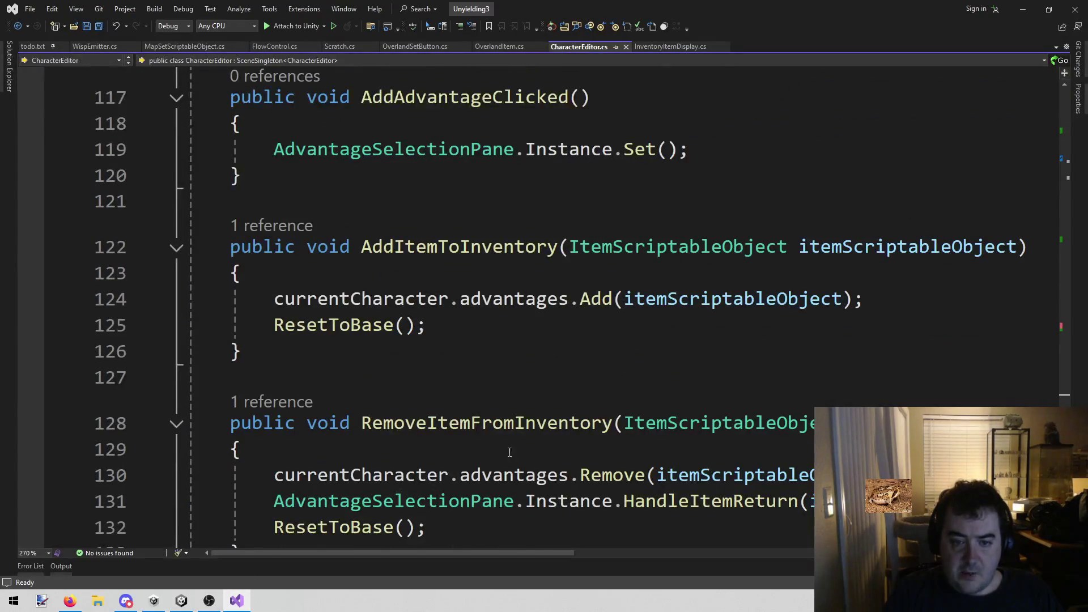
scroll(314, 367, down, 2)
scroll(314, 367, up, 10)
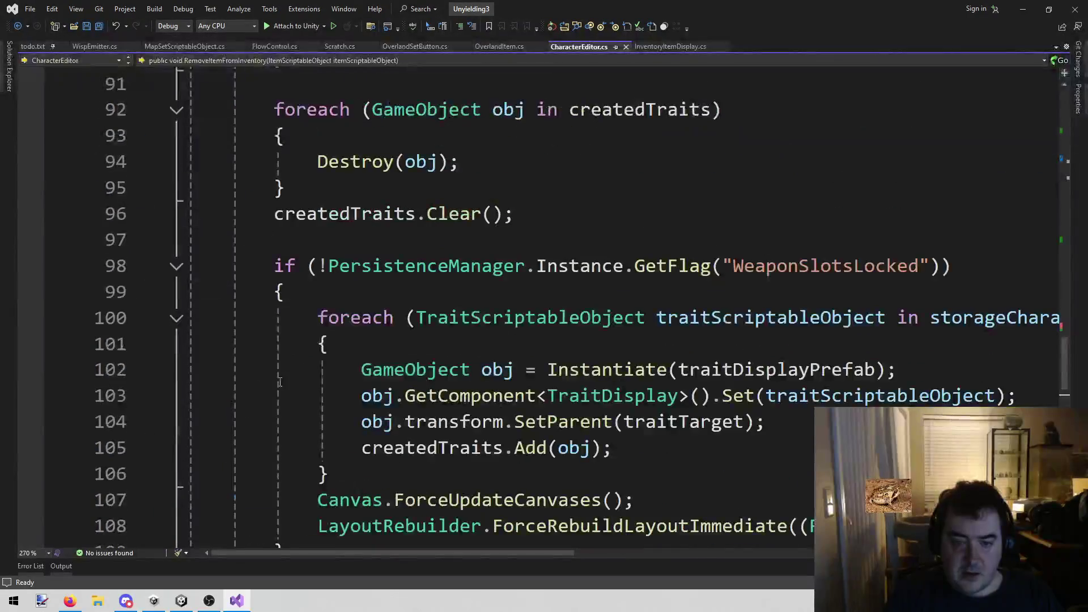
scroll(352, 403, down, 2)
click(623, 344)
key(Home)
key(shift+End)
key(shift+Down)
key(shift+End)
key(Home)
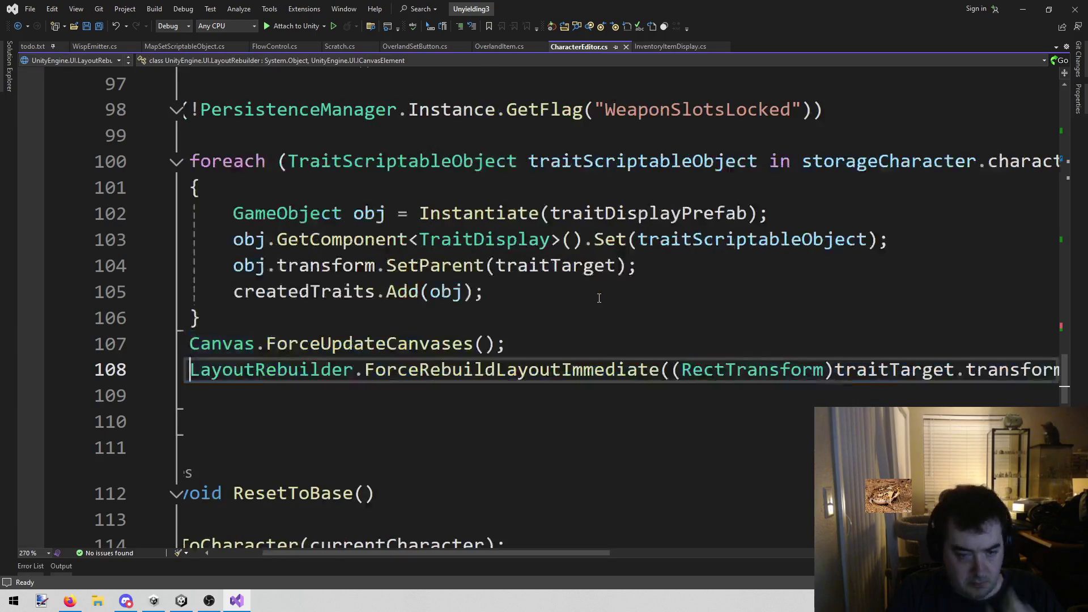
Duplicate the traitTarget layout rebuild call onto a new line 109
scroll(396, 340, up, 17)
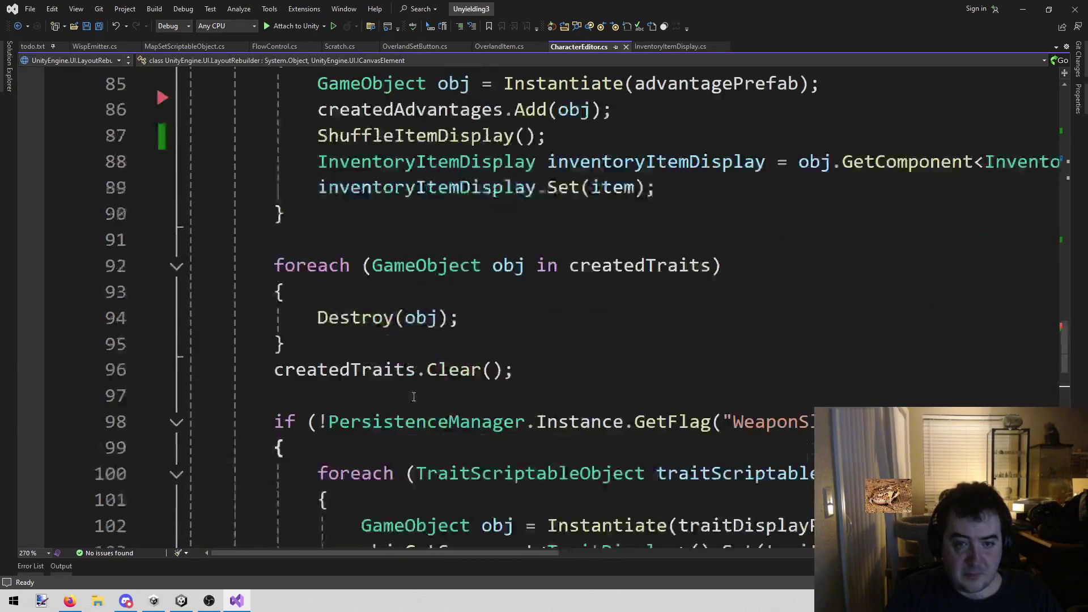
scroll(420, 422, down, 20)
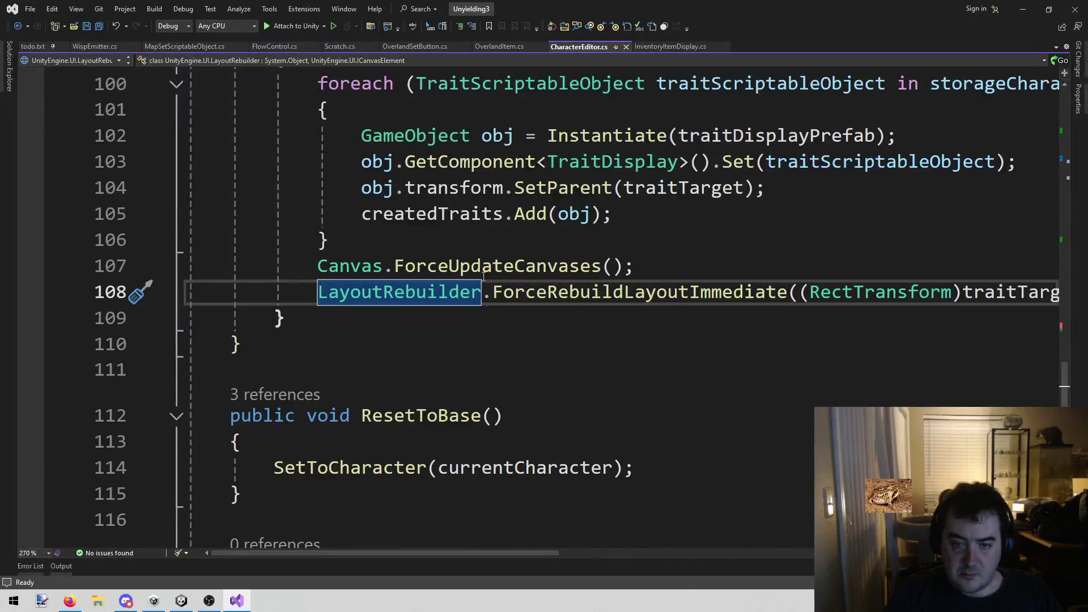
key(End)
key(shift+Home)
key(ctrl+c)
key(End)
key(Return)
key(ctrl+v)
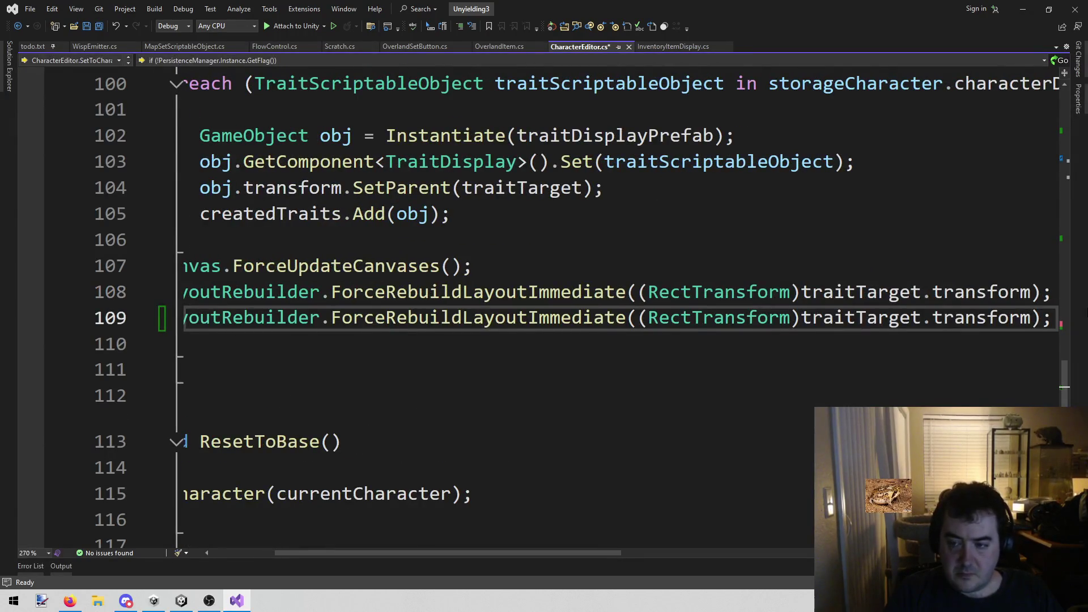
Retarget the copied call to advantageTargets[0].parent and save CharacterEditor.cs
double_click(859, 319)
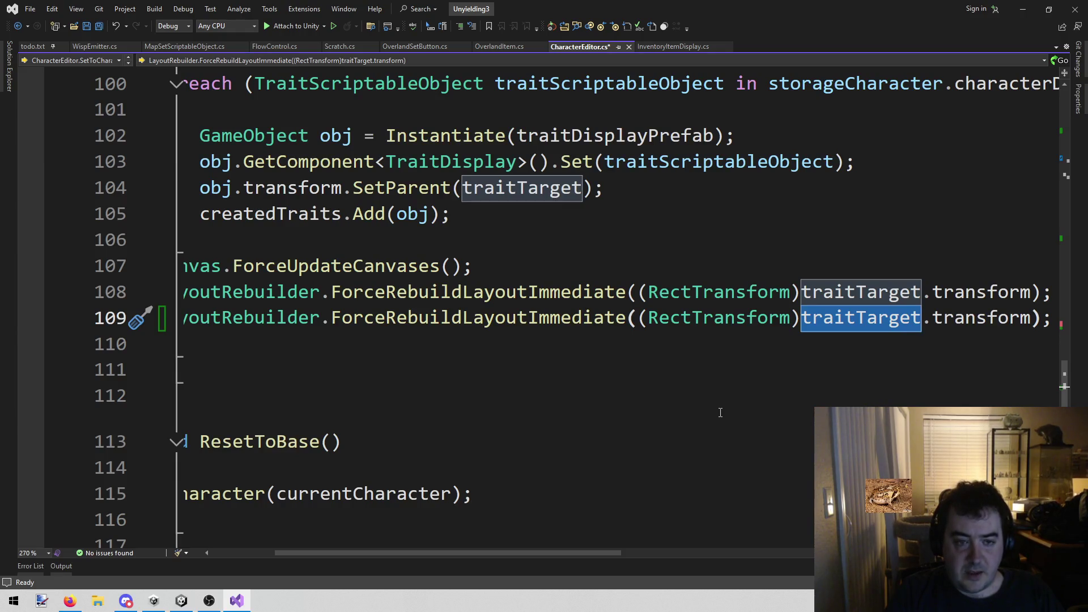
text(ad)
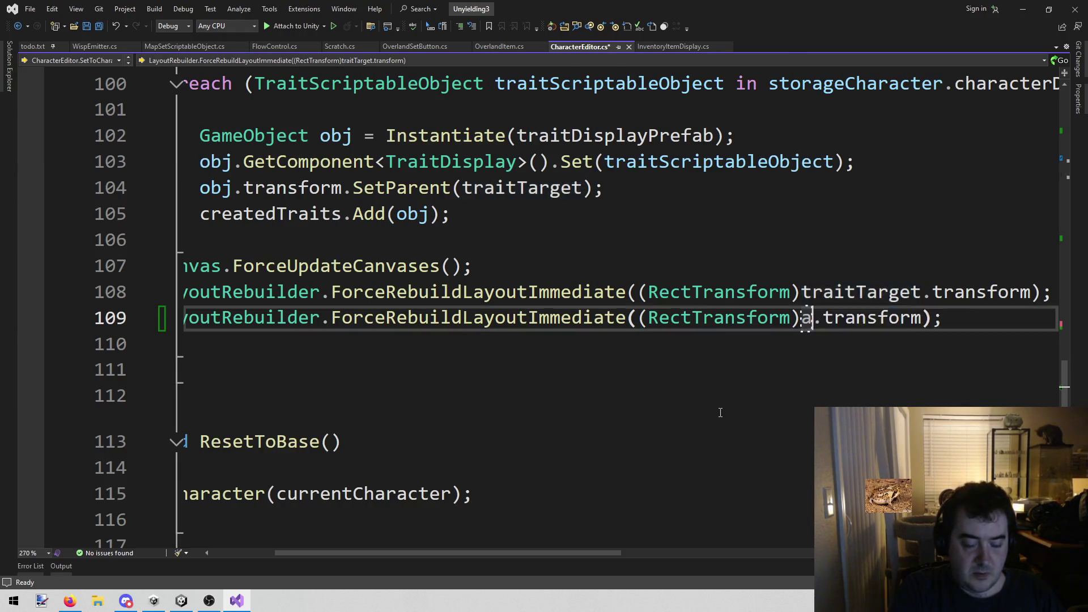
key(Tab)
text([0].)
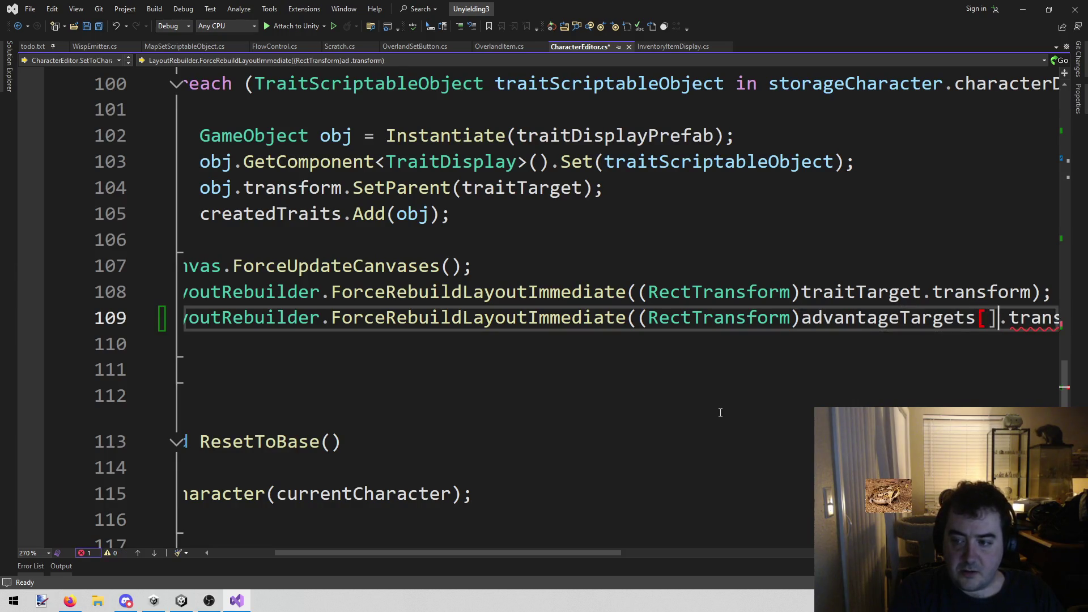
text(p)
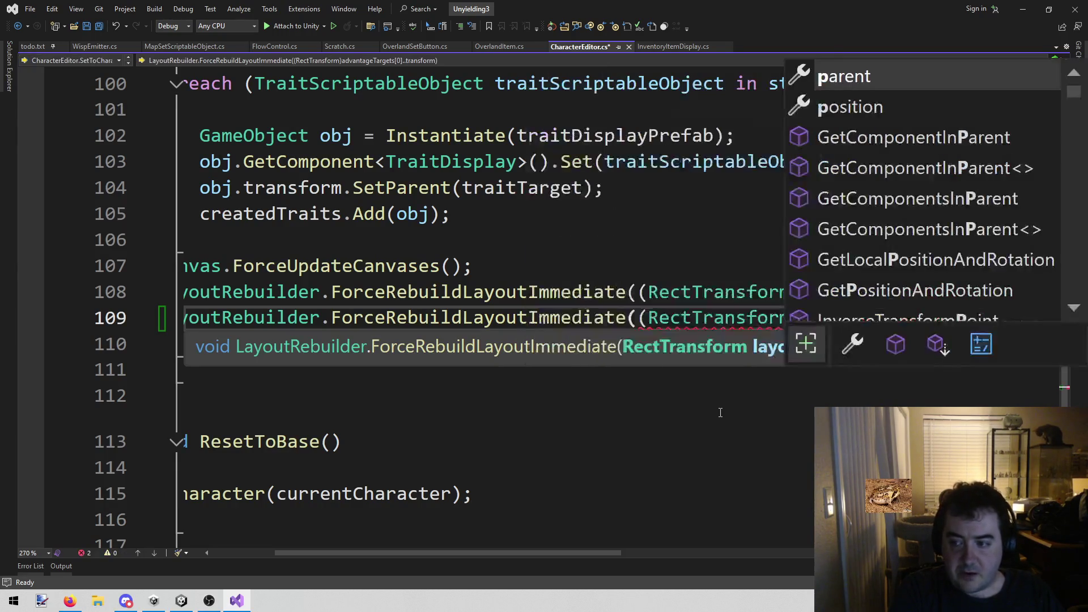
key(Tab)
key(ctrl+s)
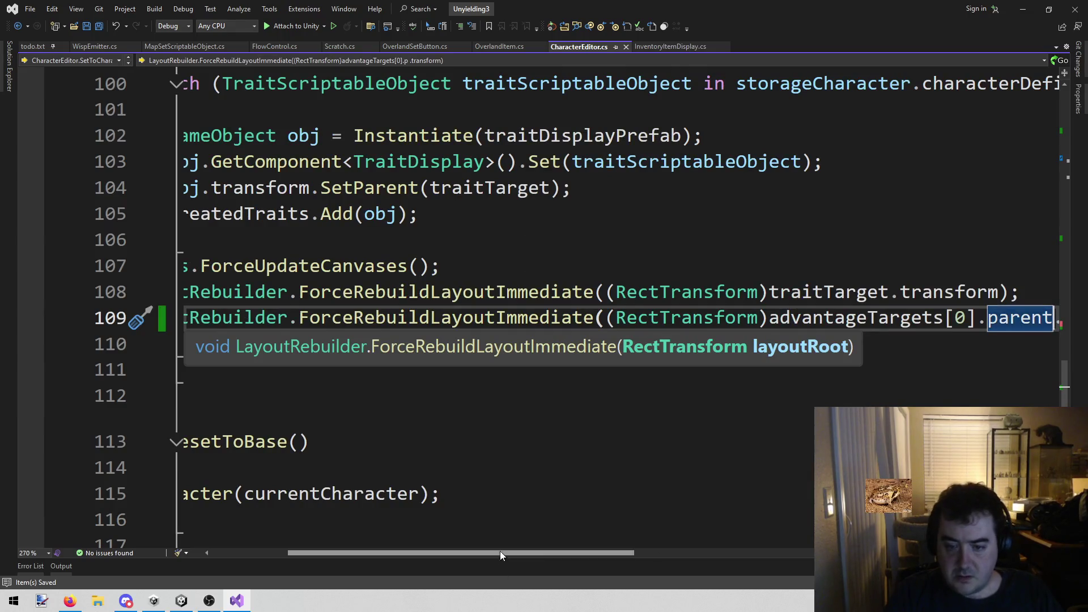
Return from Visual Studio to the Unity editor
scroll(500, 551, right, 3)
scroll(500, 551, left, 5)
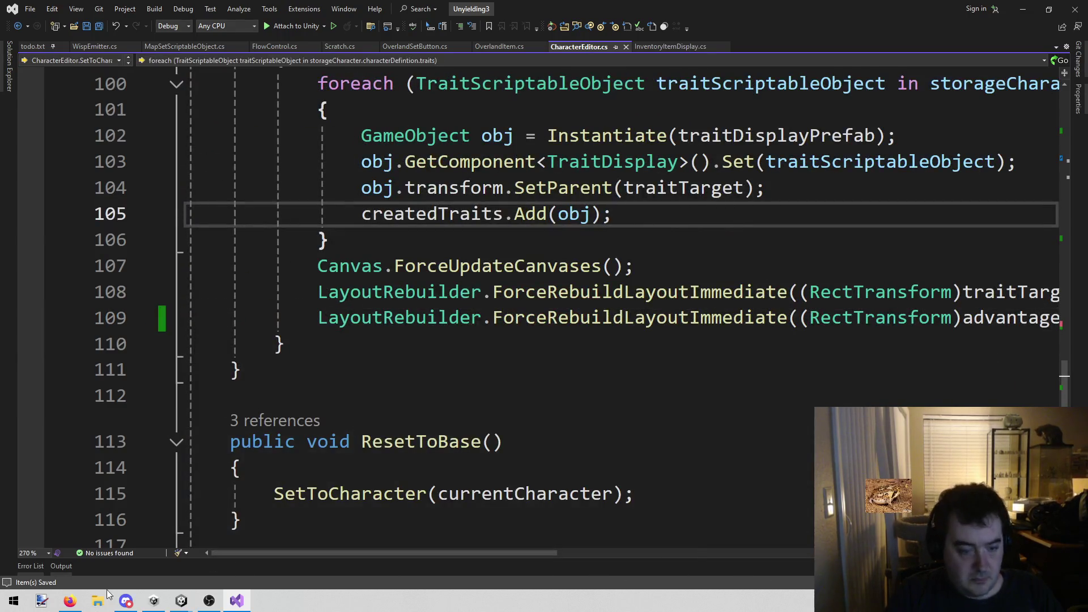
mouse_move(190, 601)
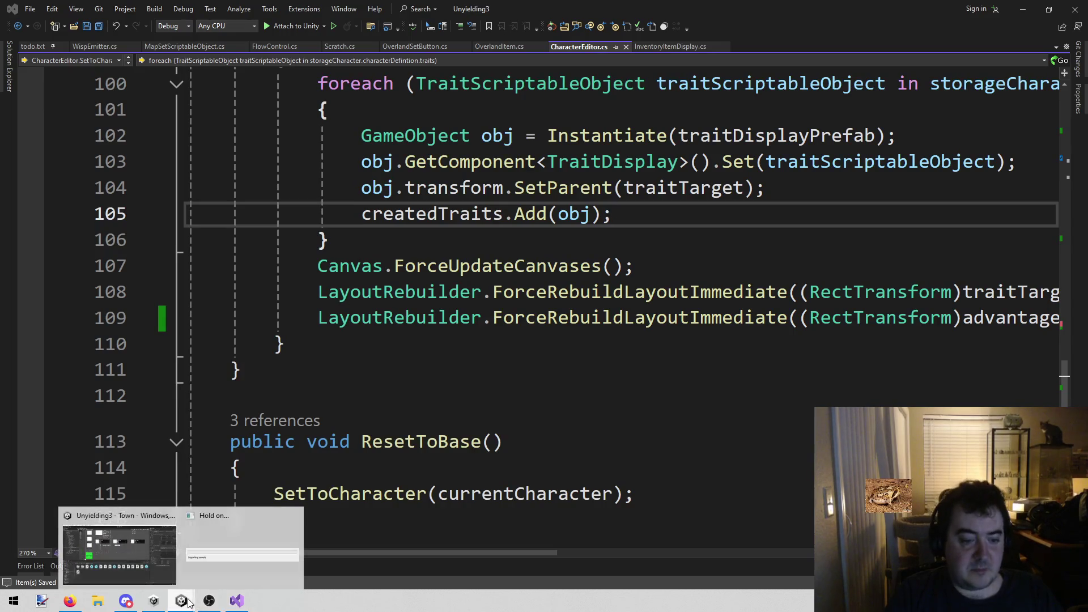
click(119, 544)
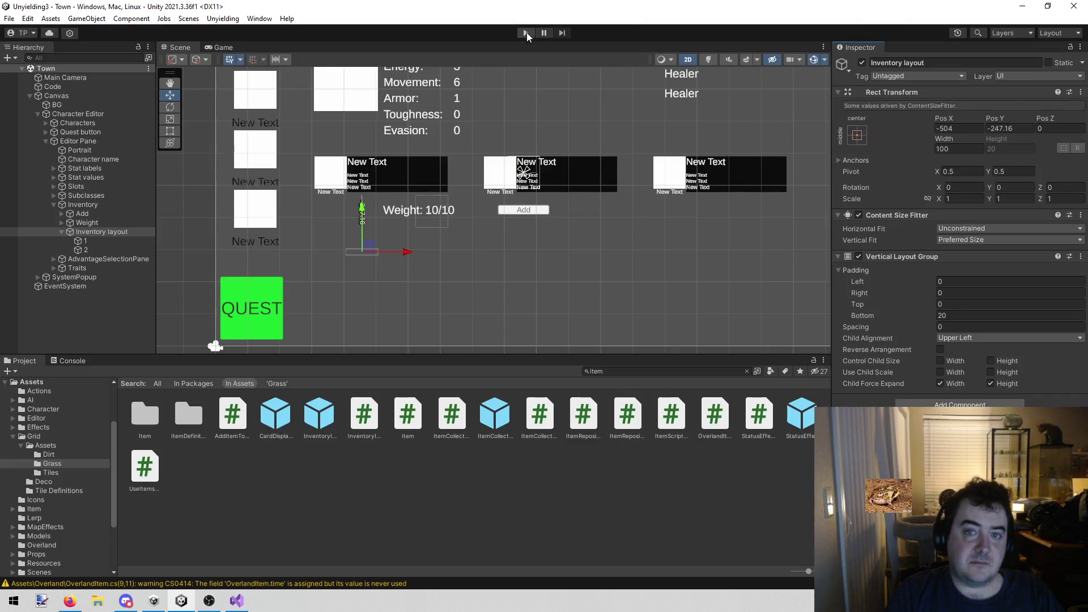
Play-test the code change, switching between David's and Dane's character sheets, then stop
click(526, 32)
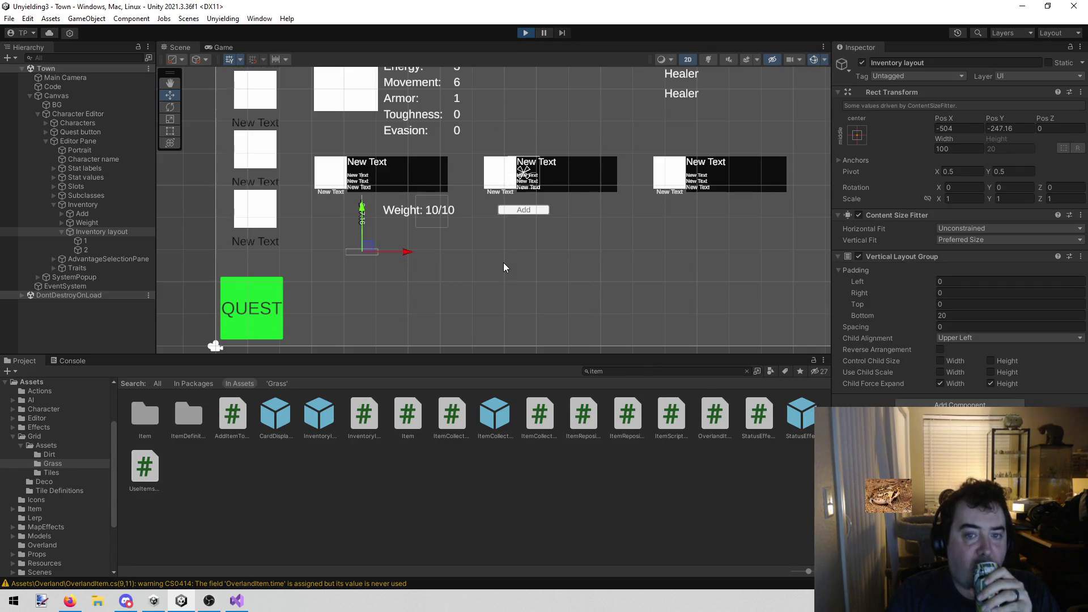
click(267, 141)
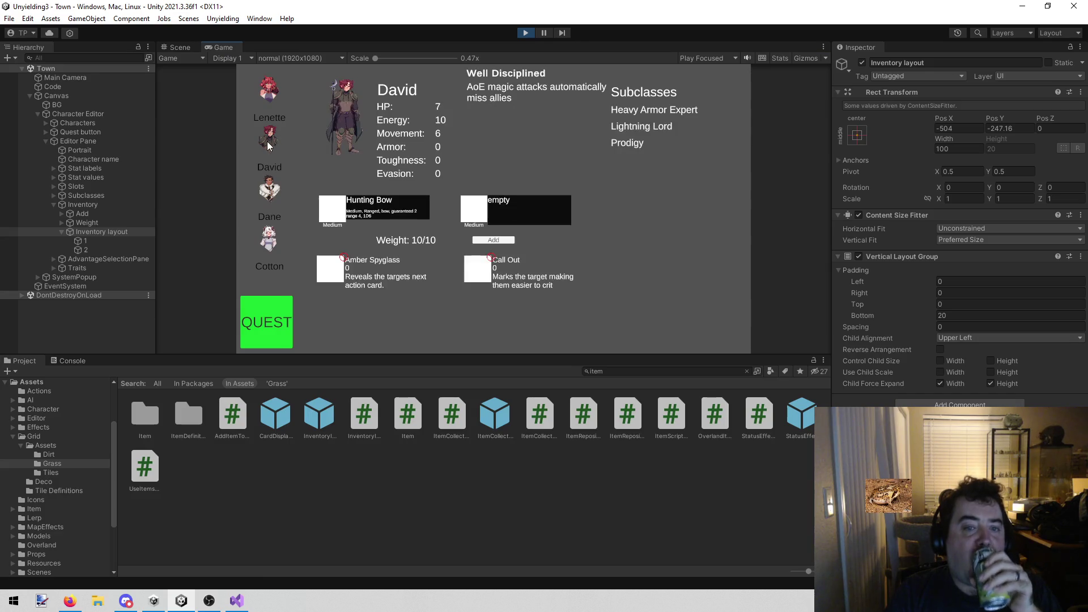
click(276, 187)
click(267, 145)
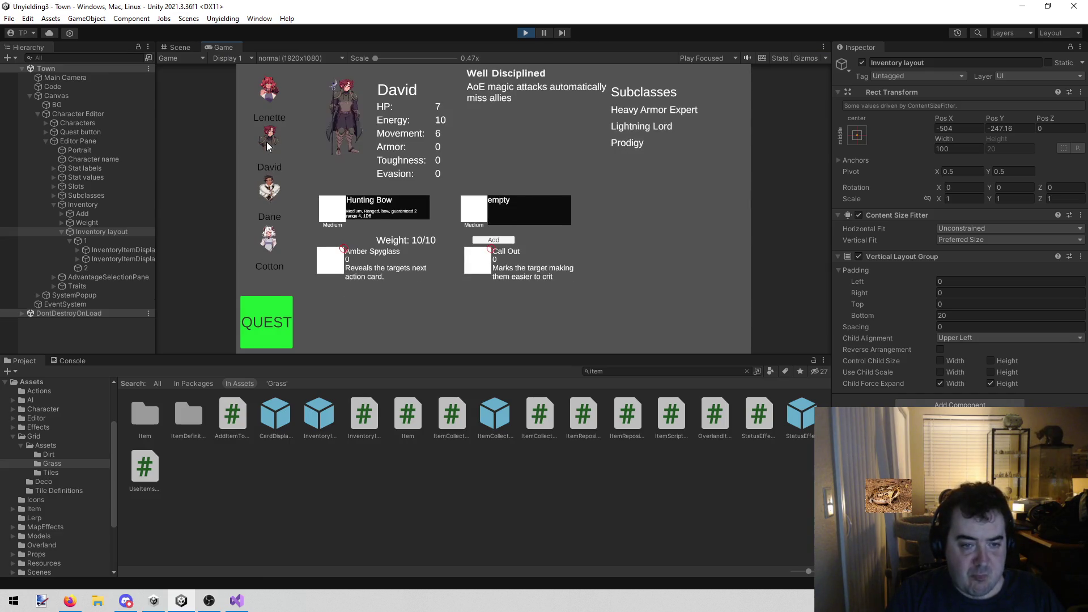
click(529, 33)
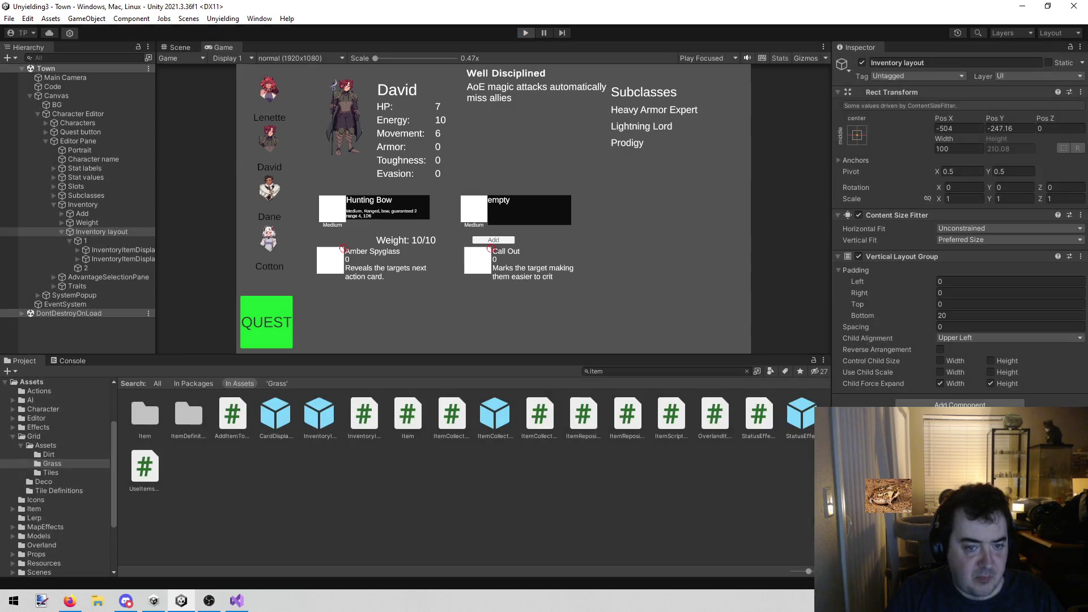
Review the layout-rebuild code in Visual Studio, then return to Unity
key(alt+Tab)
mouse_move(493, 553)
mouse_down()
mouse_move(618, 556)
mouse_move(471, 532)
mouse_move(752, 536)
mouse_move(522, 565)
mouse_move(335, 566)
mouse_up()
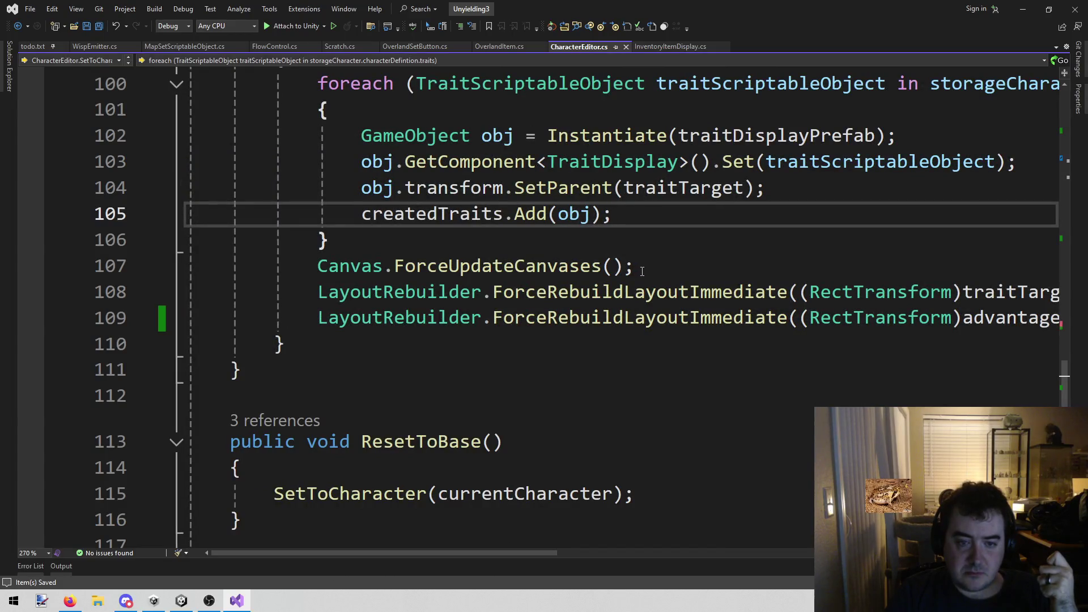
mouse_move(467, 552)
mouse_down()
mouse_move(682, 565)
mouse_move(270, 569)
mouse_up()
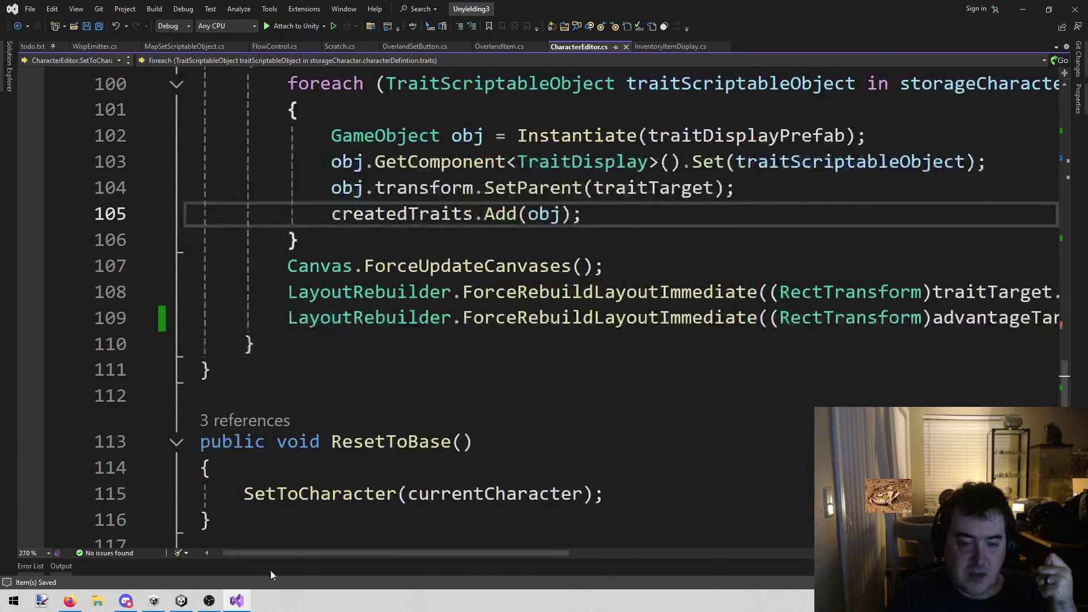
click(181, 600)
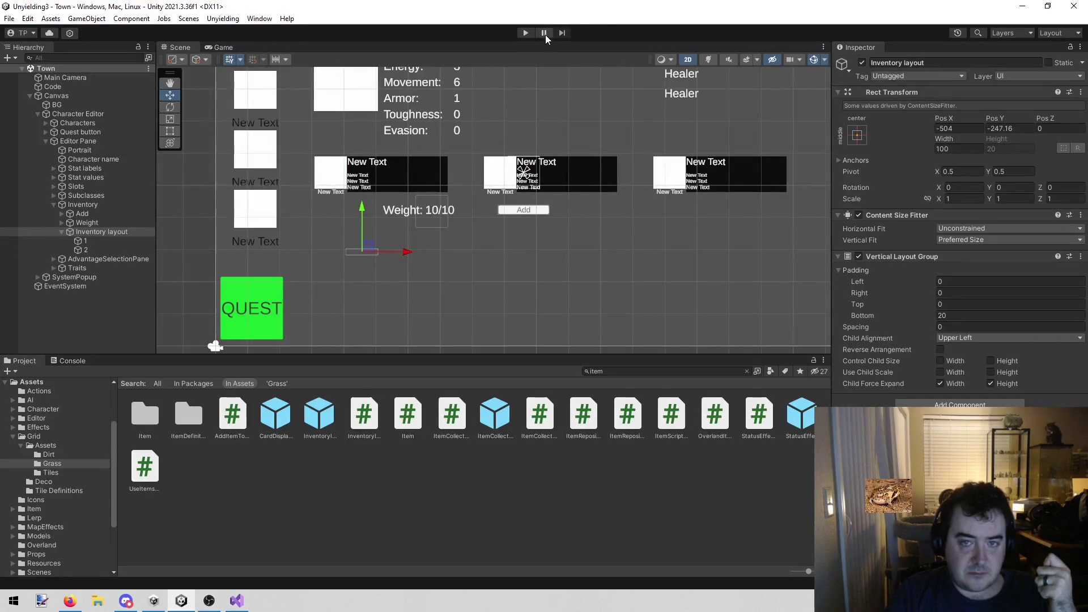
In Play mode, open Dane's sheet and add Amber Spyglass, Call Out and Medkit
click(524, 34)
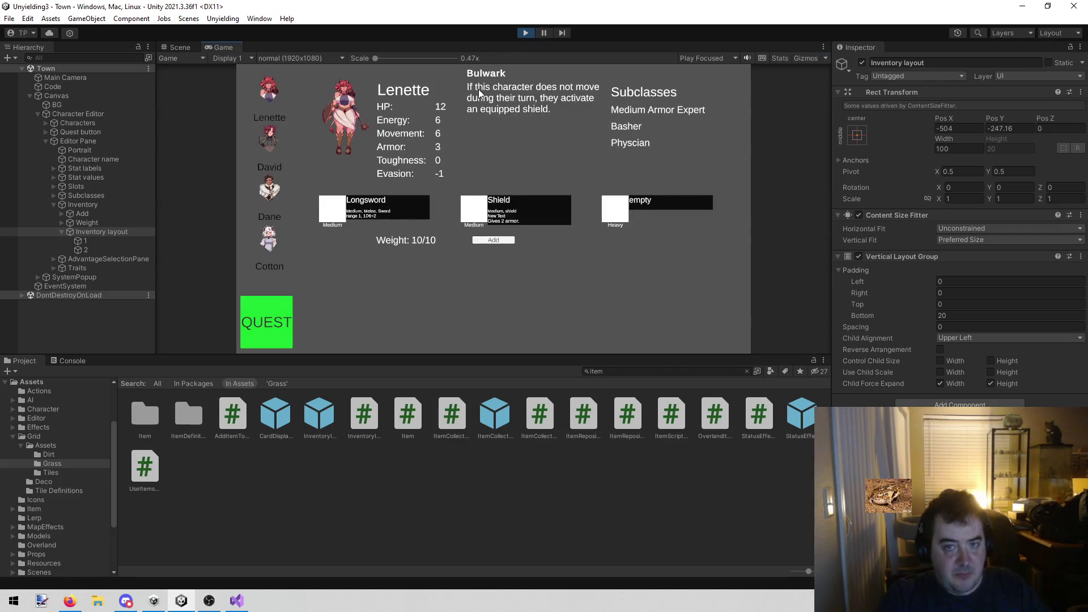
click(273, 144)
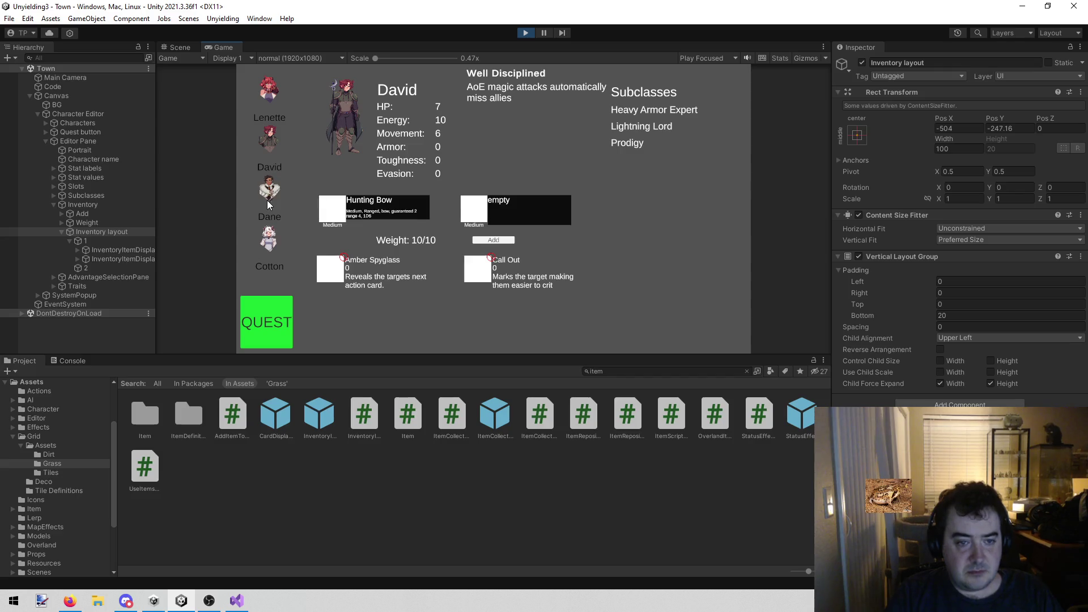
click(269, 196)
click(266, 147)
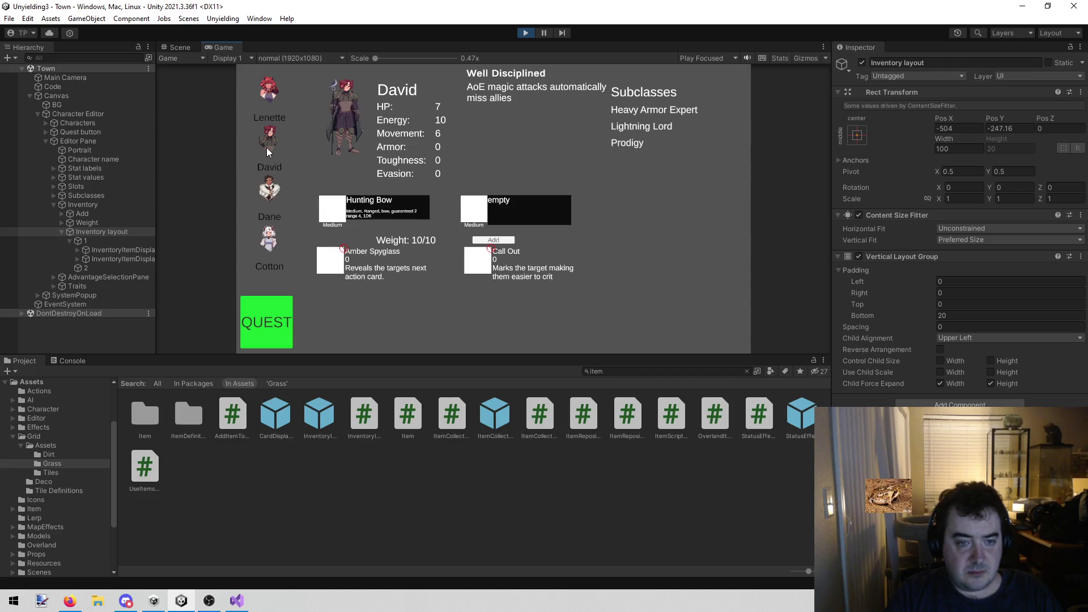
click(271, 184)
click(507, 241)
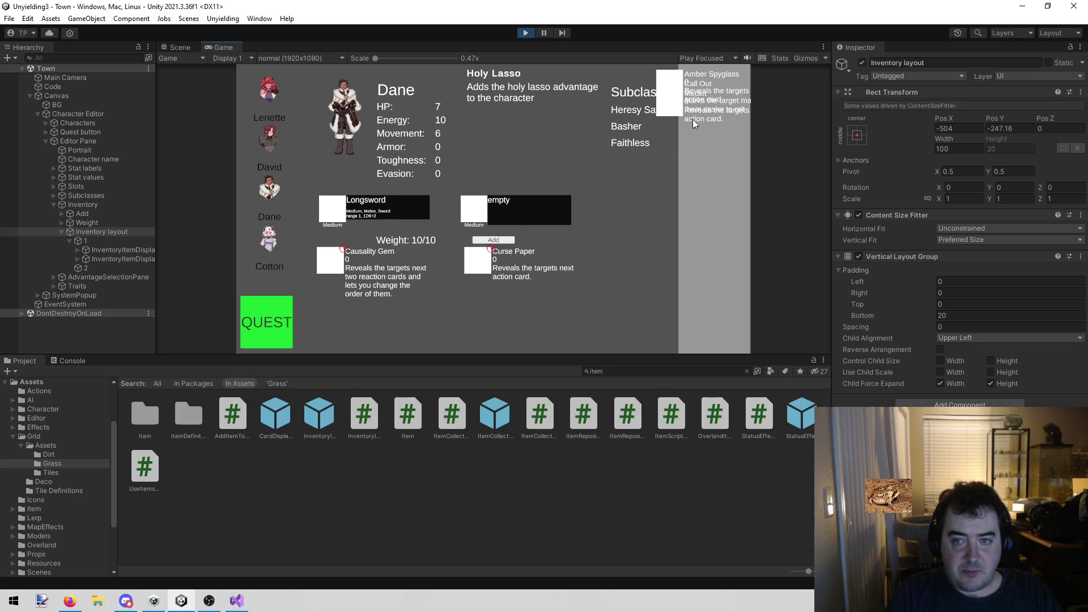
click(673, 79)
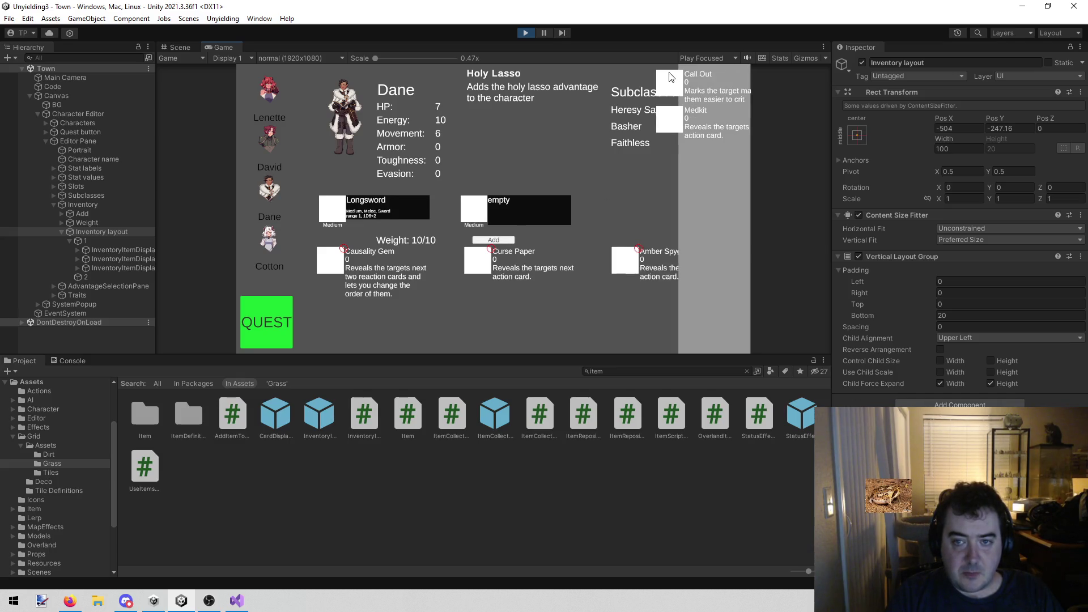
click(668, 81)
click(666, 82)
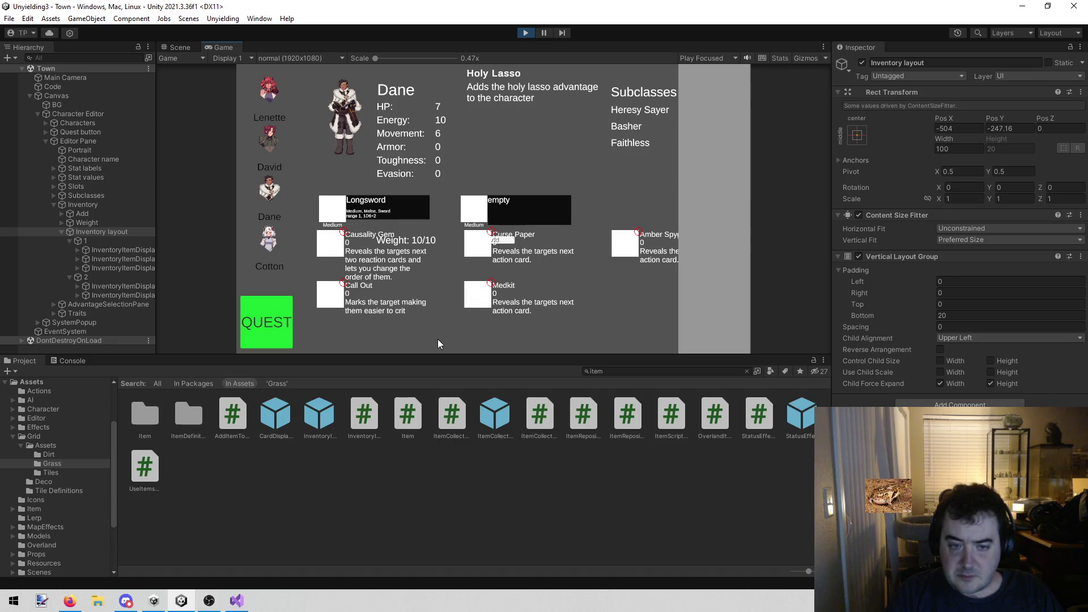
Select the Inventory layout object, stop Play, and set its pivot Y to 1
click(176, 49)
click(225, 47)
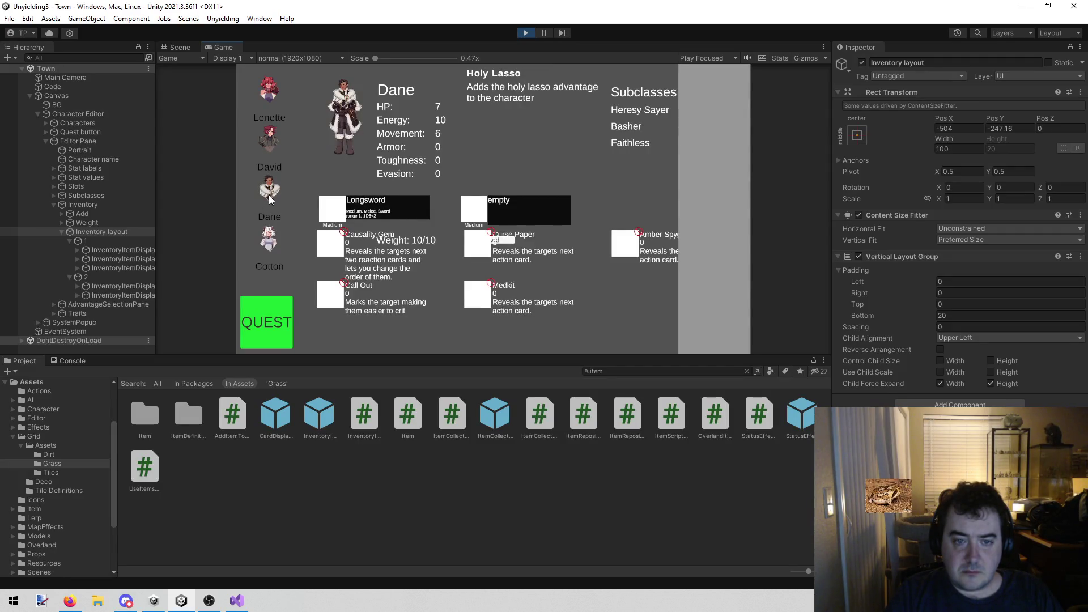
click(124, 241)
key(Up)
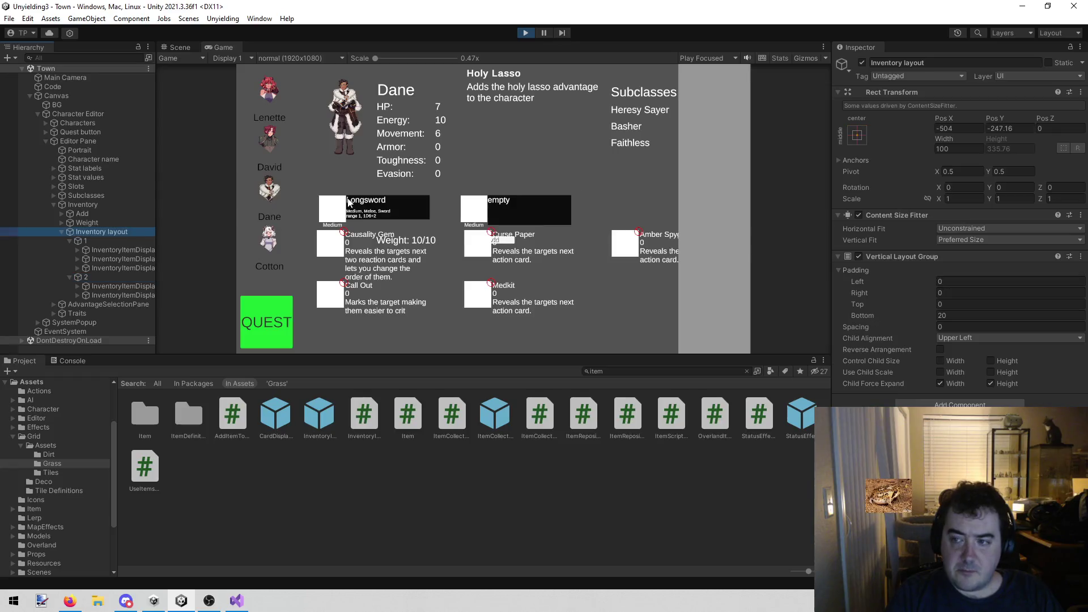
click(527, 32)
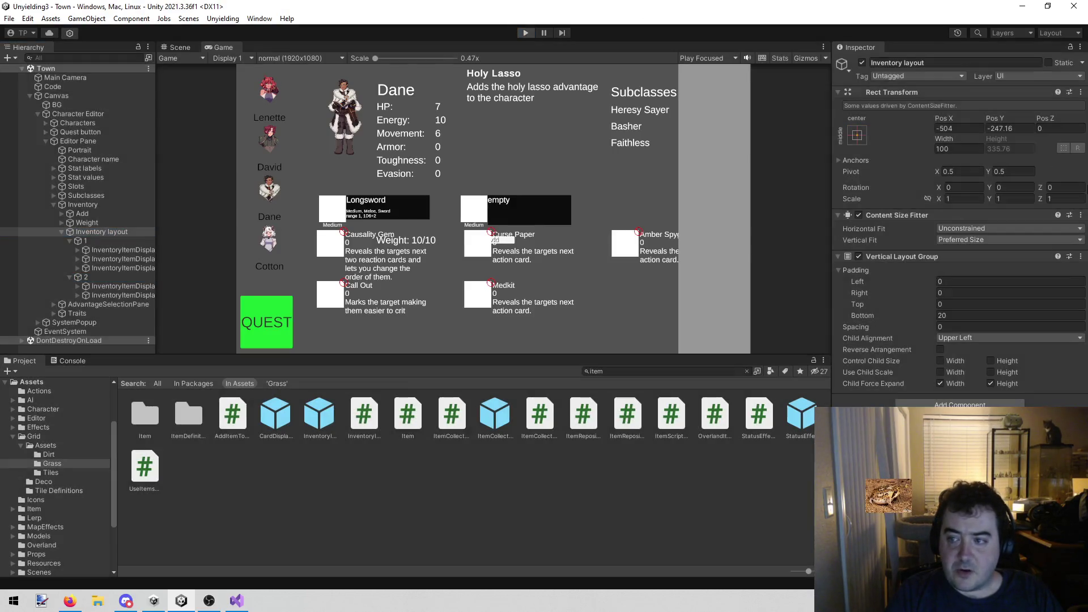
click(1032, 172)
text(1)
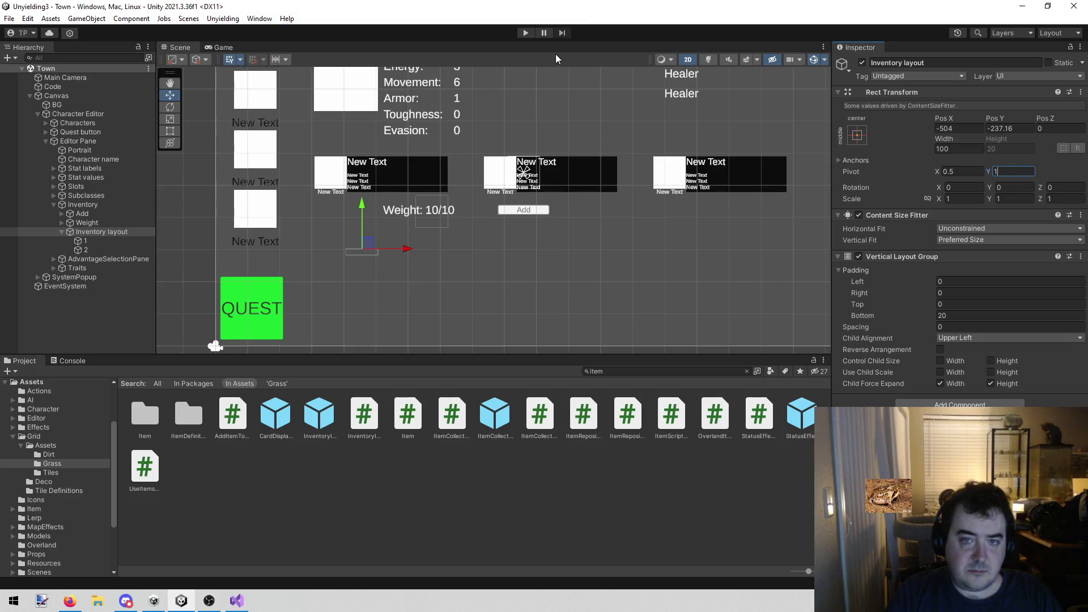
click(522, 32)
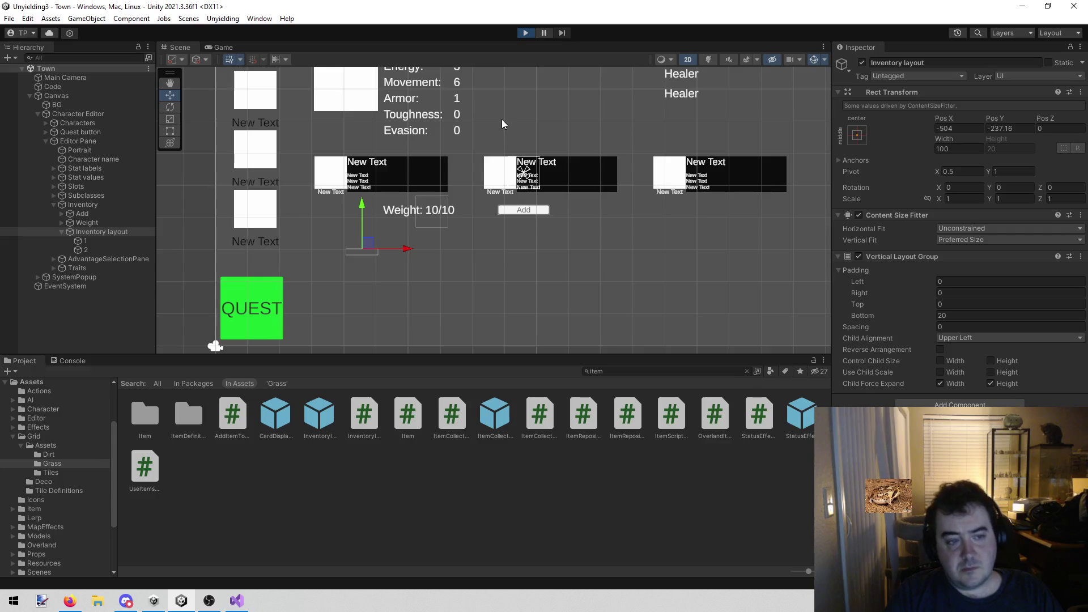
click(269, 190)
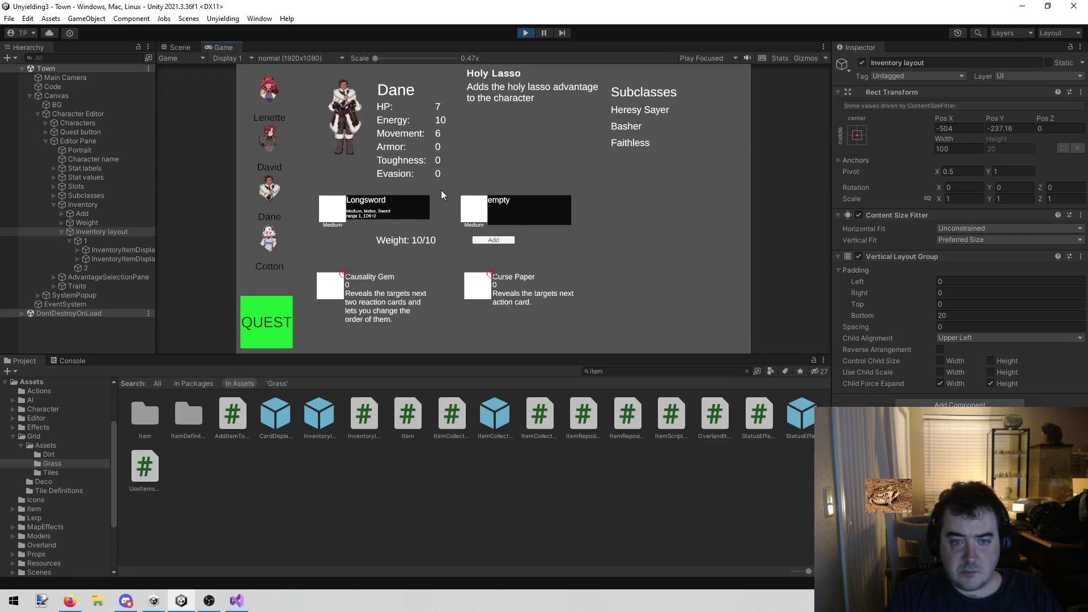
click(265, 144)
click(269, 190)
click(267, 142)
click(268, 190)
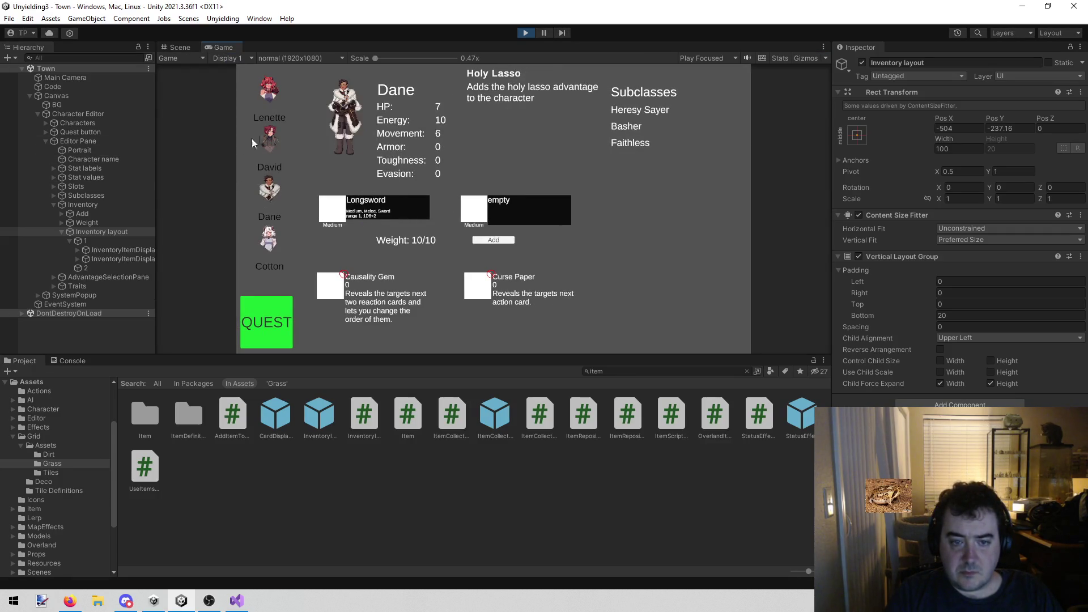
click(268, 145)
click(271, 143)
double_click(270, 139)
click(270, 138)
click(269, 193)
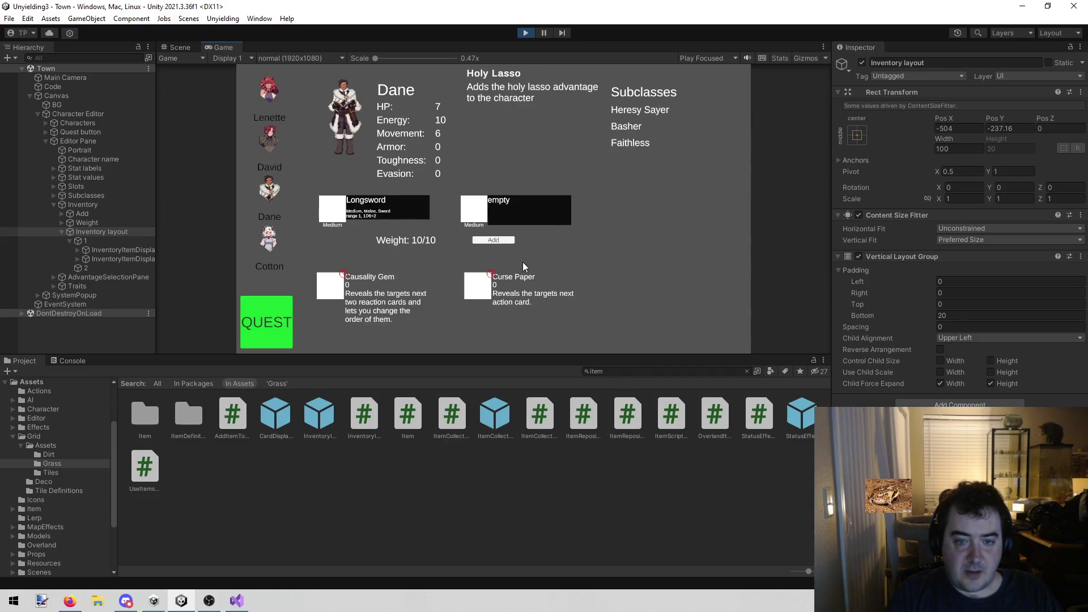
click(500, 241)
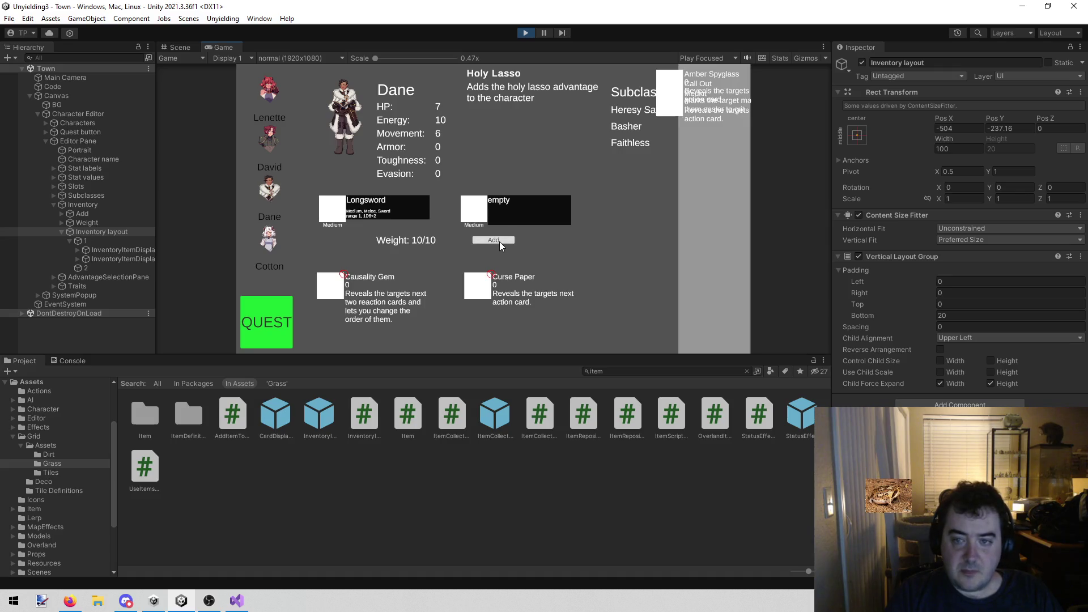
click(671, 76)
click(671, 77)
click(672, 77)
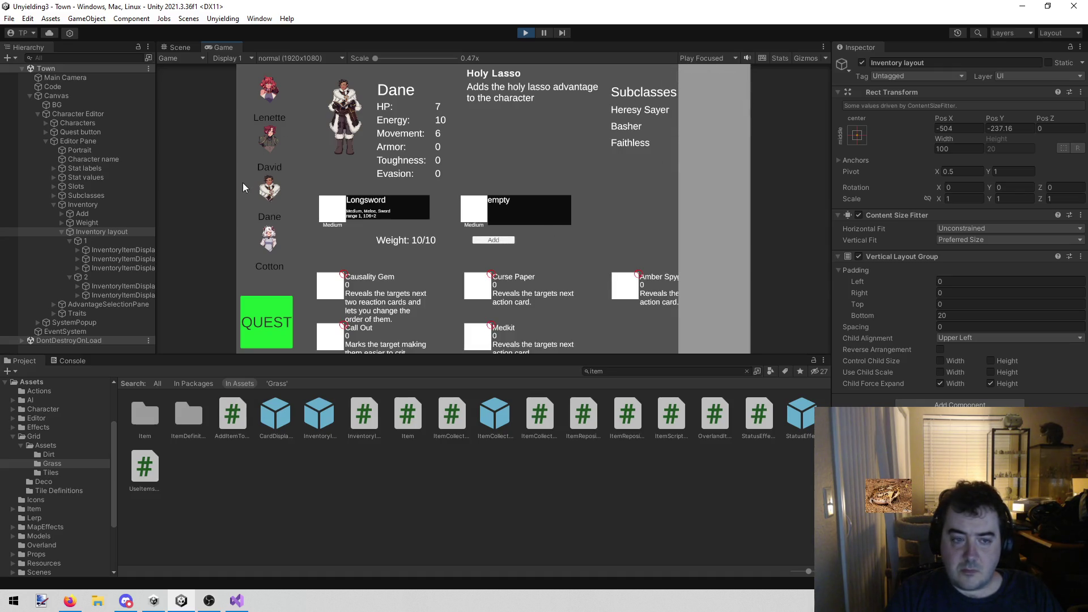
click(264, 142)
click(267, 181)
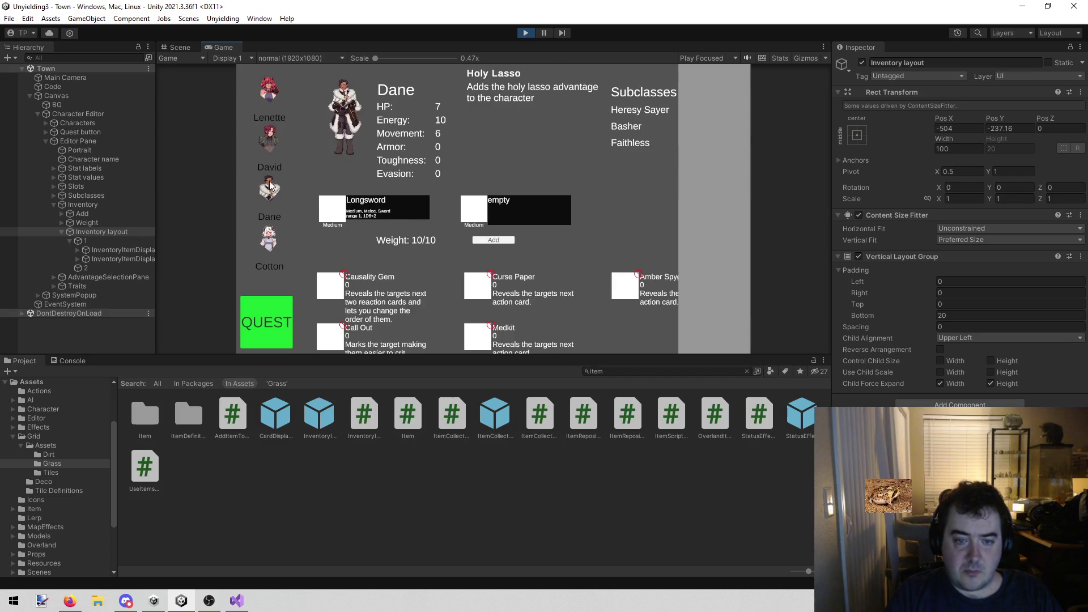
click(273, 129)
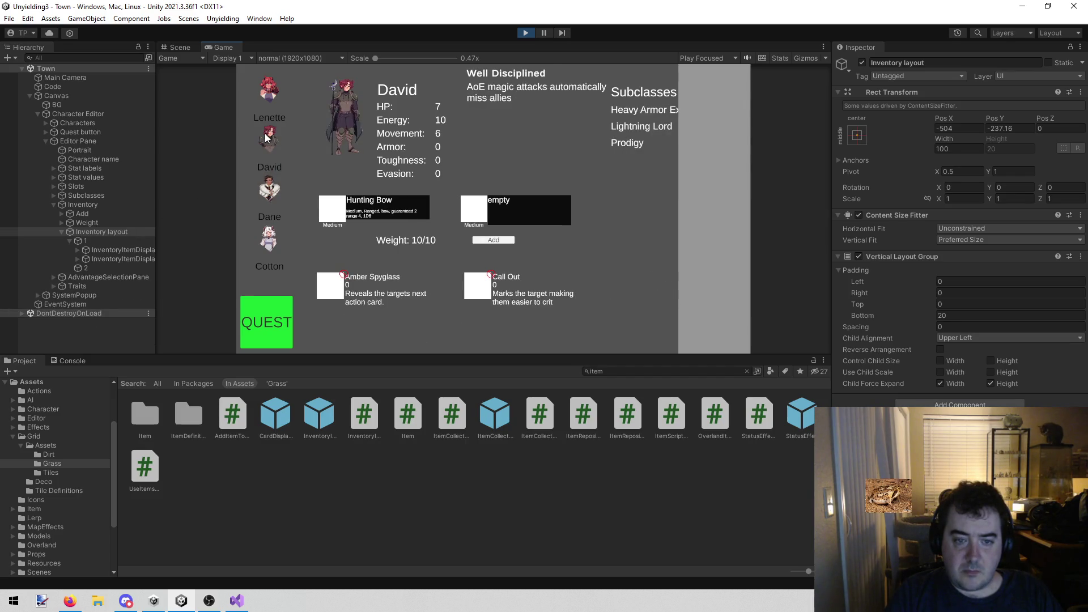
click(269, 189)
click(268, 139)
click(269, 190)
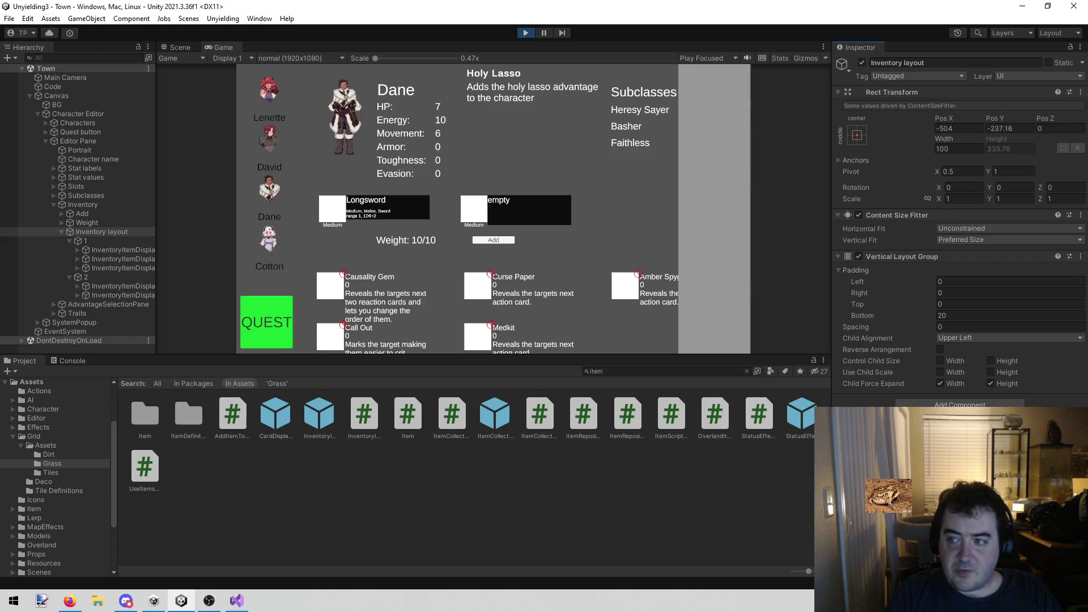
mouse_move(986, 118)
mouse_down()
mouse_move(596, 96)
mouse_move(77, 199)
mouse_move(269, 210)
mouse_move(107, 206)
mouse_move(153, 208)
mouse_up()
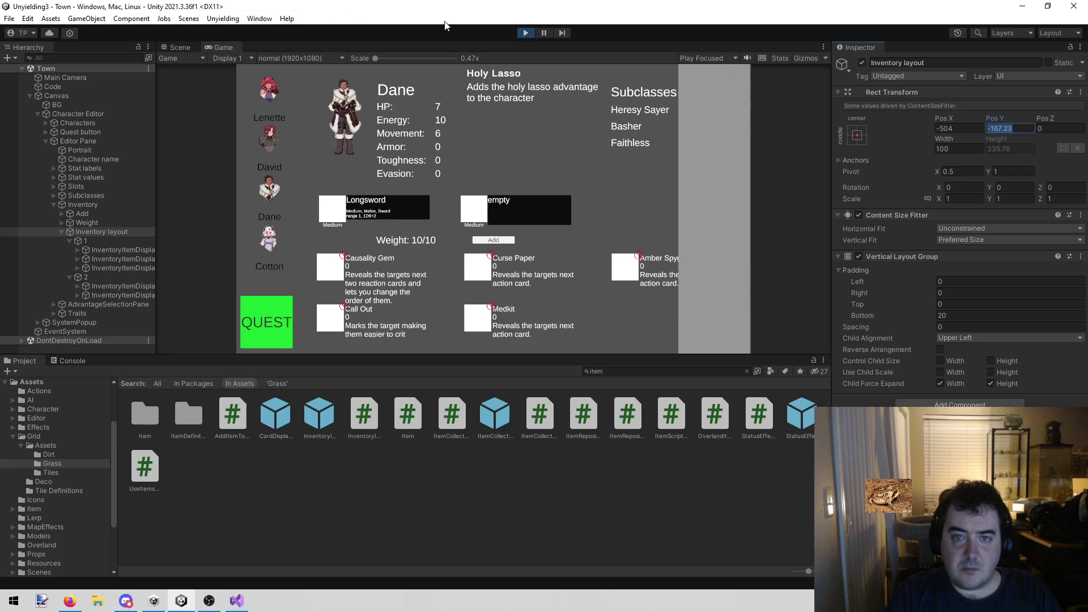
click(523, 32)
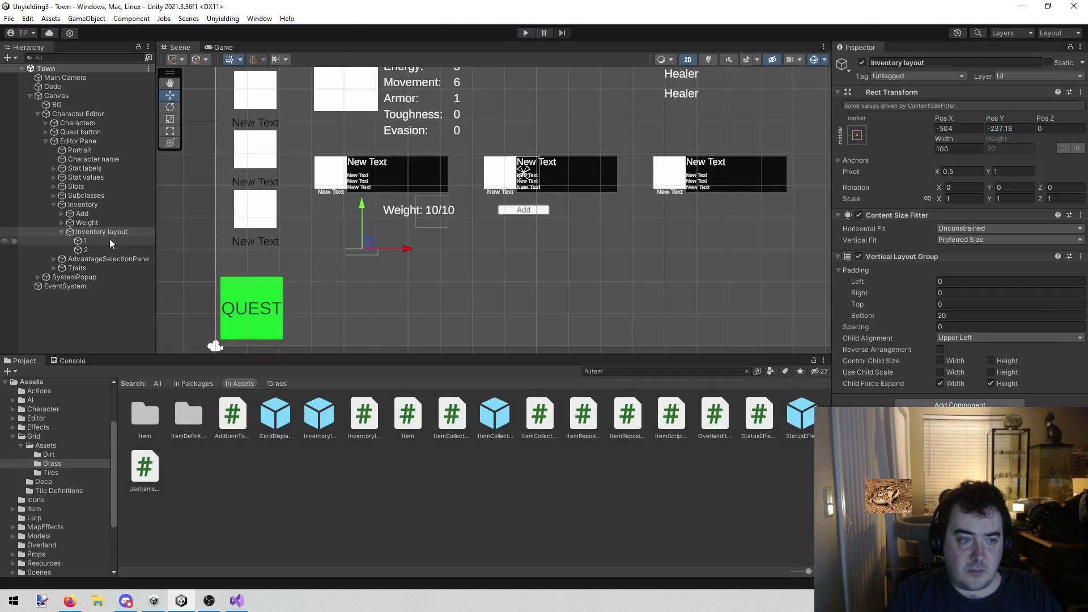
Set the Inventory layout's Pos Y to -167.23 and start Play to check it
click(1009, 129)
text(-167.23)
key(Return)
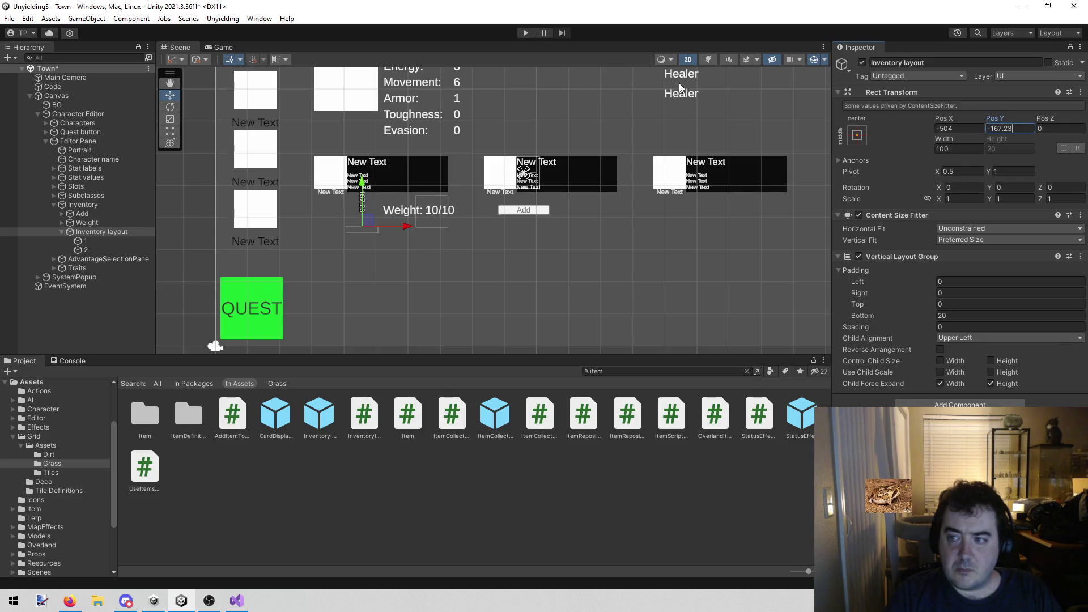
click(522, 32)
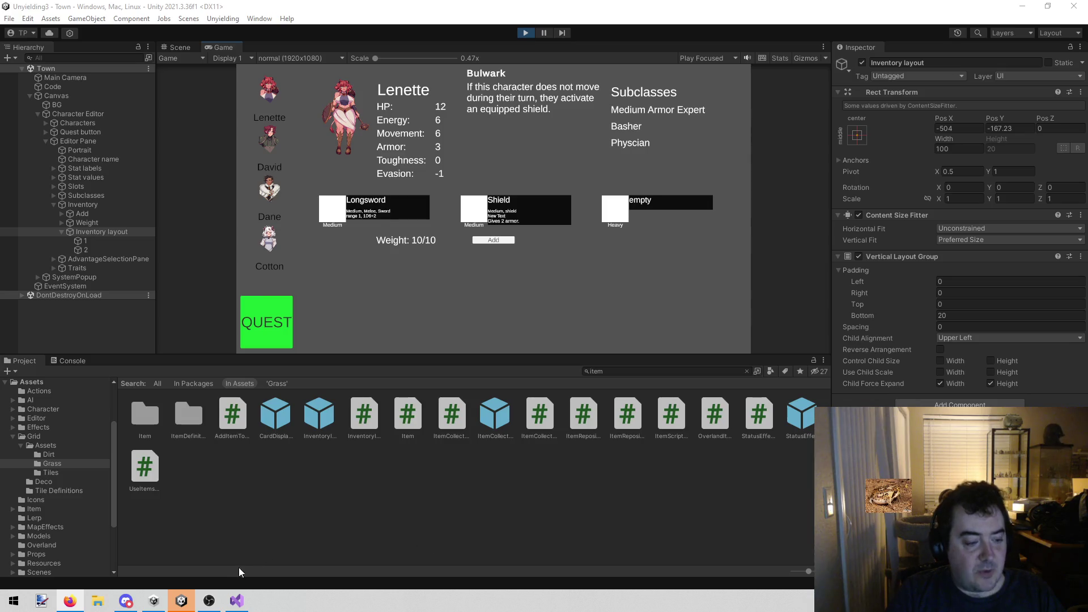
Restart Play, open Dane's sheet, and add Amber Spyglass, Call Out and Medkit
click(528, 36)
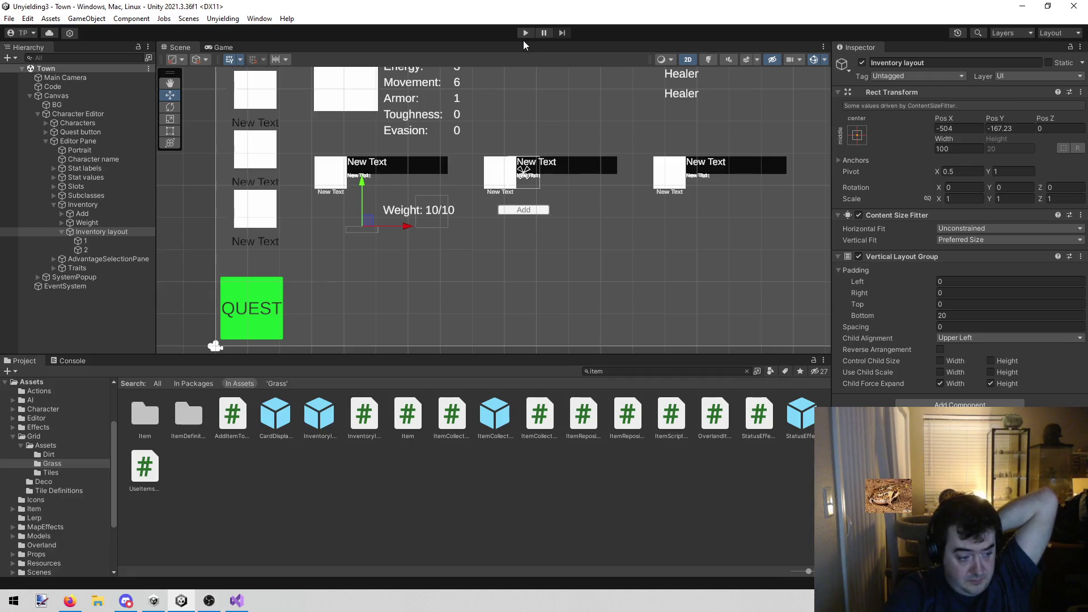
click(523, 33)
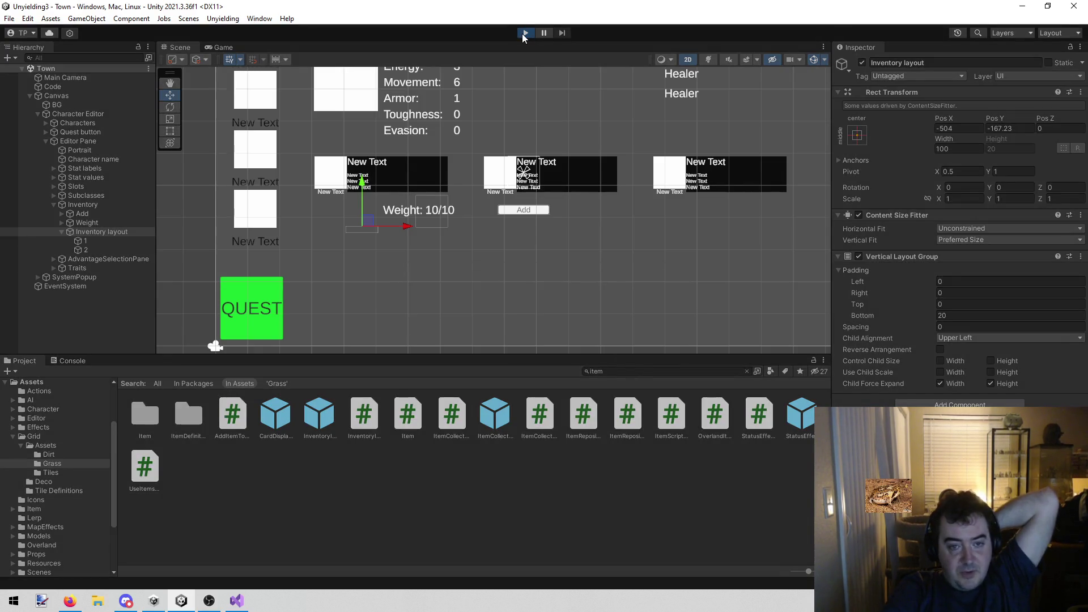
click(277, 147)
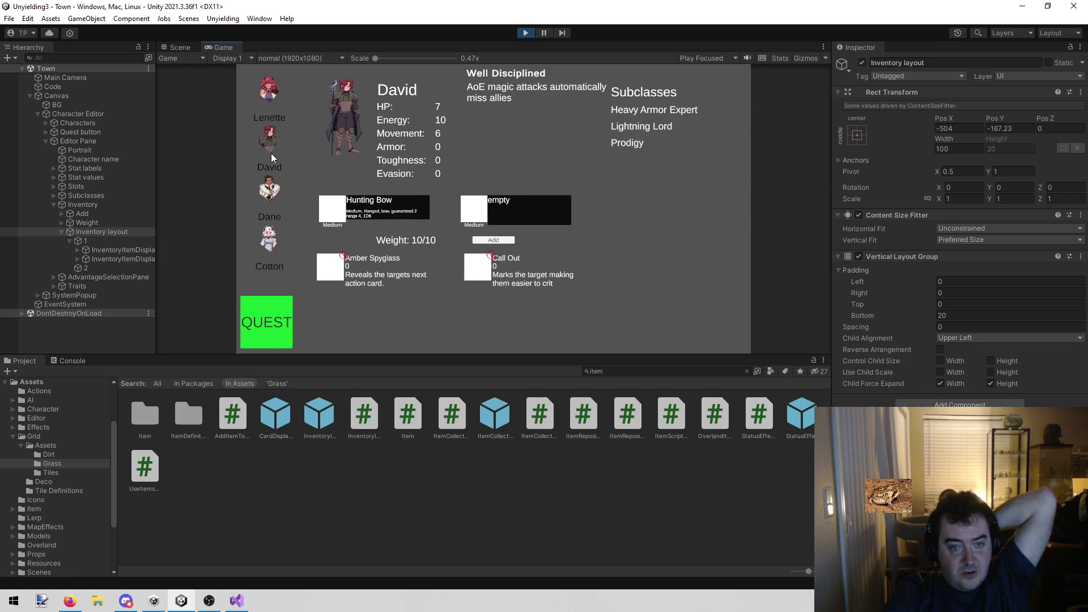
click(270, 185)
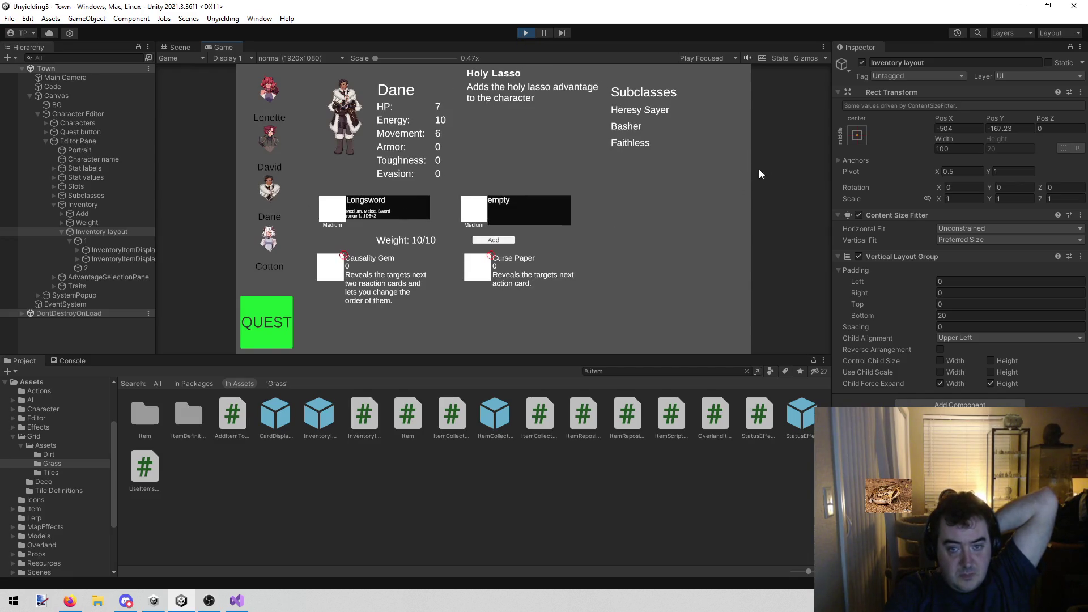
click(493, 241)
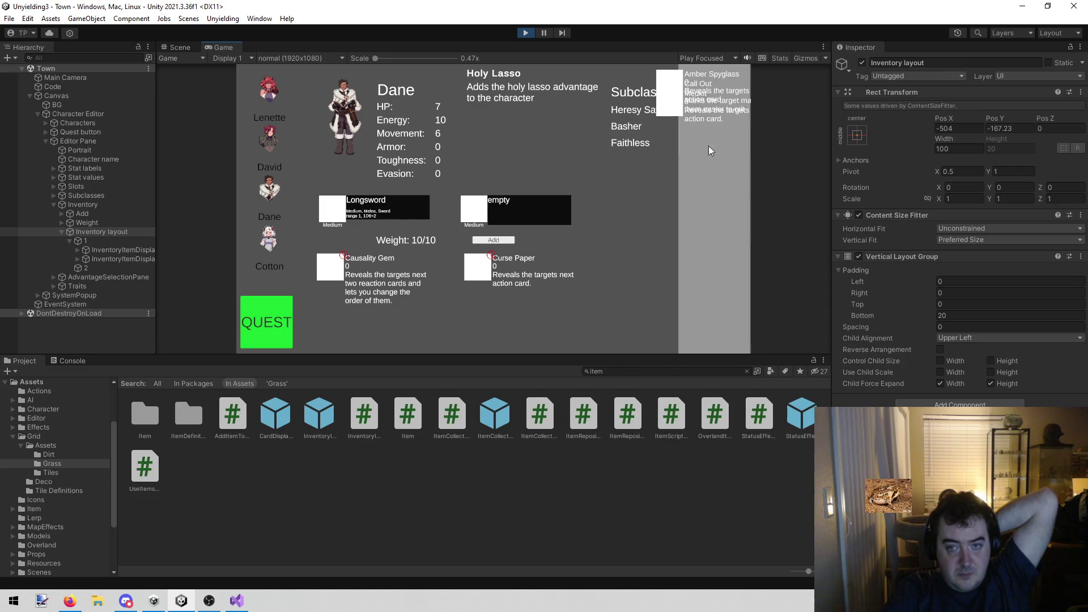
click(674, 77)
click(677, 79)
click(679, 79)
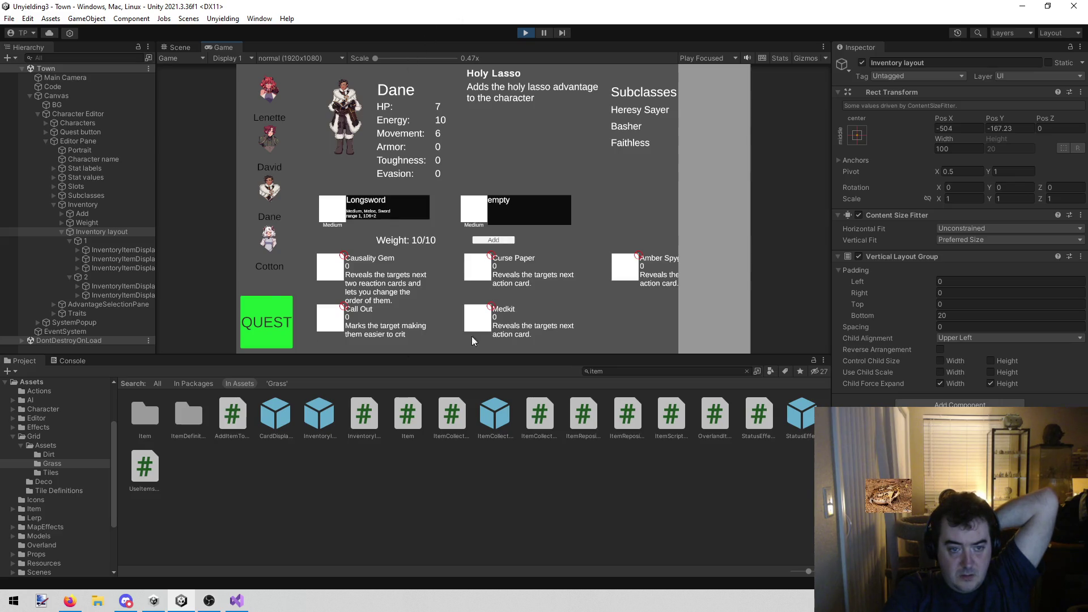
click(86, 233)
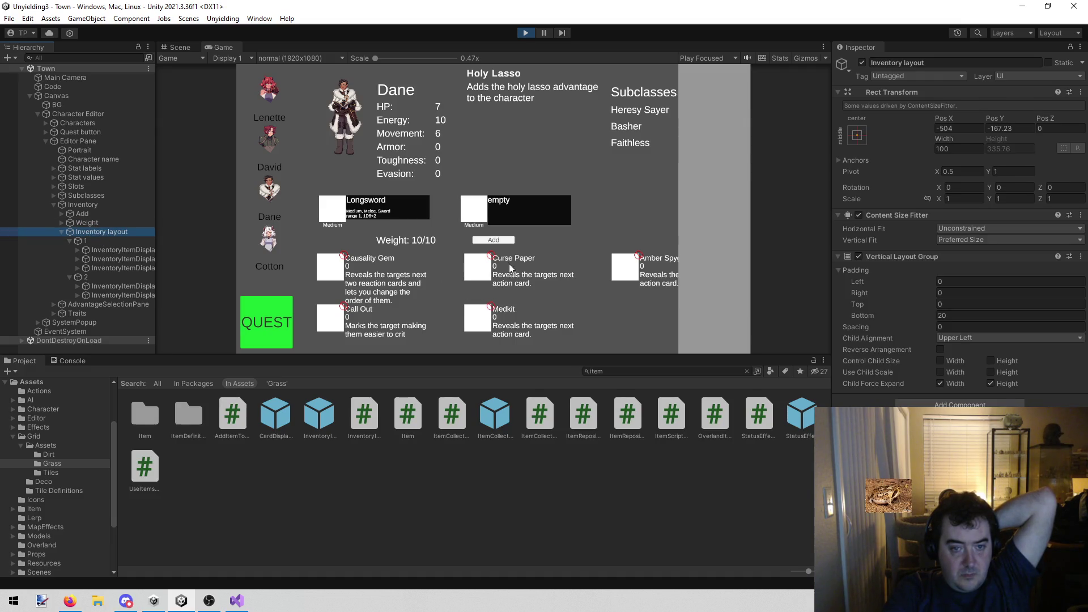
In Play mode, re-add Curse Paper and try cleared bottom padding and spacing 15
drag(496, 259, 722, 145)
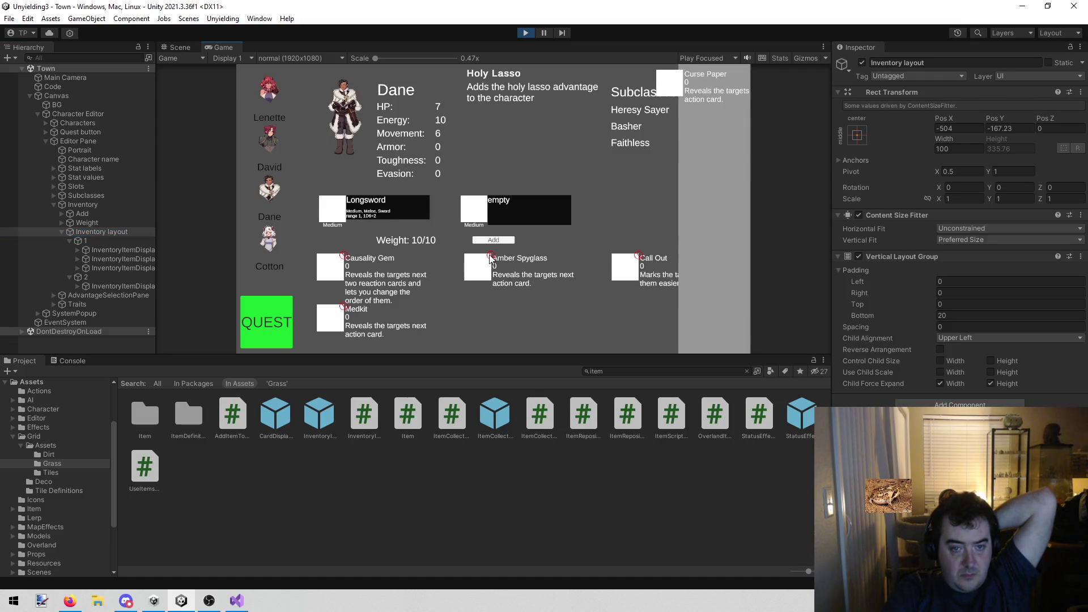
click(662, 80)
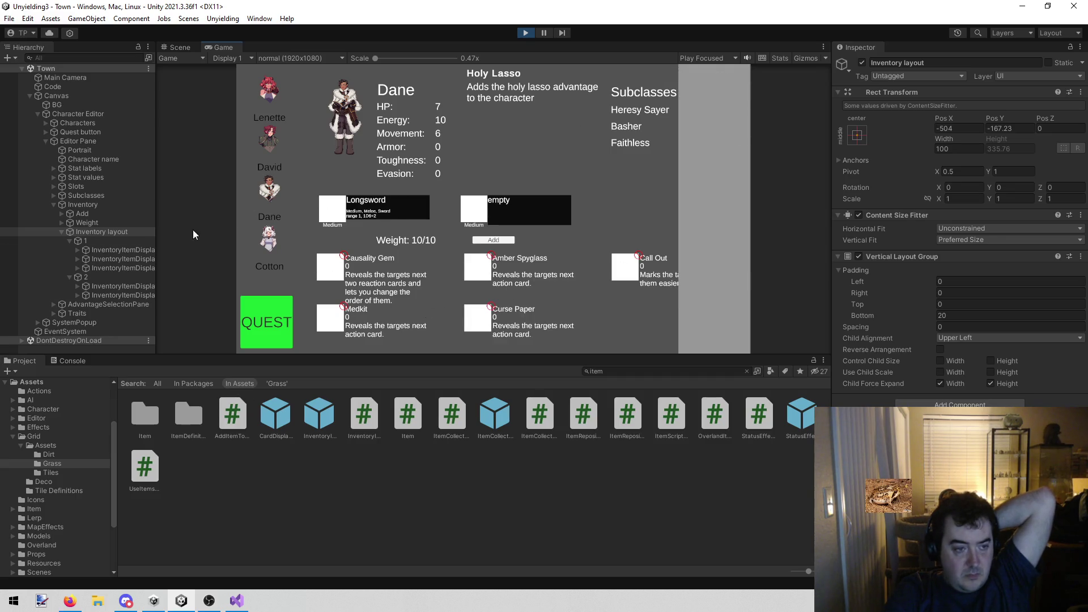
click(952, 314)
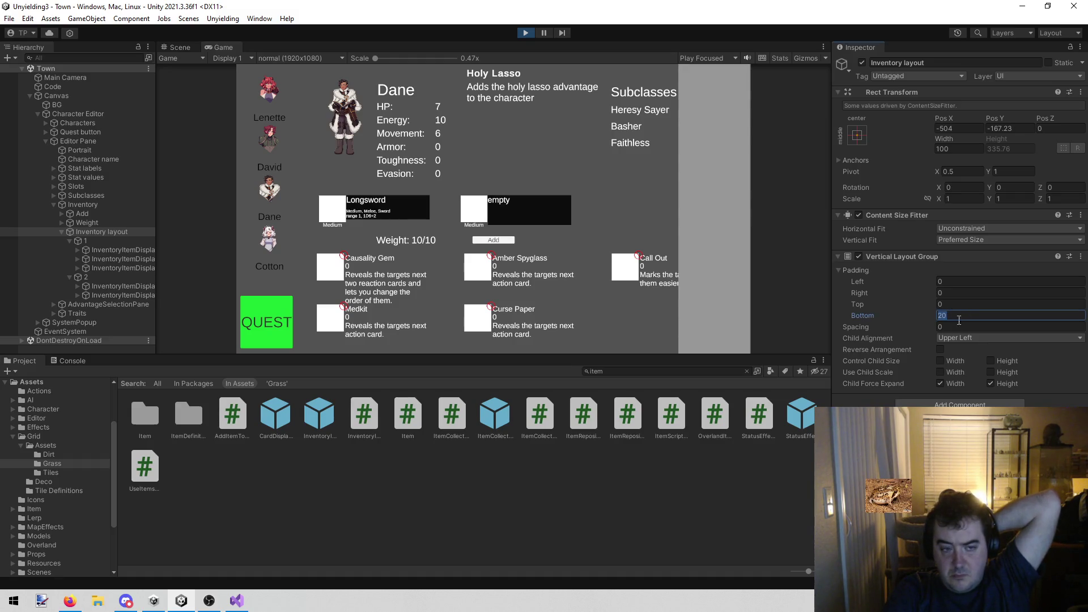
key(BackSpace)
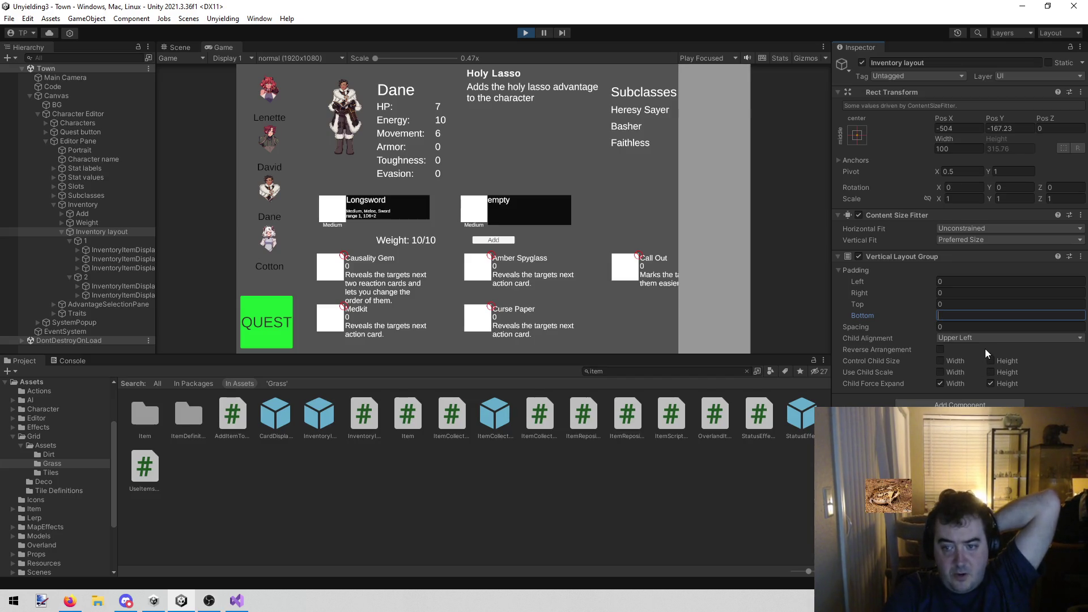
mouse_move(897, 326)
mouse_down()
mouse_move(1015, 321)
mouse_move(32, 332)
mouse_move(85, 335)
mouse_up()
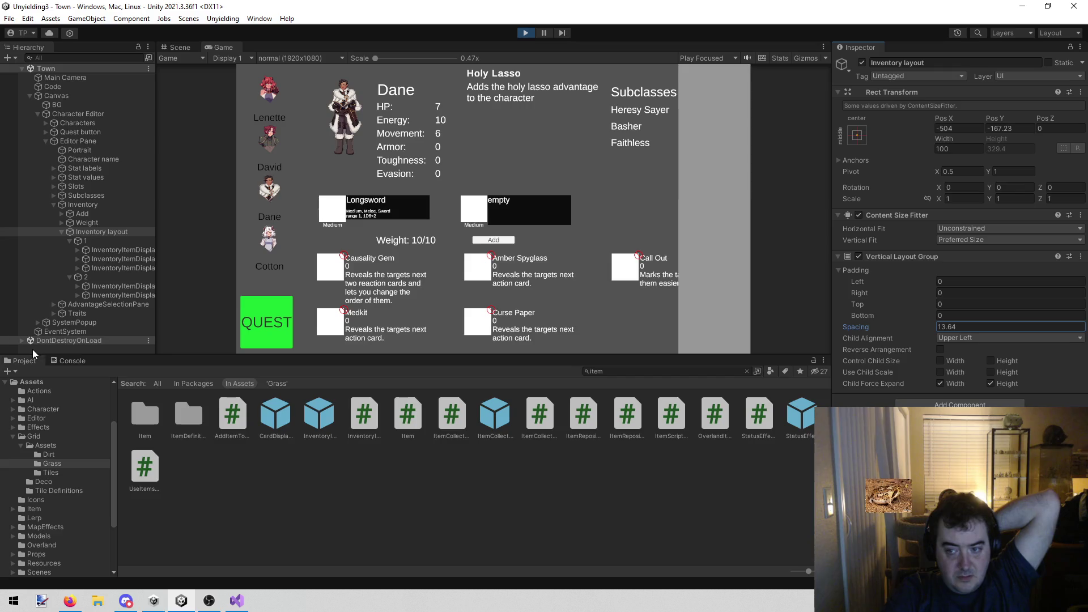
click(969, 325)
text(15)
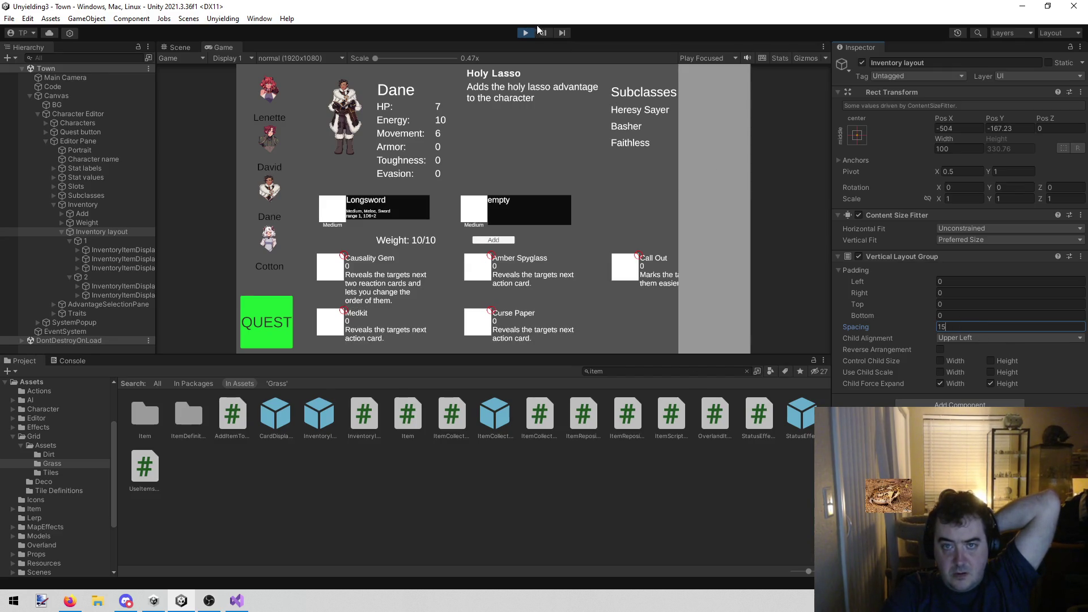
click(513, 39)
Stop Play, set bottom padding 0 and spacing 15, and save the Town scene
click(522, 31)
click(977, 324)
click(972, 315)
text(0)
click(995, 327)
text(15)
key(ctrl+s)
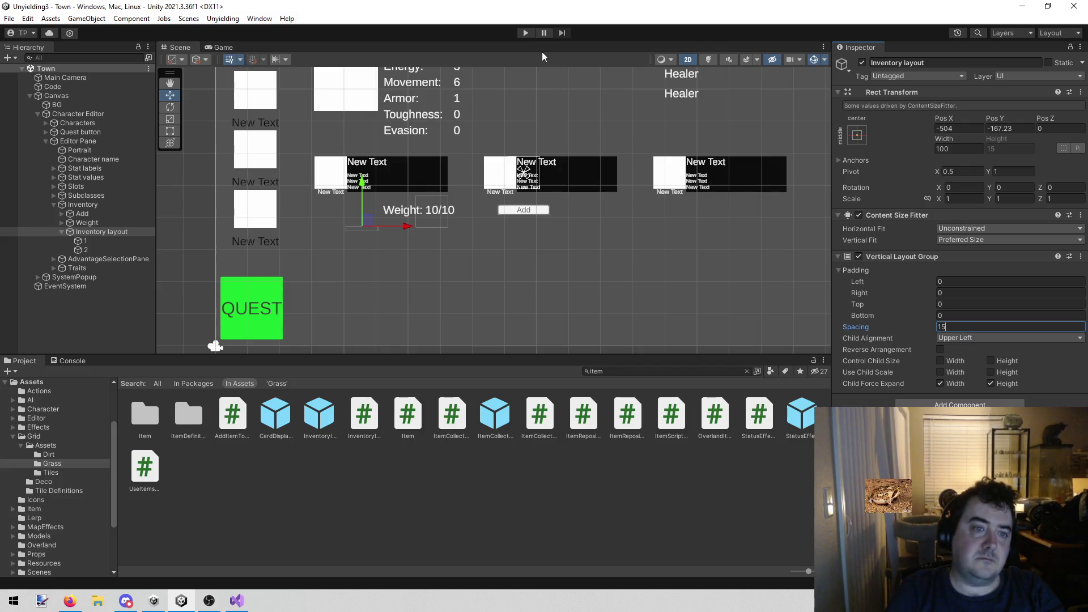
Open todo.txt and select lines 96–98 about explaining advantages and a better grid layout
click(236, 601)
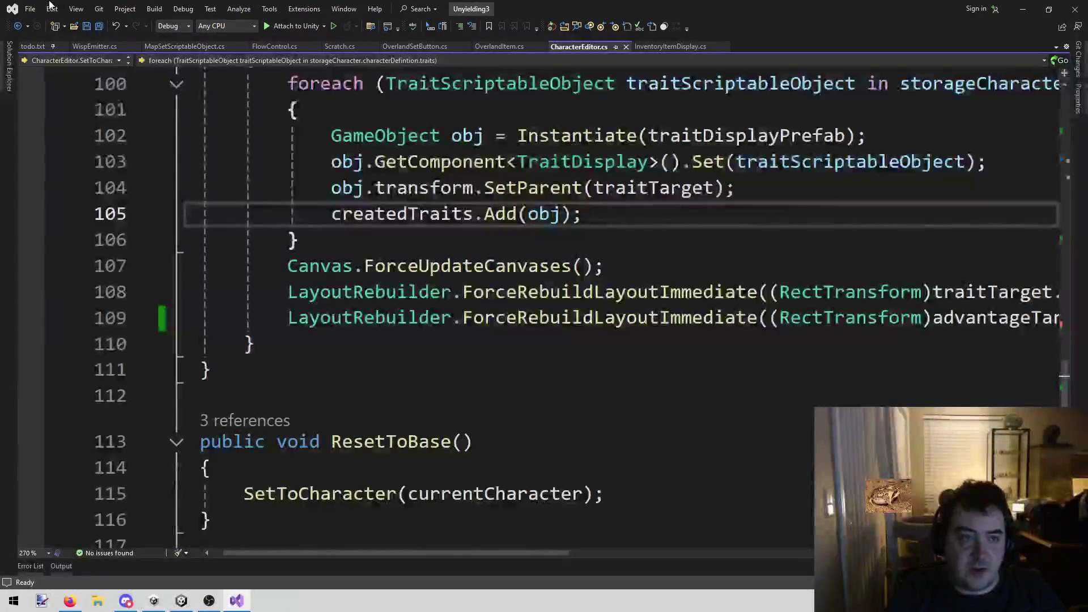
click(32, 46)
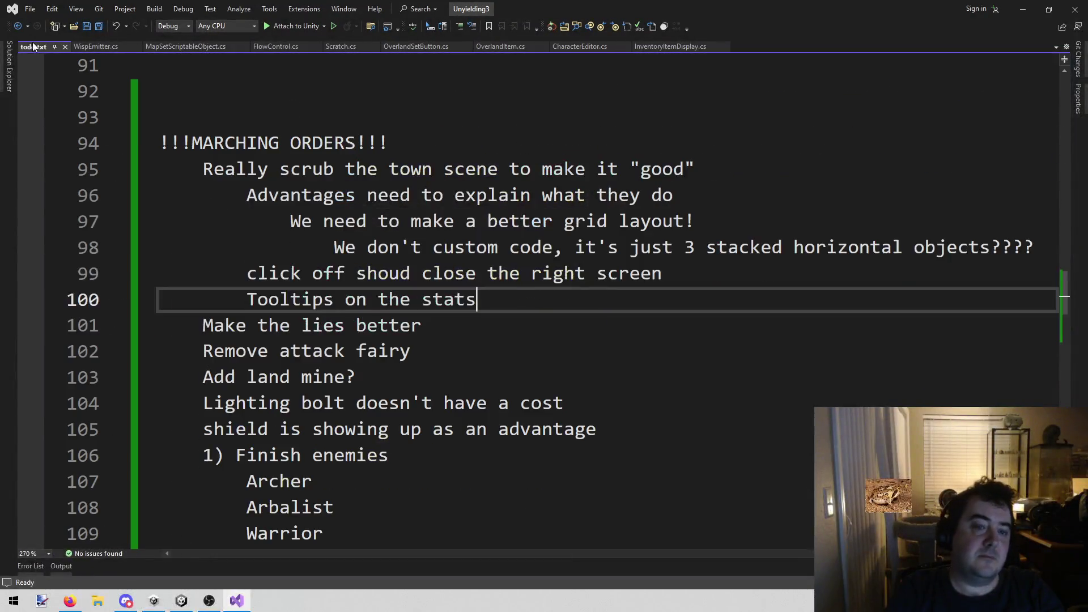
click(881, 238)
key(End)
key(shift+Home)
key(shift+Up)
key(shift+Up)
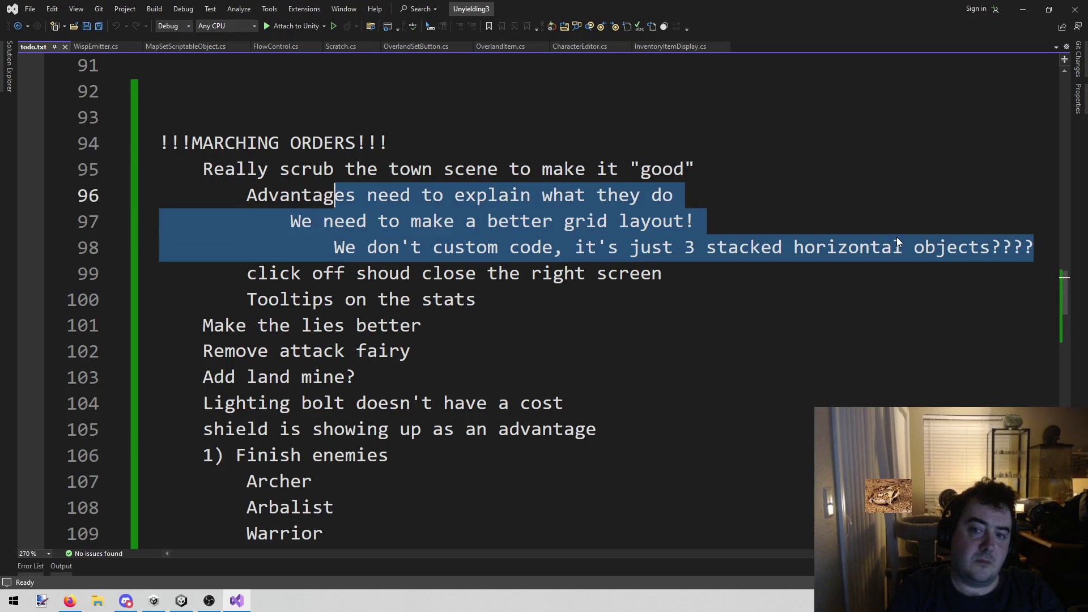
key(shift+Up)
key(shift+Down)
Delete the selected lines, save todo.txt, and switch to the Google Images results
key(shift+Home)
key(shift+Home)
key(Delete)
key(BackSpace)
key(ctrl+s)
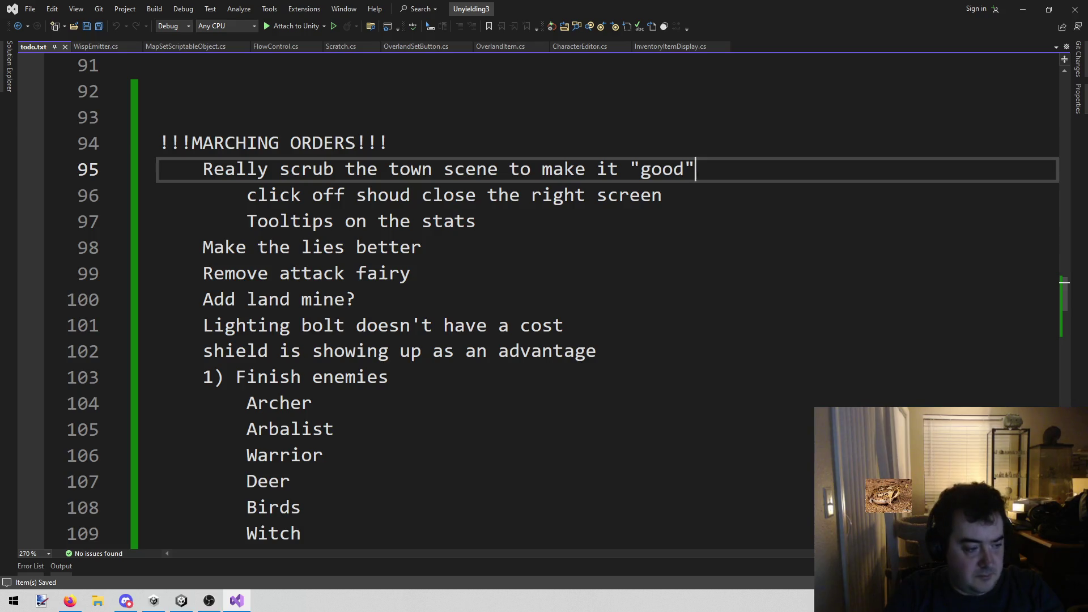
key(alt+Tab)
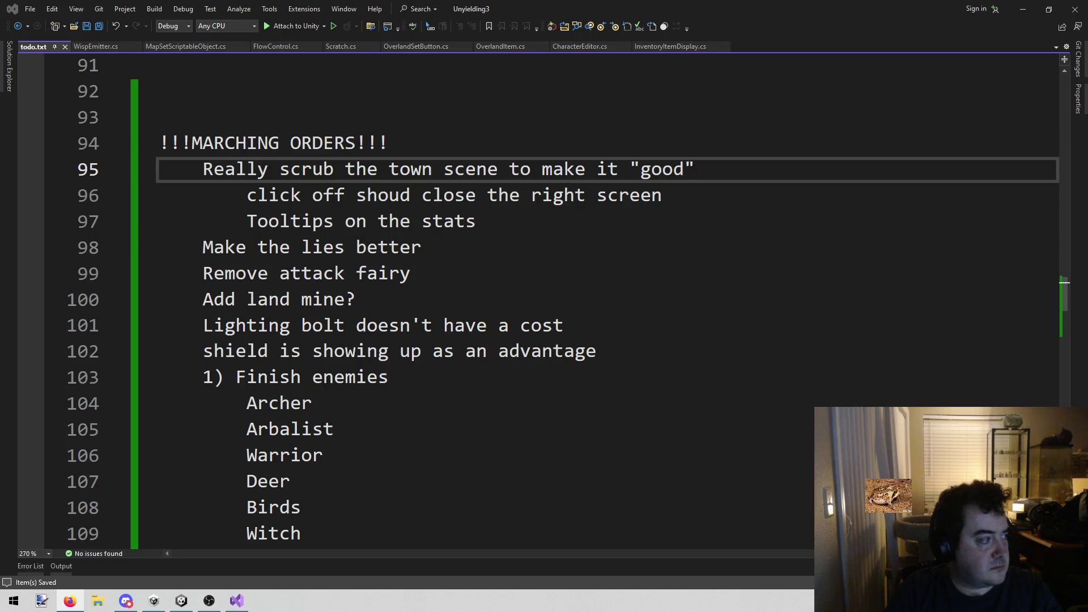
key(alt+Tab)
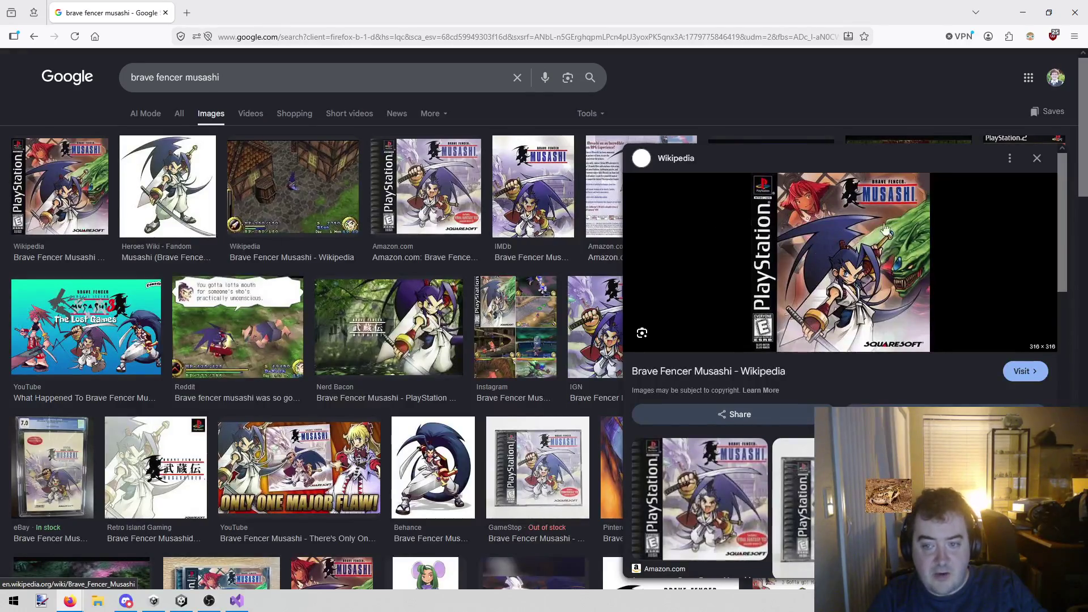
Close the Wikipedia image preview, browse the results, and return to the to-do list
click(1037, 158)
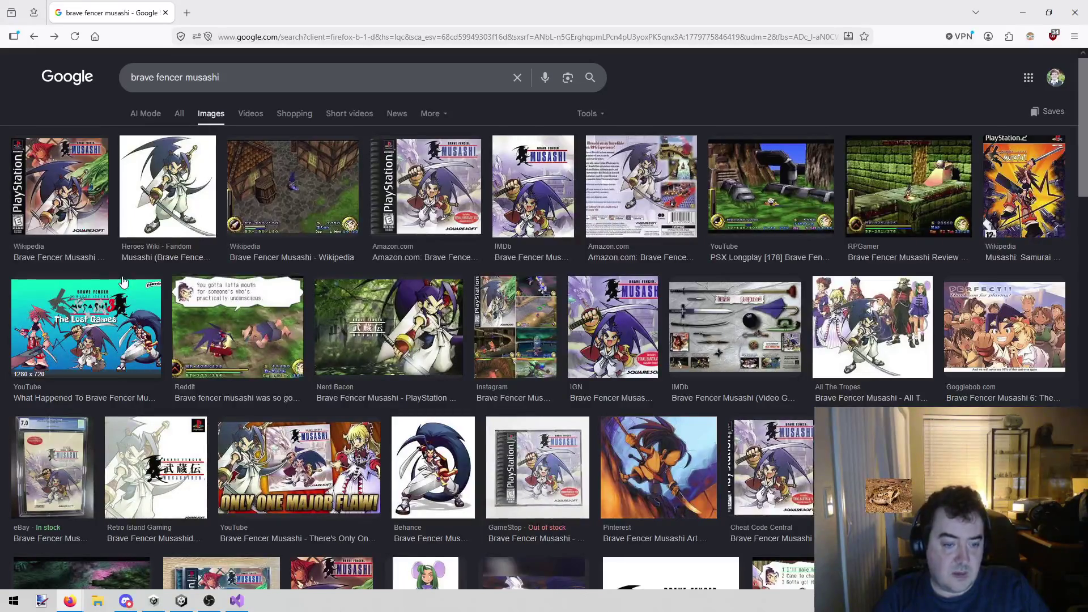
scroll(238, 385, down, 2)
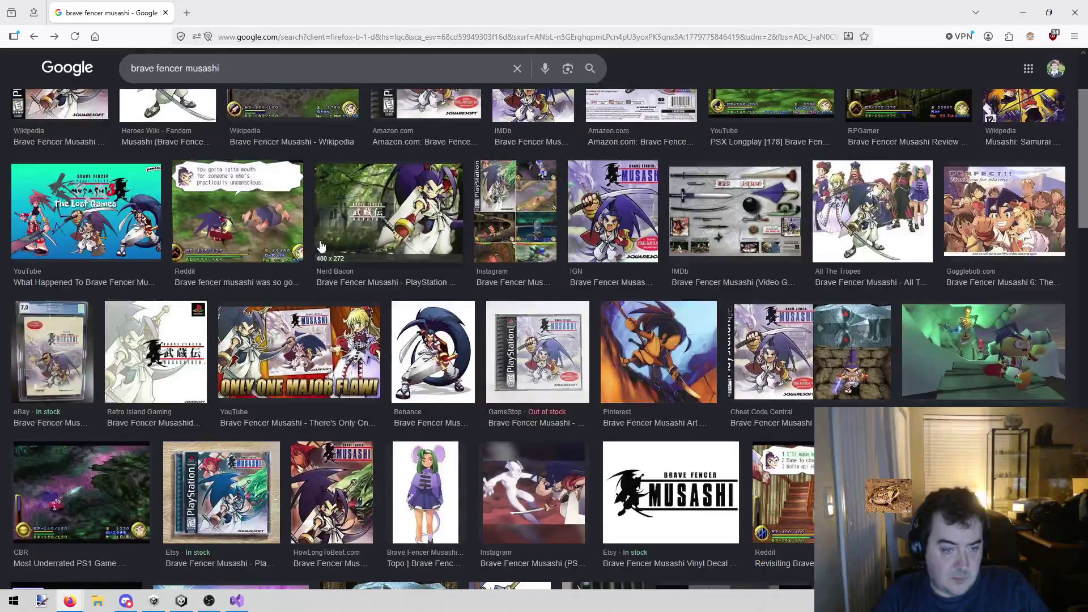
scroll(323, 257, up, 2)
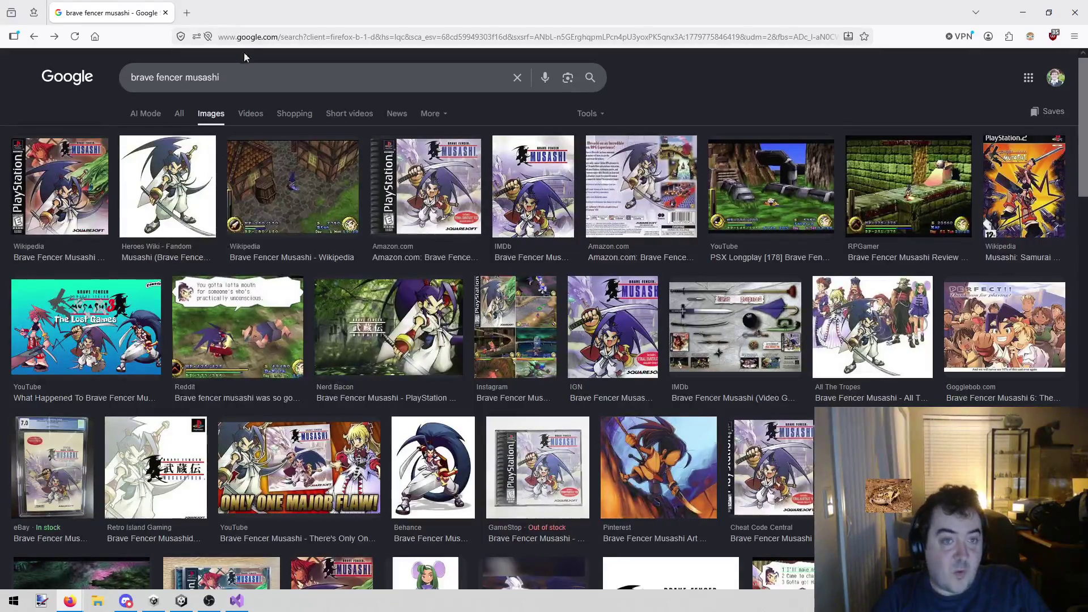
key(alt+Tab)
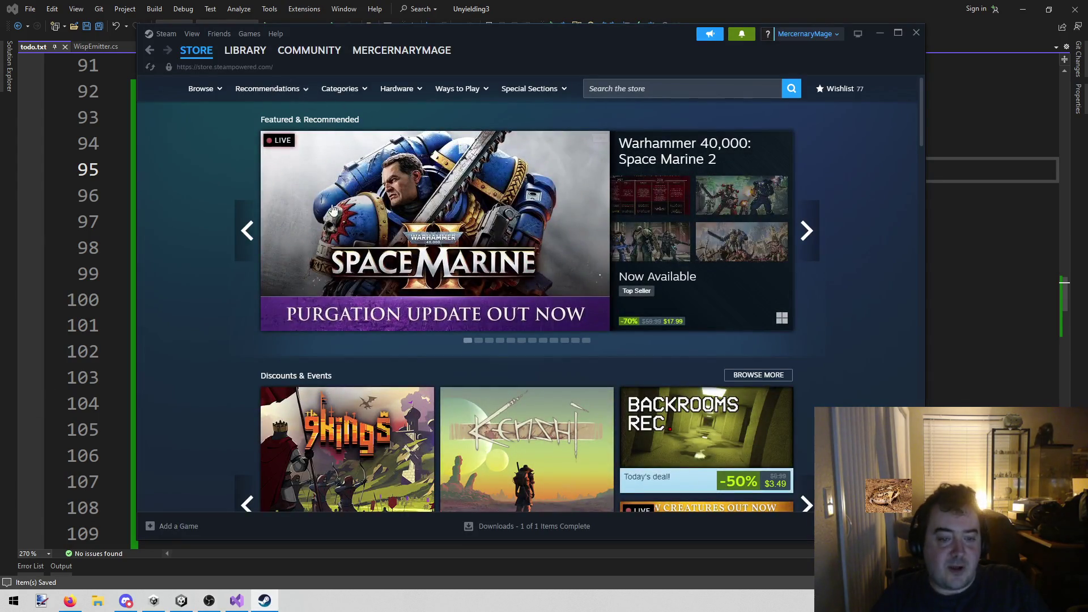
Scroll the Steam store page and drag the Steam window off to the left
scroll(333, 210, down, 1)
drag(590, 36, 0, 72)
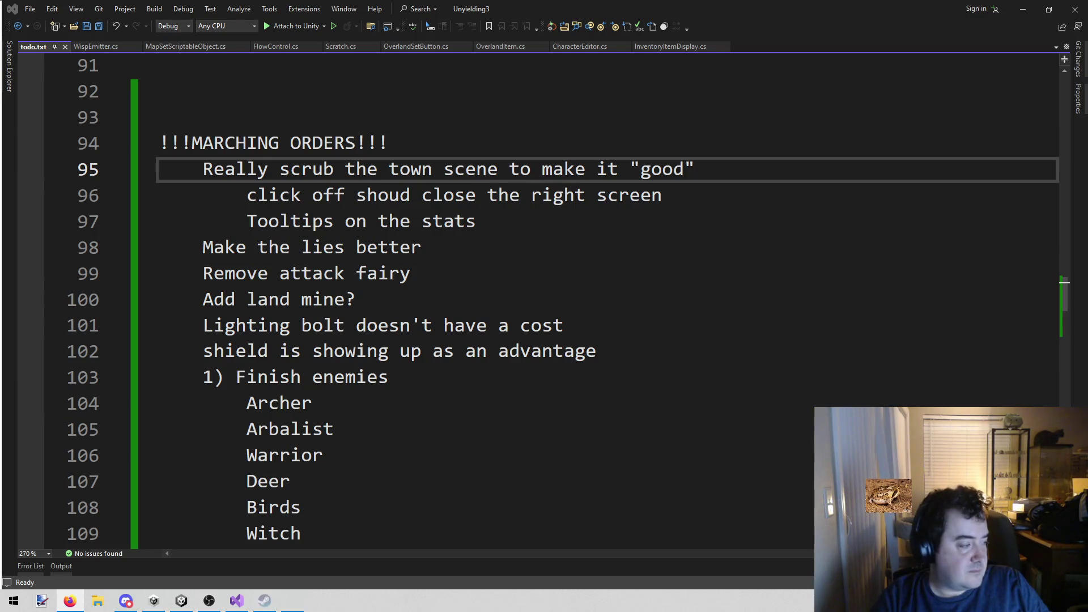
Launch the StarDust Steam Demo from the taskbar
mouse_move(72, 600)
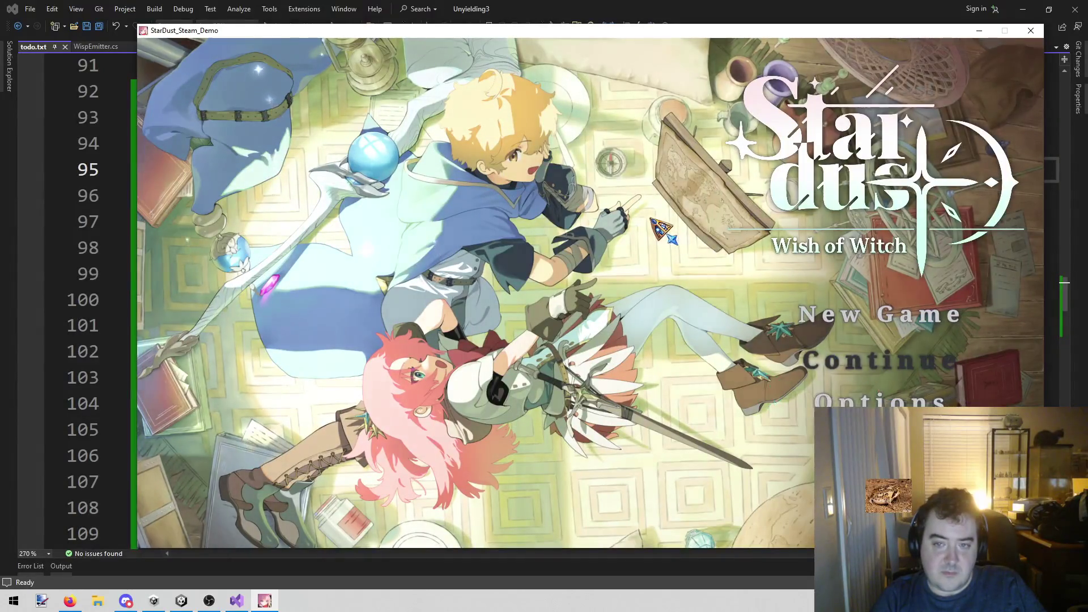
Lower the game's master volume to 34% in Sound options, then start a new game
key(Escape)
click(315, 187)
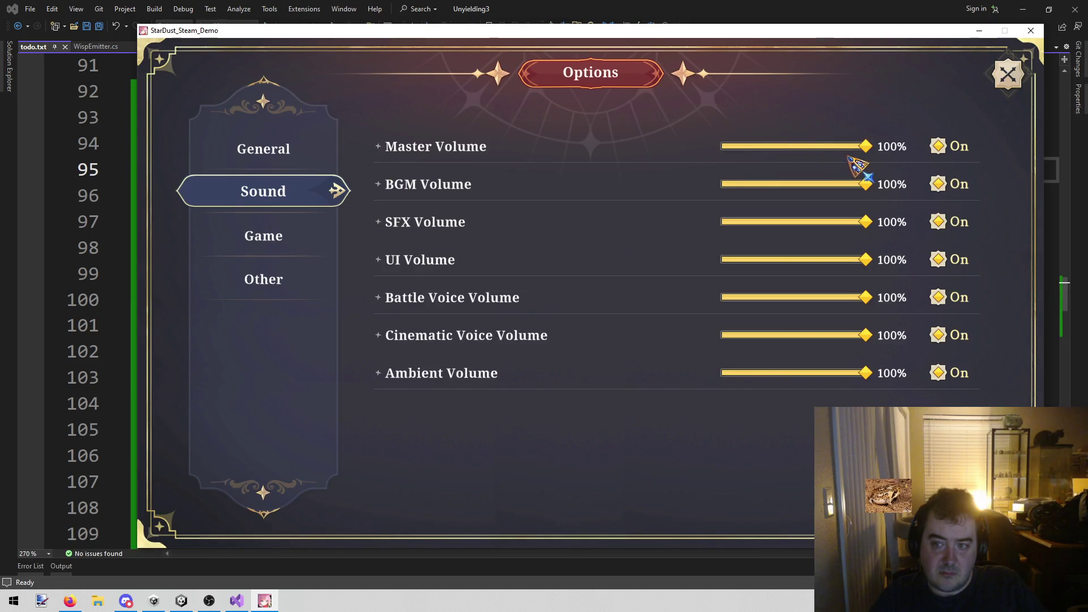
mouse_move(867, 147)
mouse_down()
mouse_move(763, 148)
mouse_move(772, 149)
mouse_up()
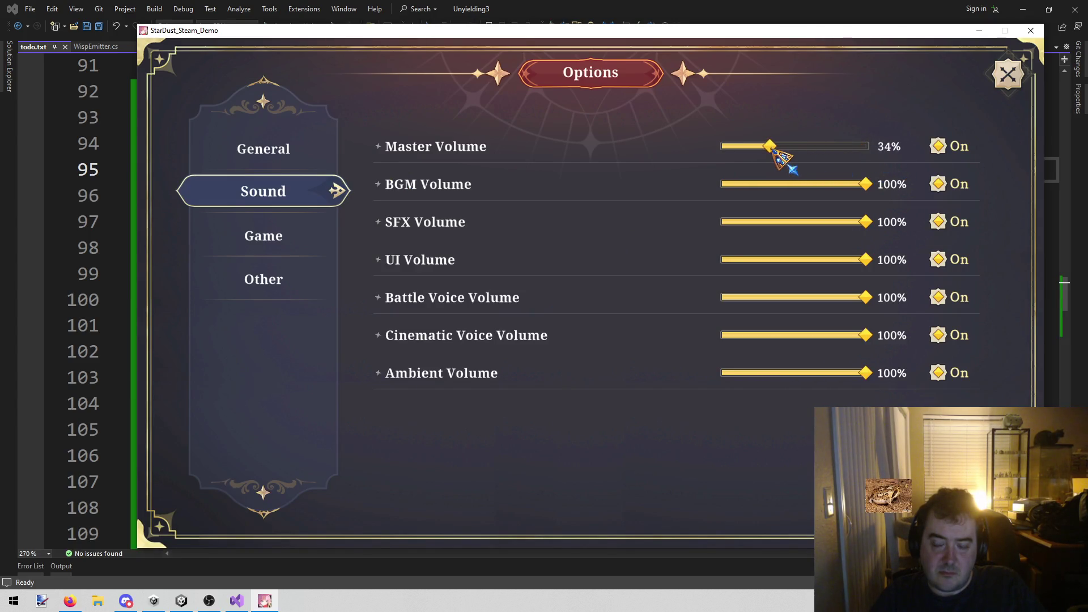
click(1008, 74)
key(alt+Tab)
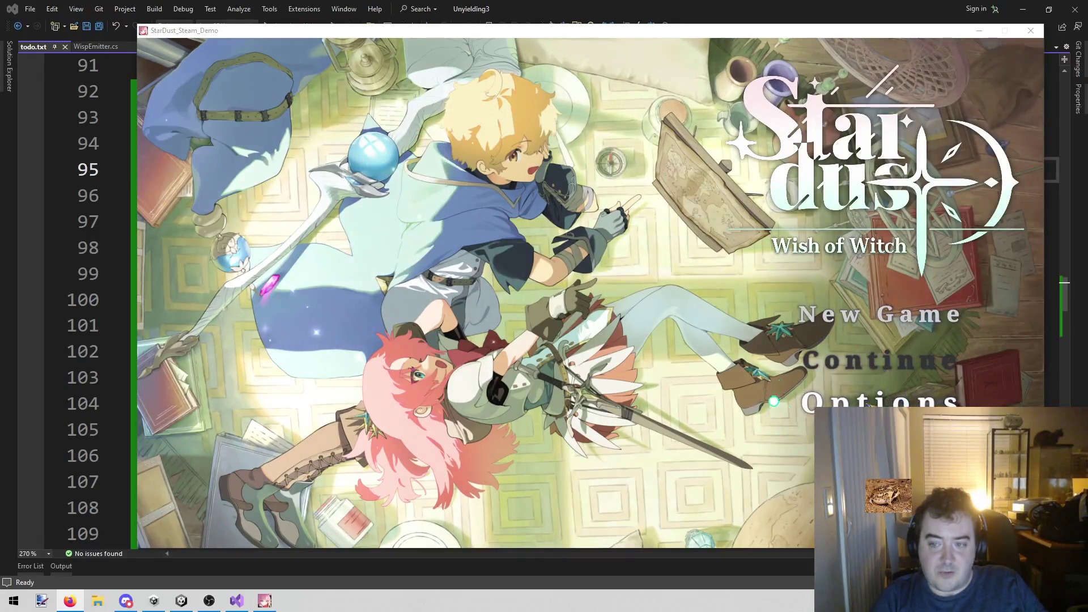
click(867, 317)
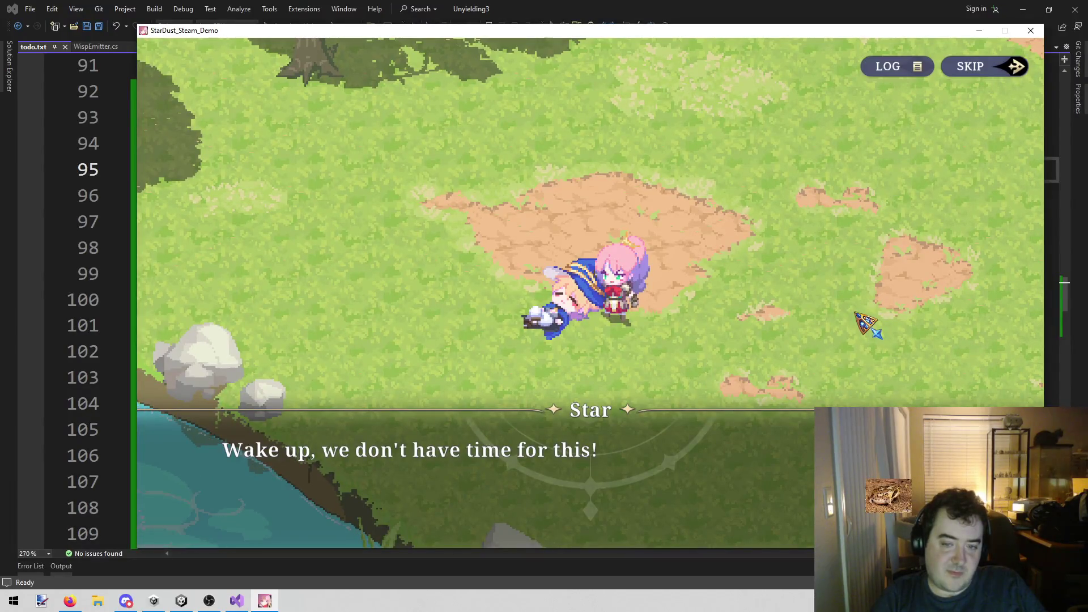
Advance the opening dialogue through Star's adventure, herbs, hero and letter-delivery lines
click(856, 313)
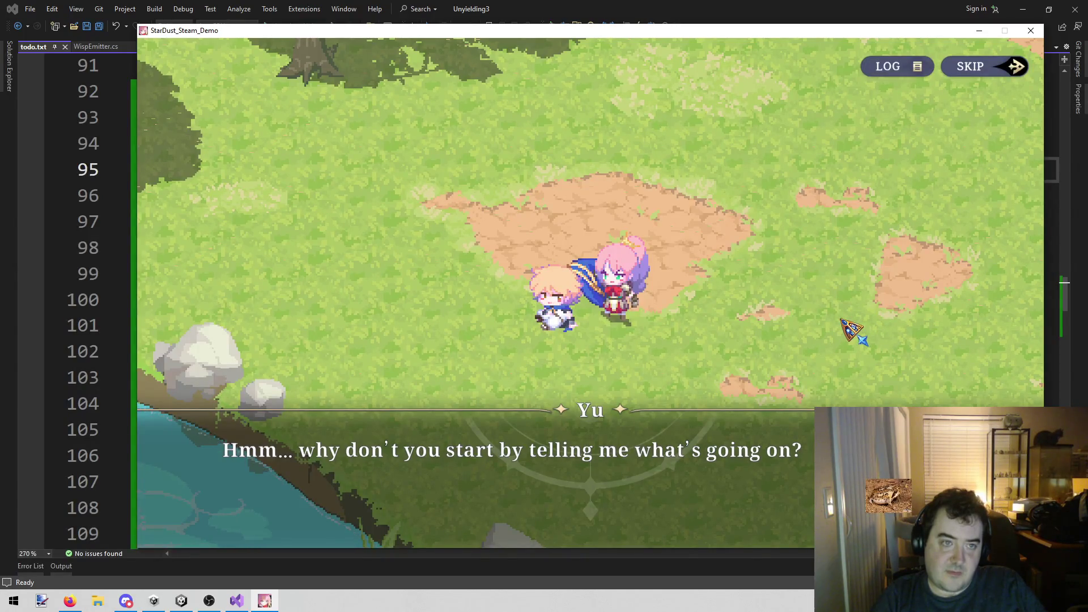
click(842, 320)
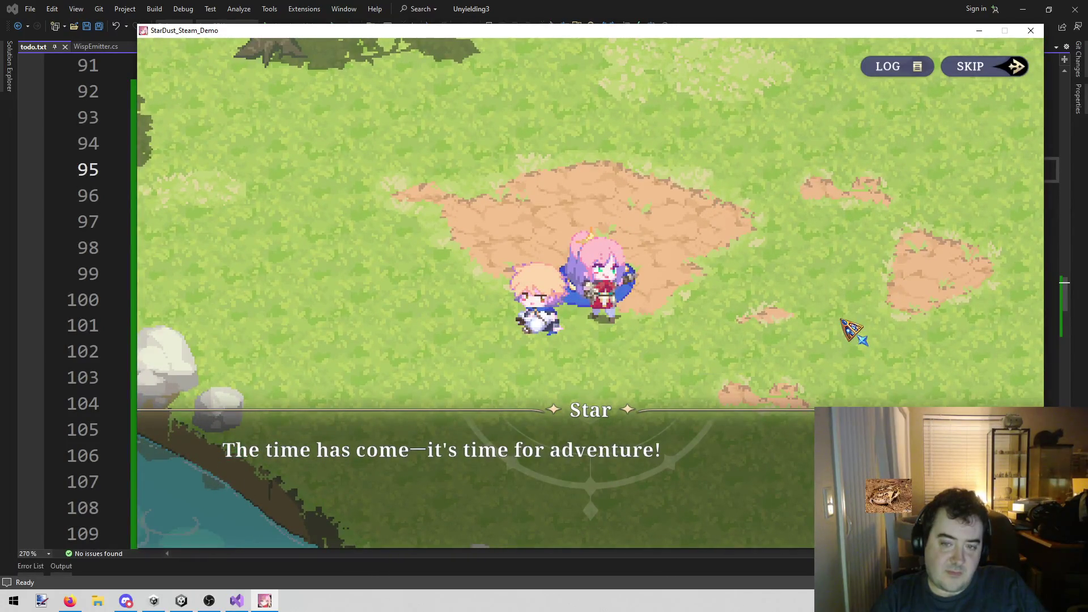
click(842, 320)
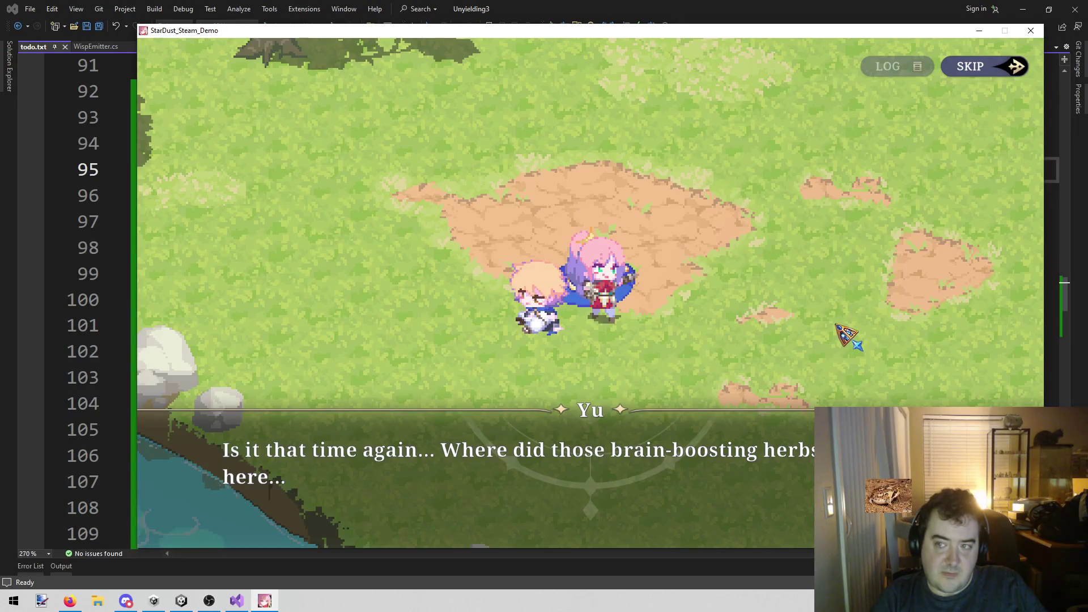
click(838, 326)
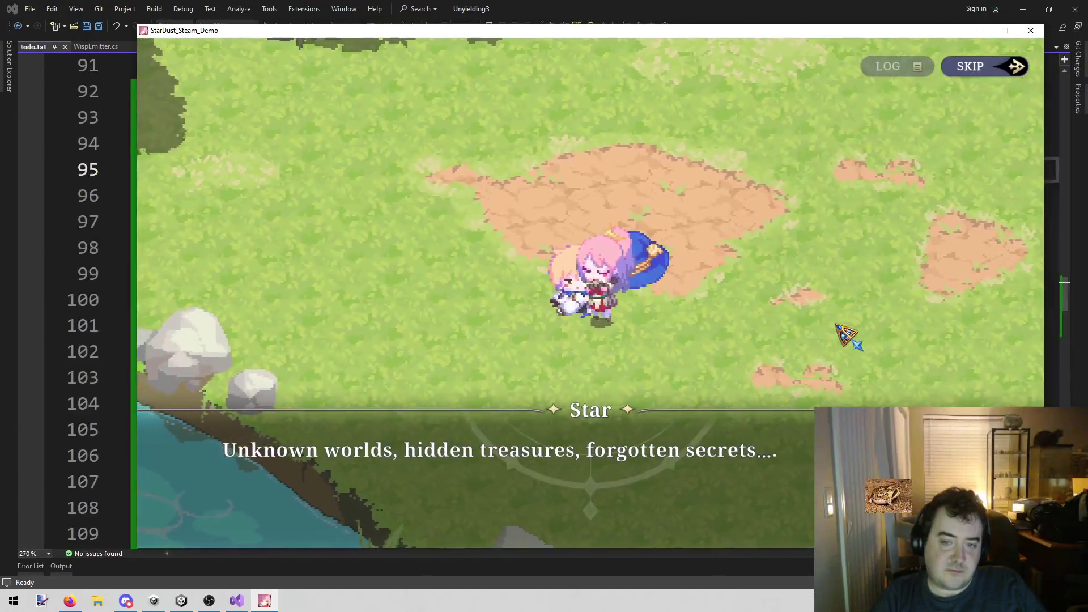
click(838, 326)
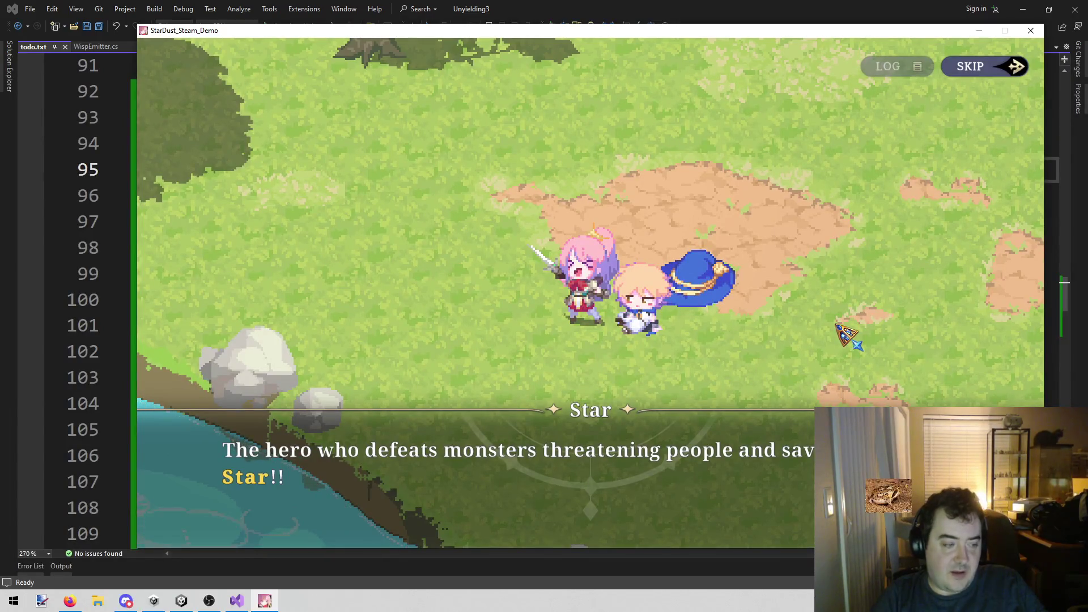
click(837, 326)
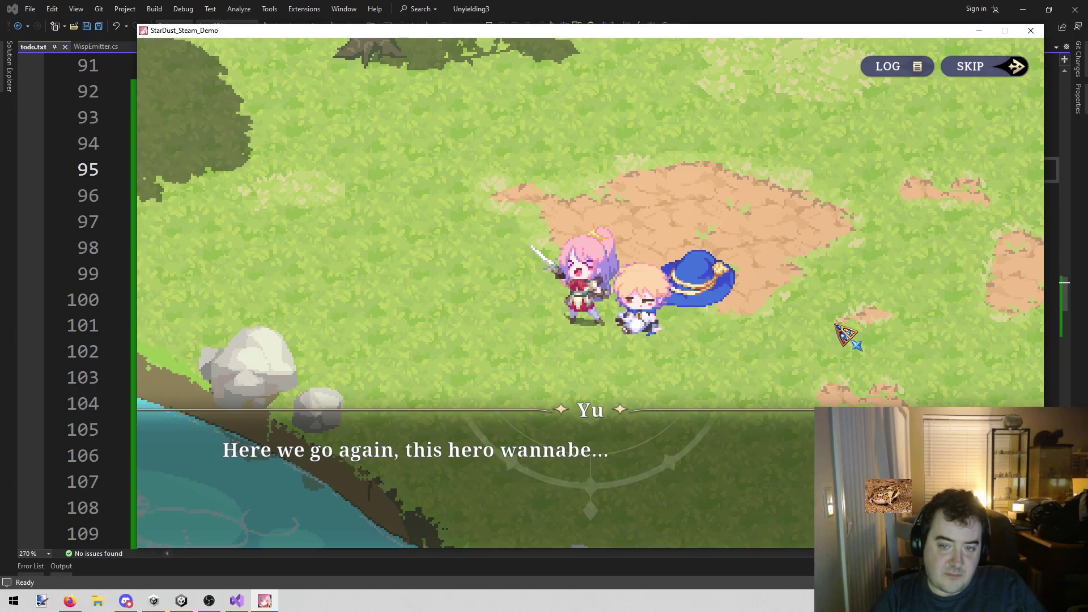
click(837, 325)
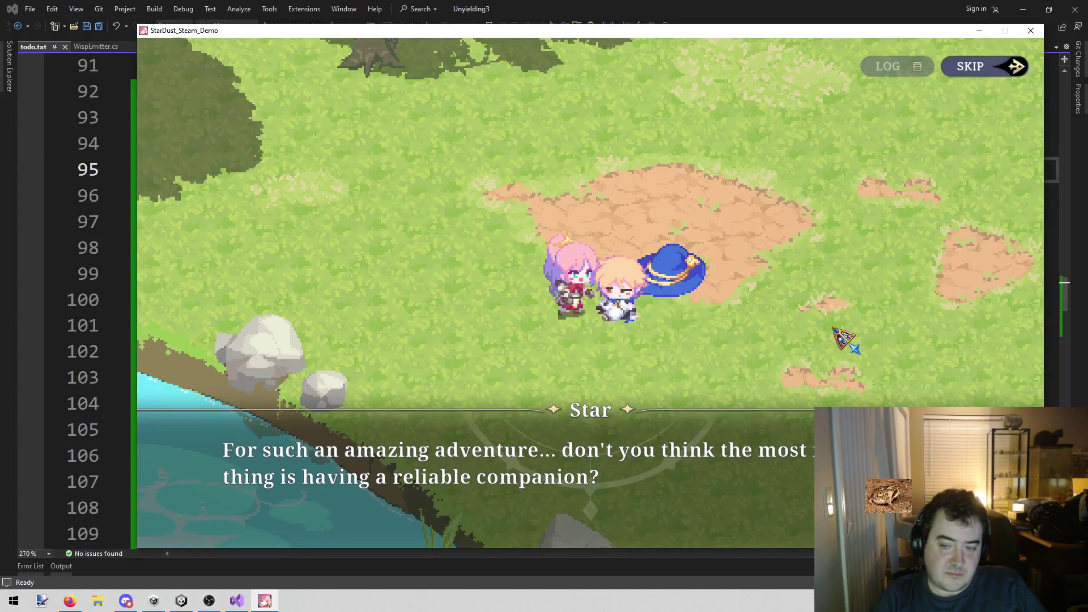
click(835, 331)
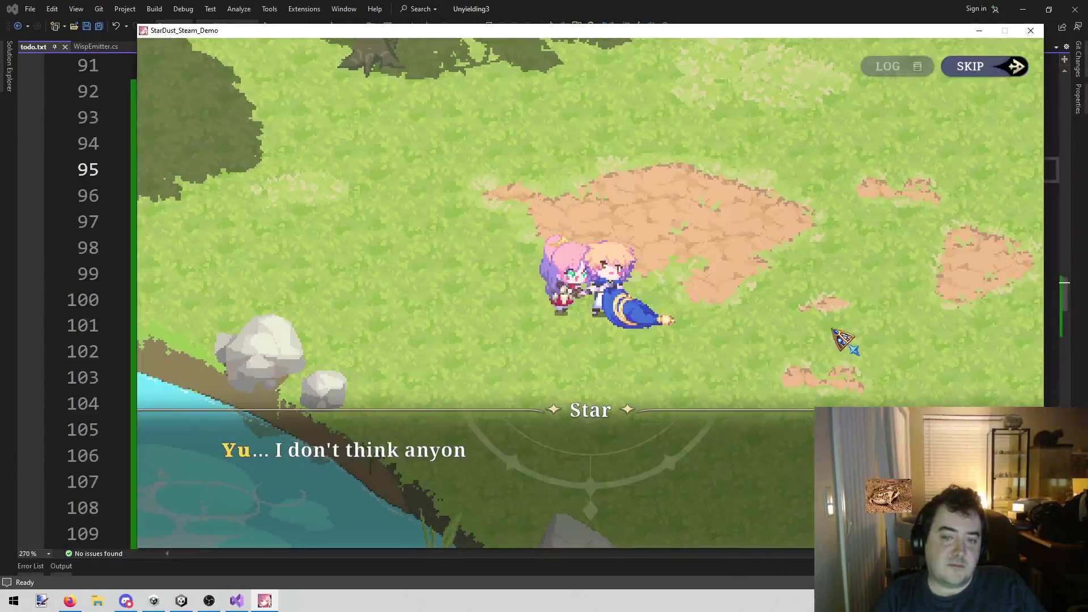
click(833, 331)
click(833, 331)
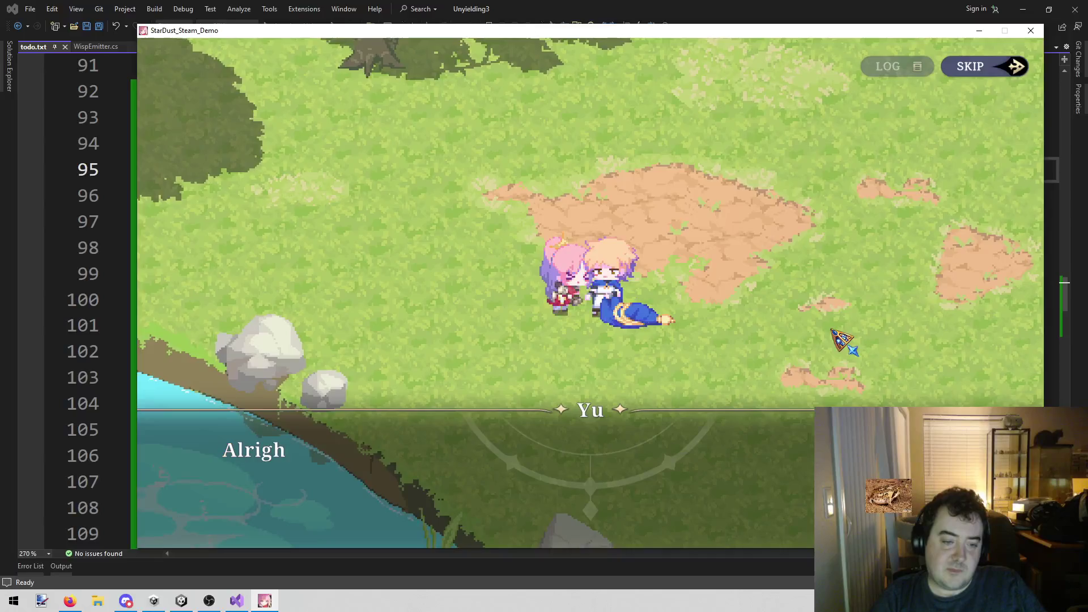
click(833, 331)
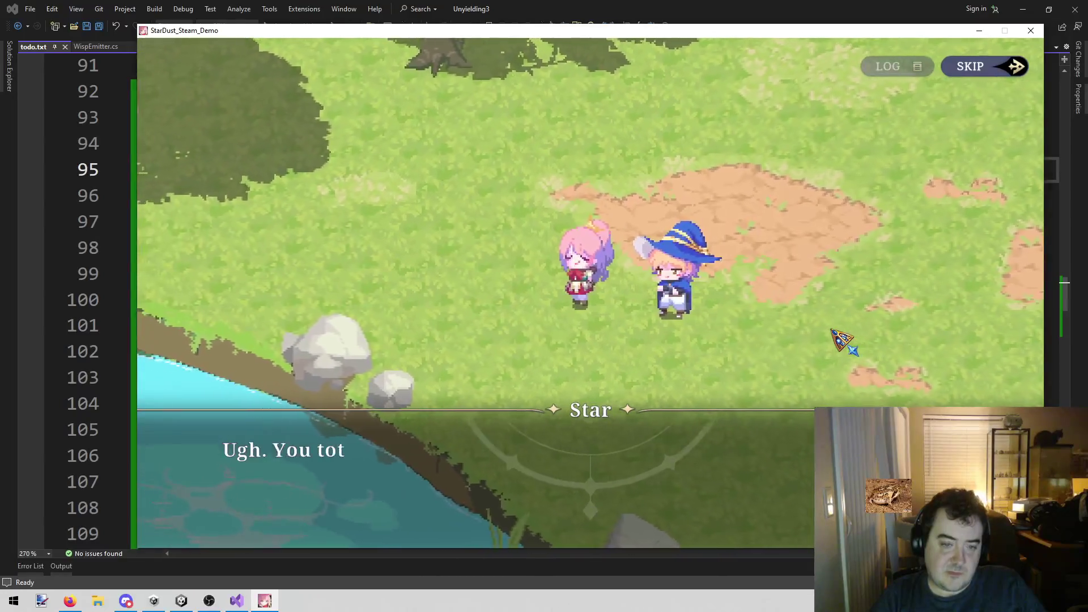
click(833, 331)
click(833, 331)
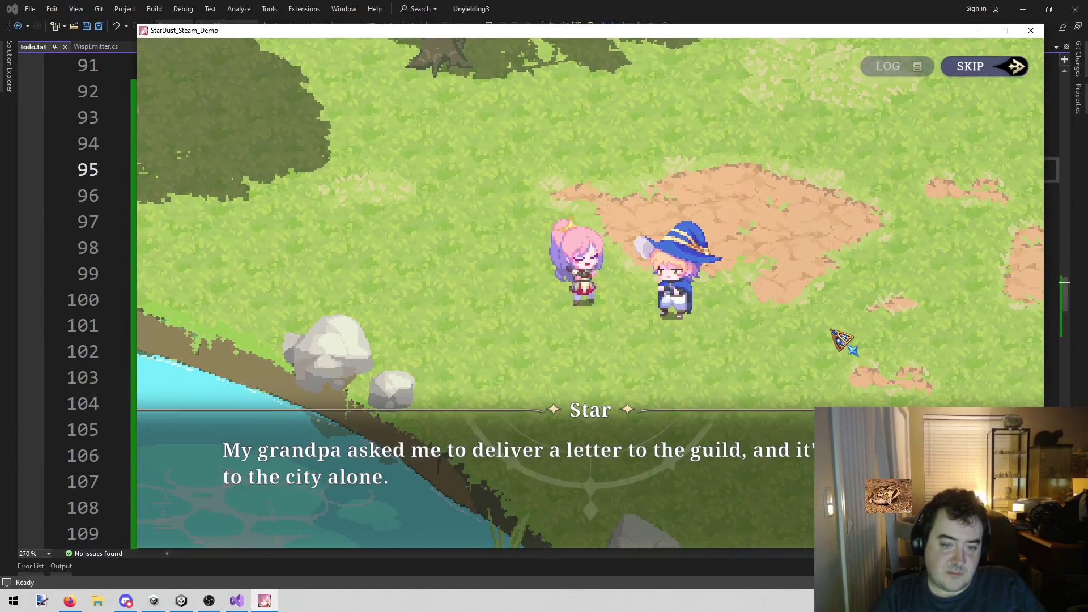
click(831, 331)
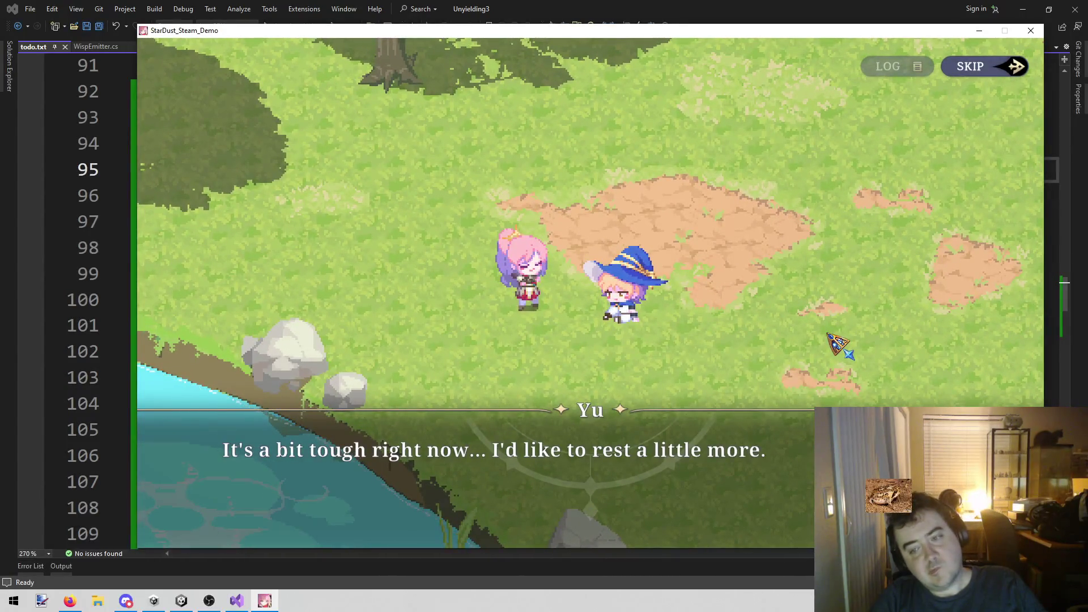
Skip ahead past Yu's farewell until three green slimes appear and Star says "Oh."
click(831, 337)
click(830, 336)
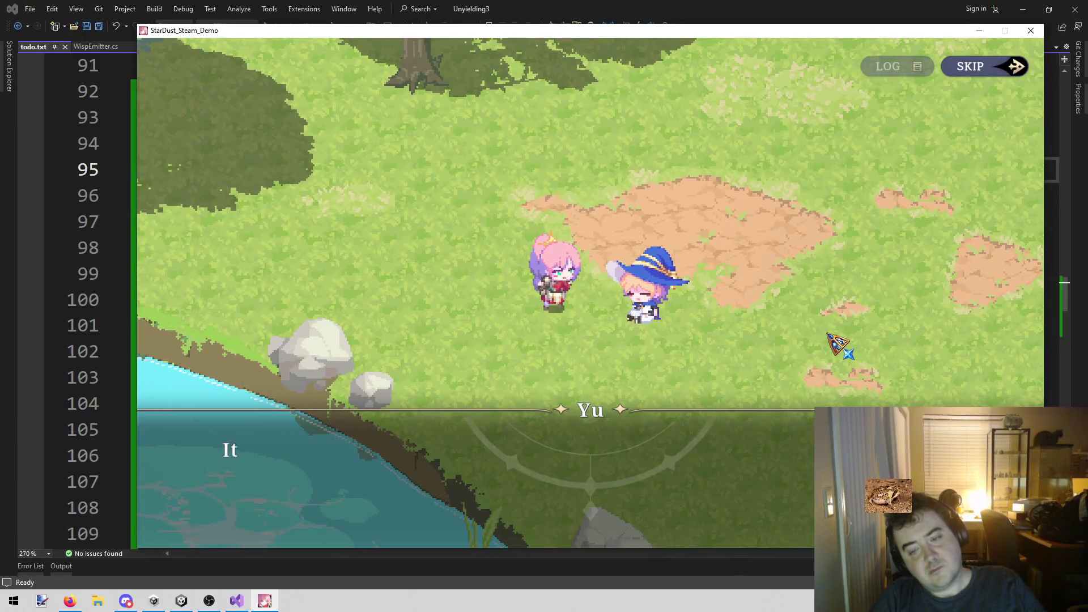
click(828, 334)
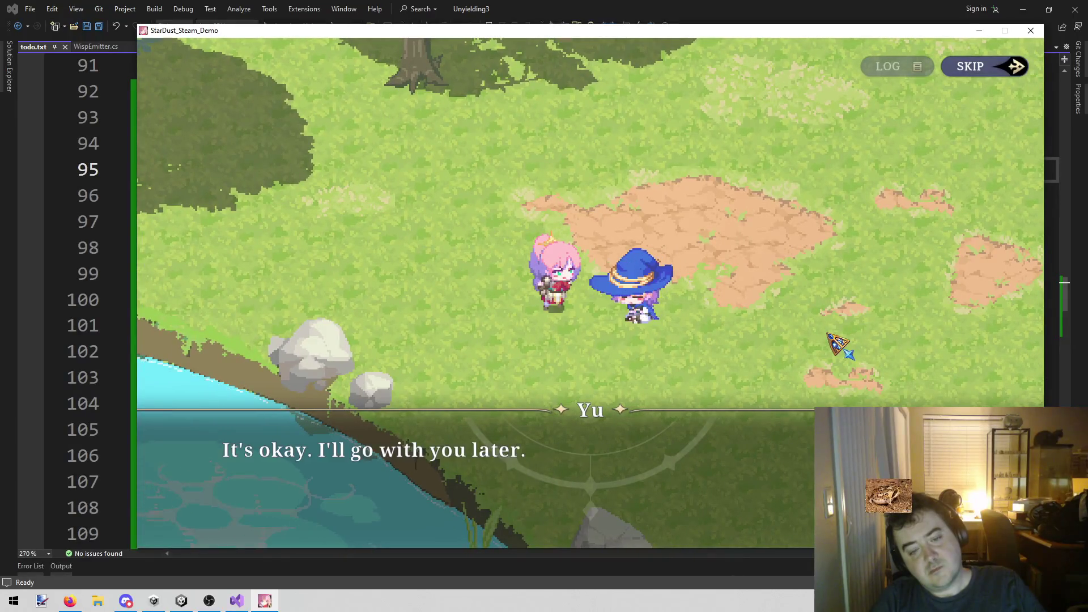
click(827, 335)
click(826, 336)
click(824, 336)
click(824, 337)
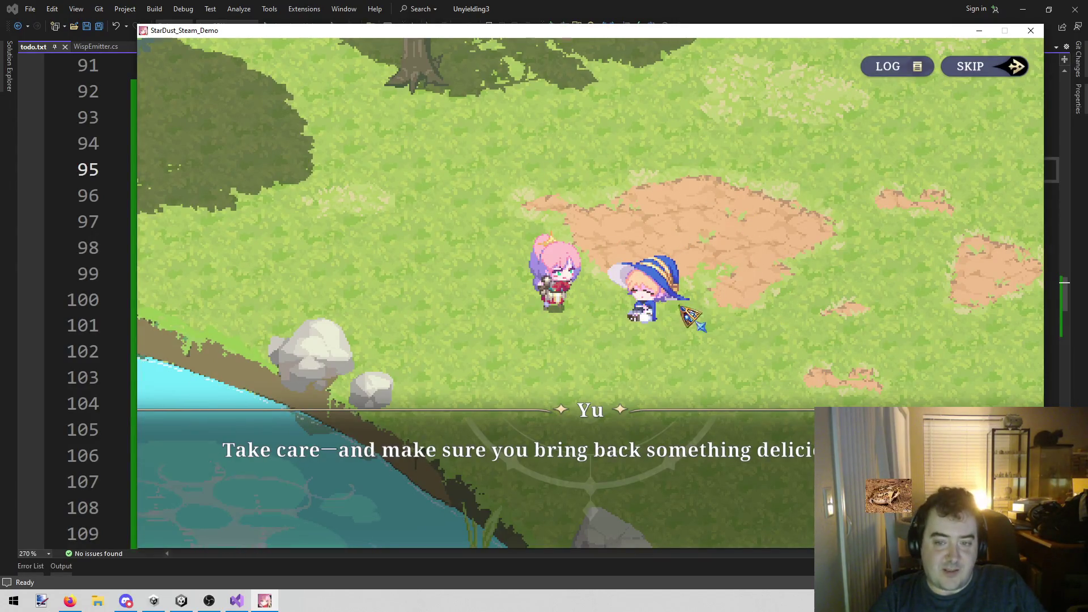
click(869, 247)
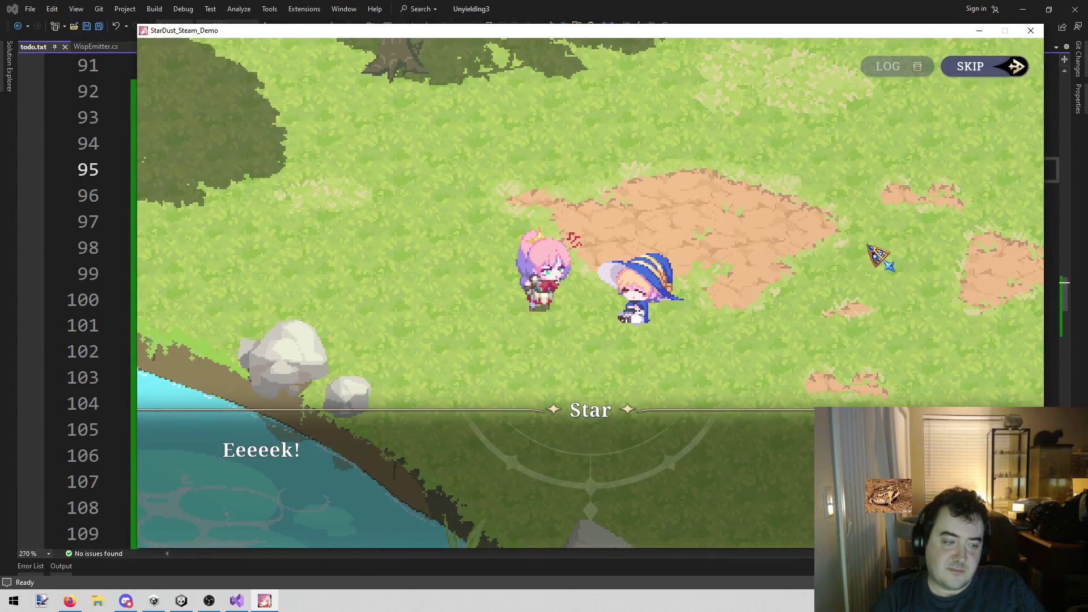
click(869, 247)
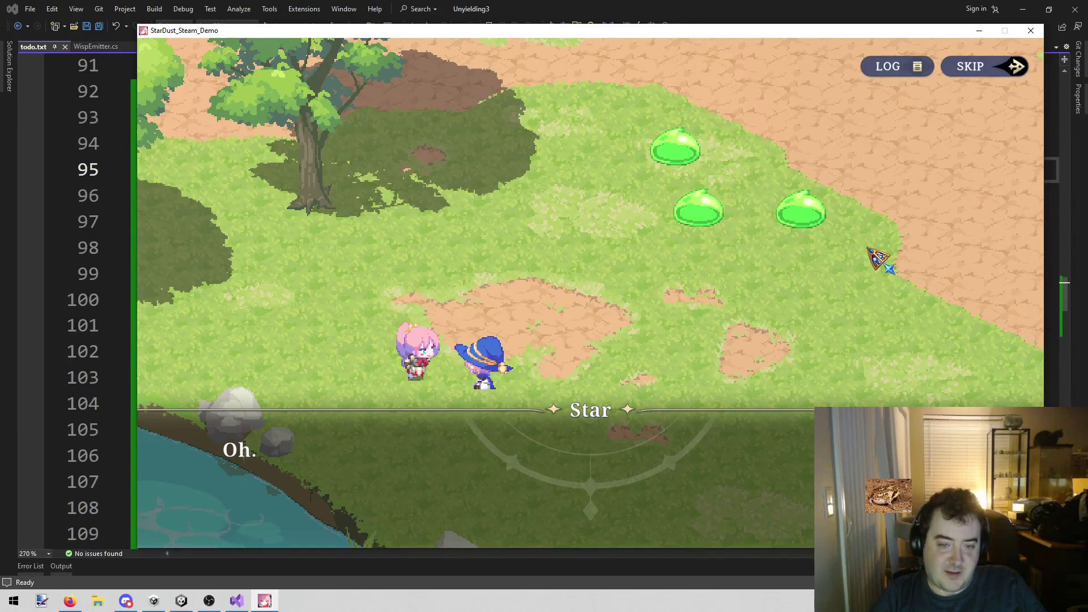
Play through the slime cutscene, past the Hero's Trial line and Star's challenge, into battle
click(776, 334)
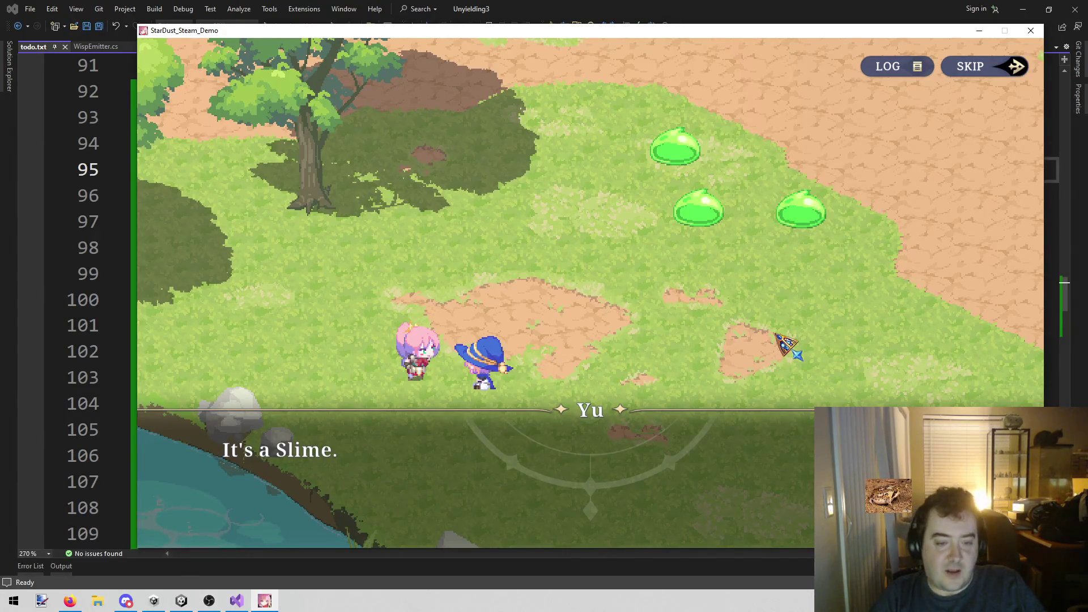
click(776, 336)
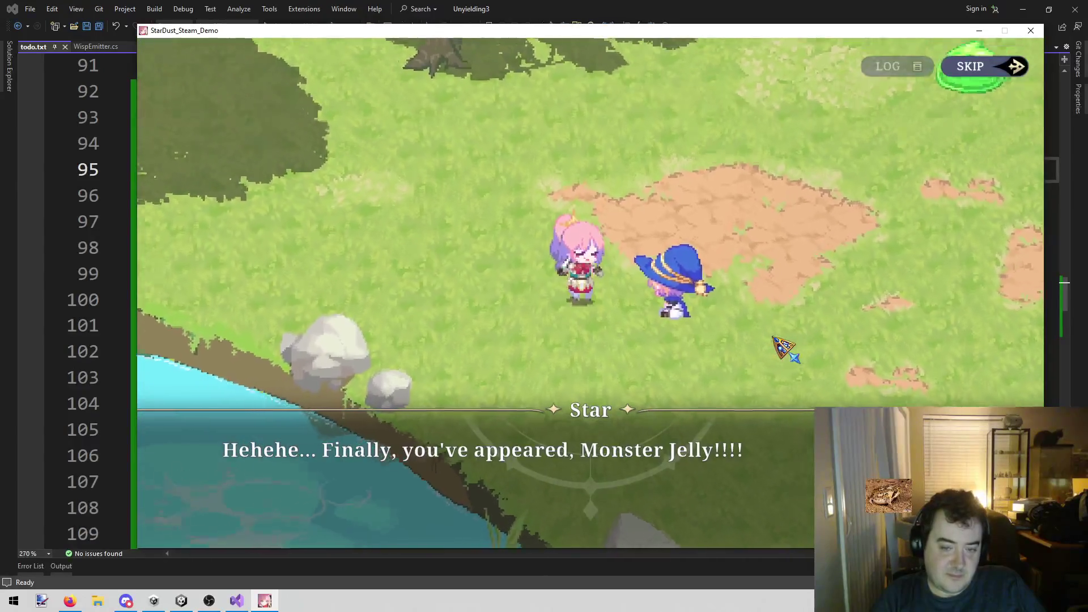
click(770, 357)
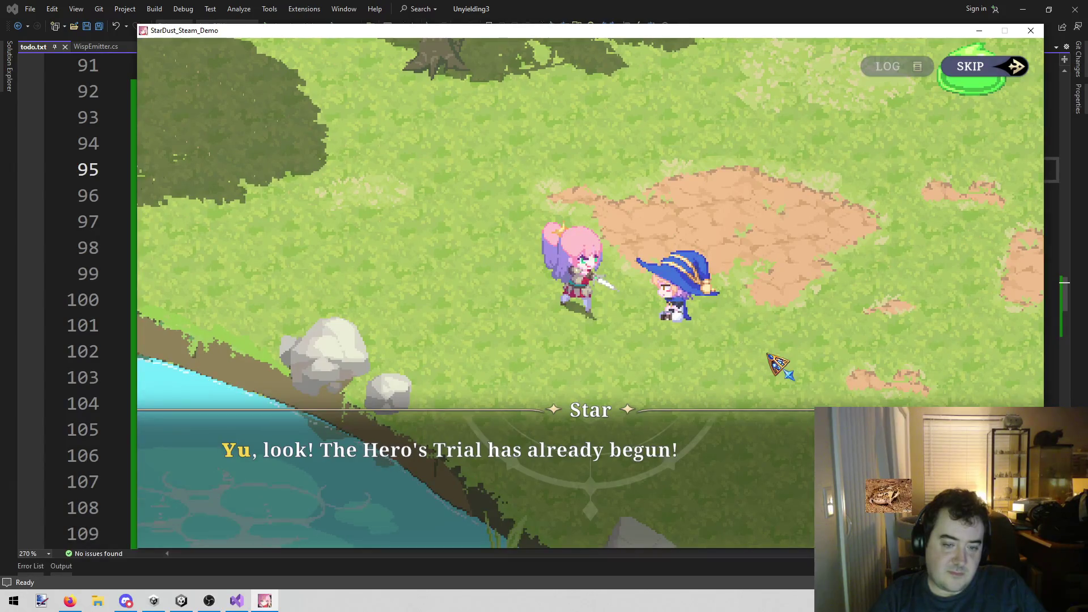
click(778, 363)
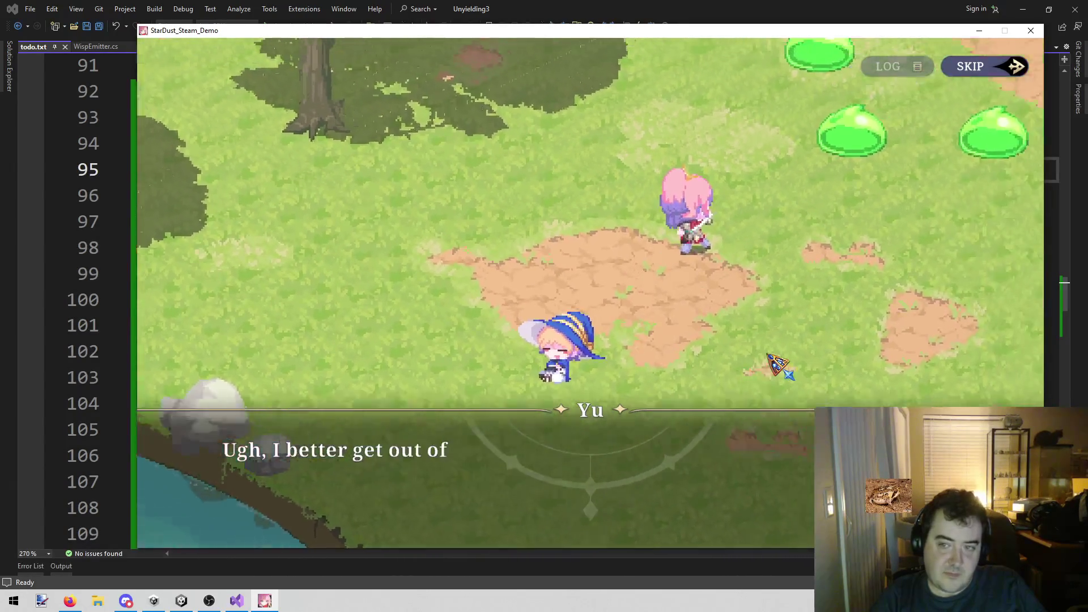
click(767, 362)
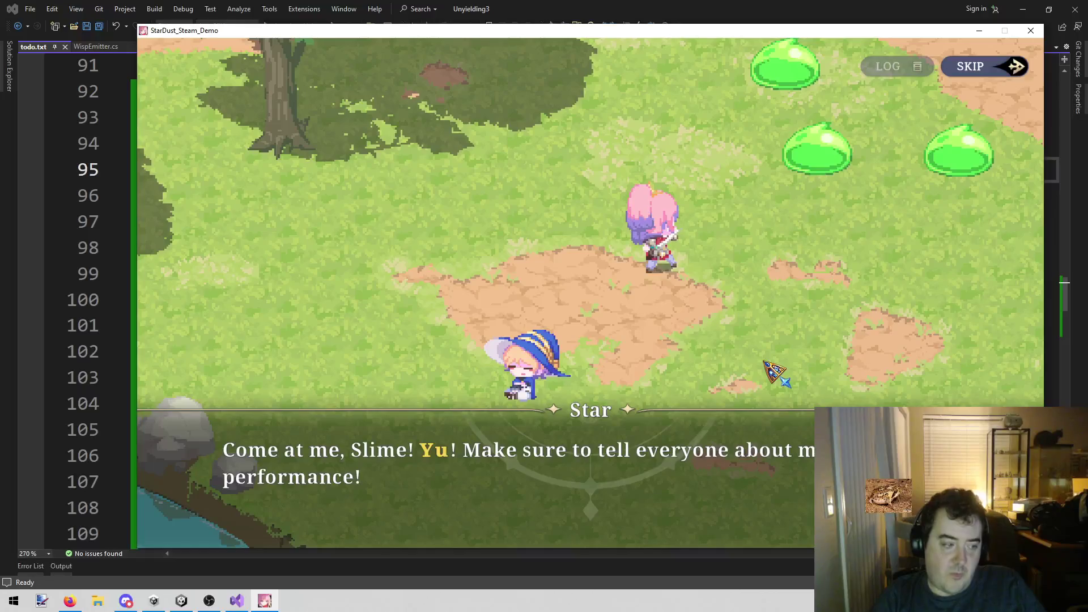
click(766, 363)
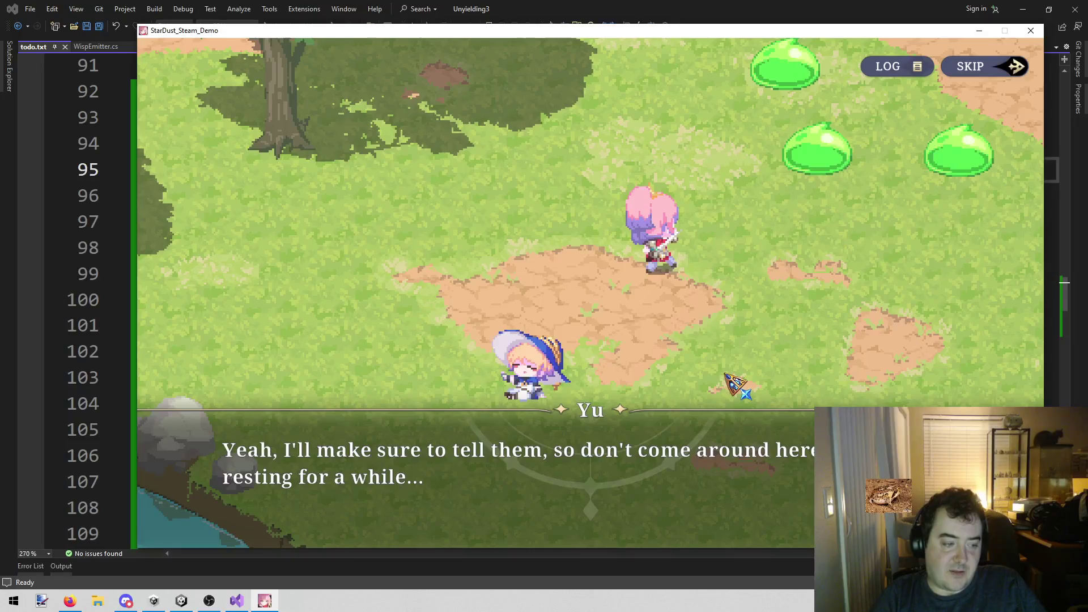
click(763, 354)
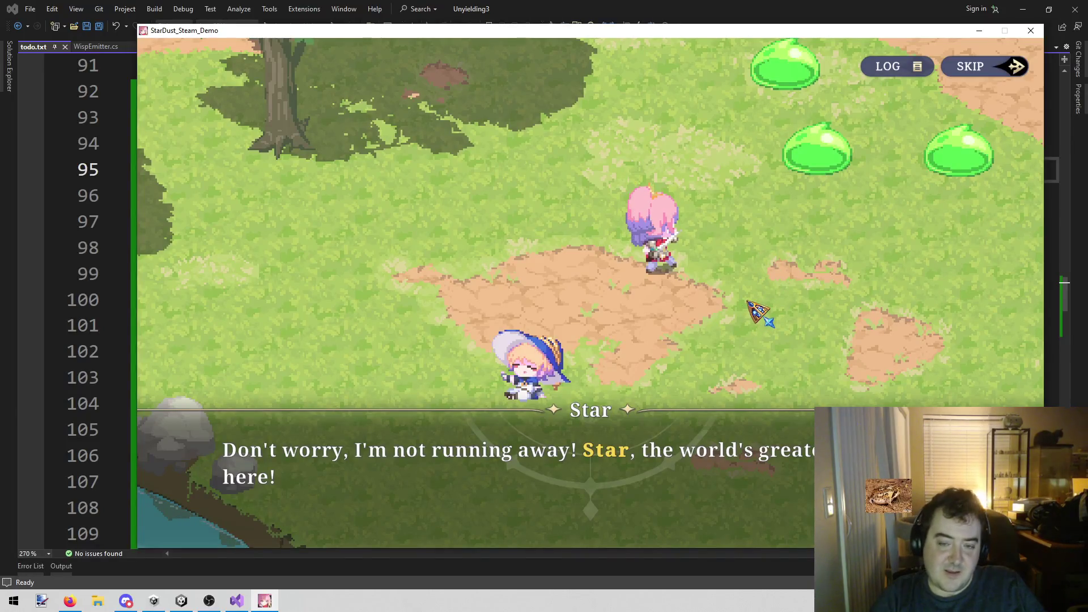
click(757, 312)
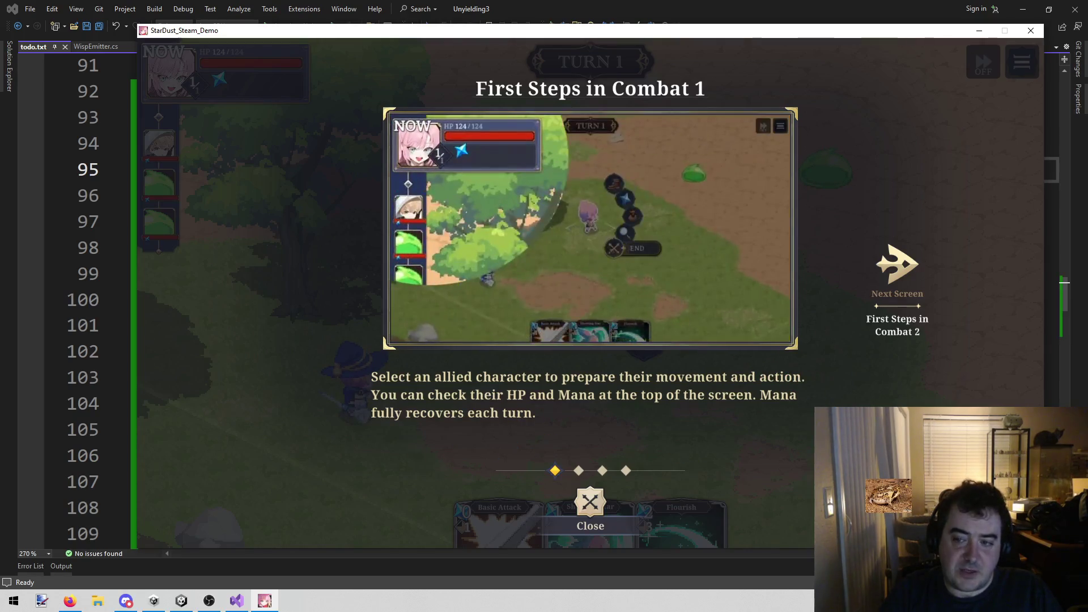
Page through all four First Steps in Combat tutorial pages and close the tutorial
click(918, 264)
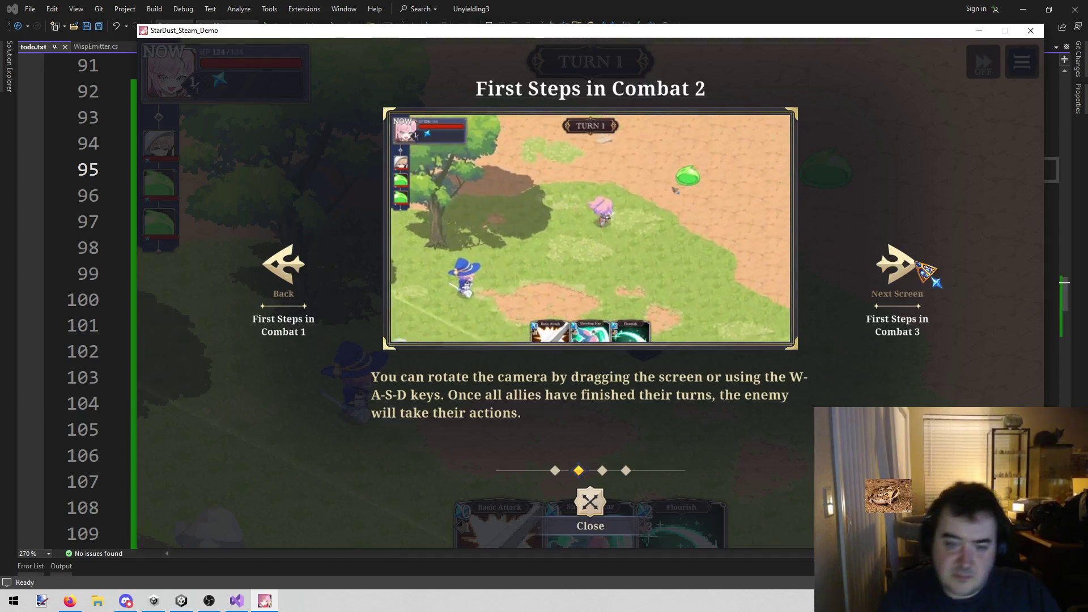
click(918, 264)
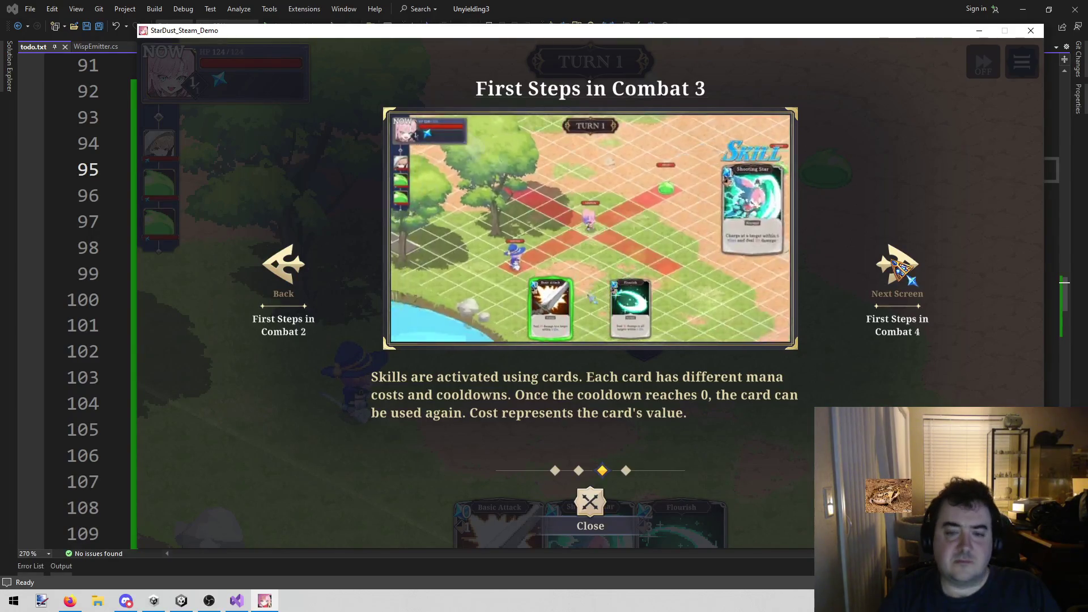
click(901, 266)
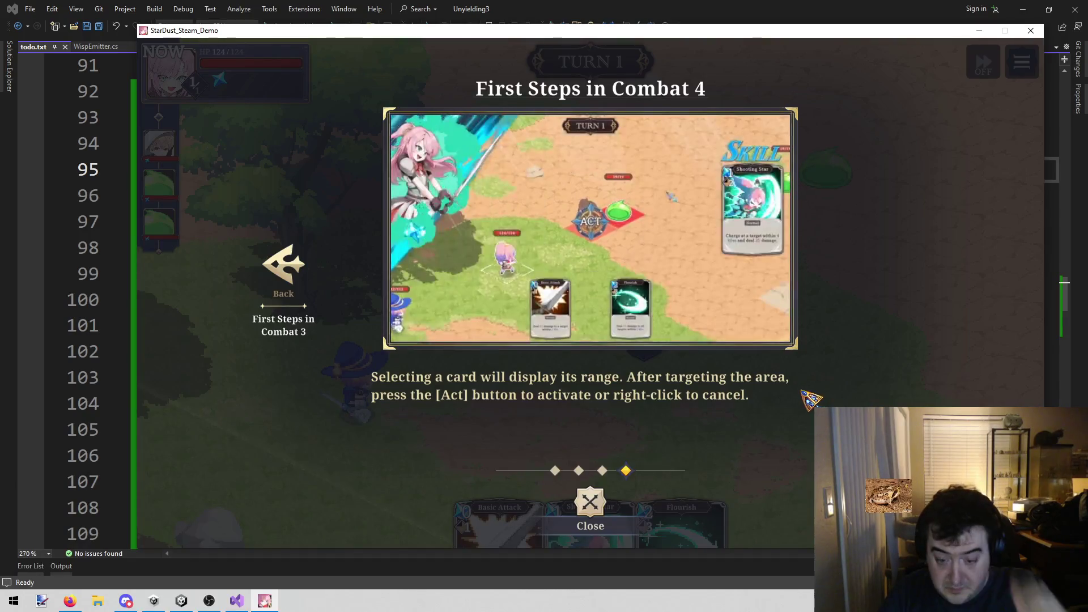
click(609, 503)
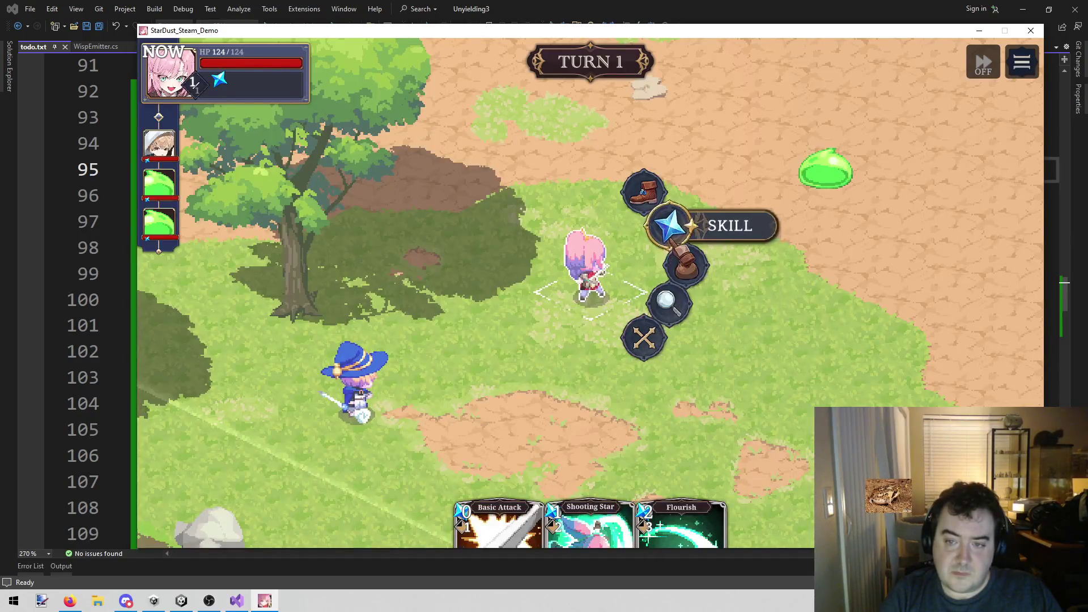
Move the pink swordswoman beside a slime and hit it with Basic Attack
click(589, 535)
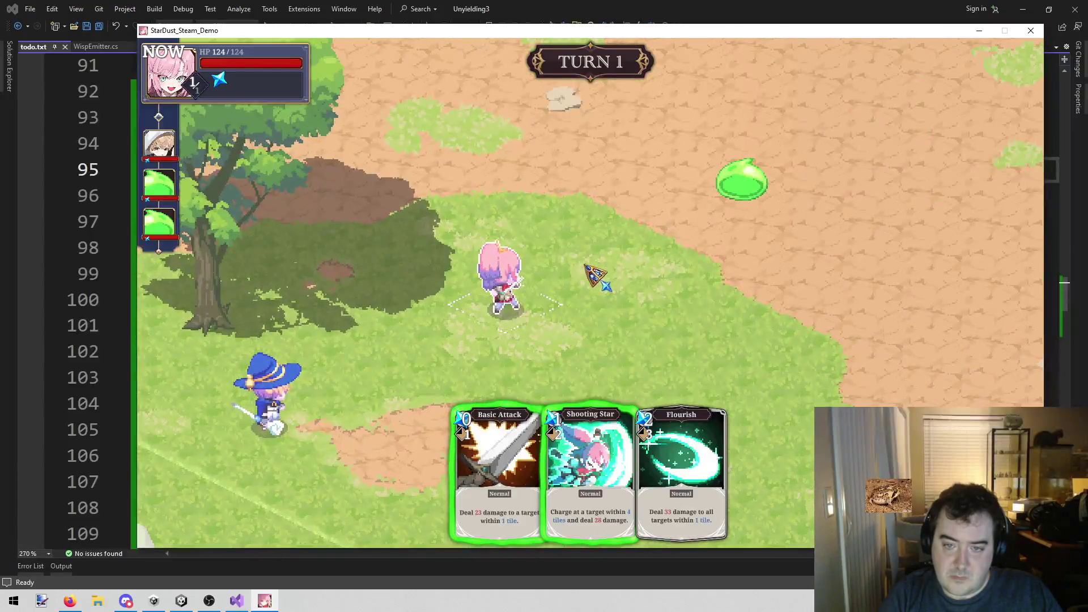
right_click(590, 269)
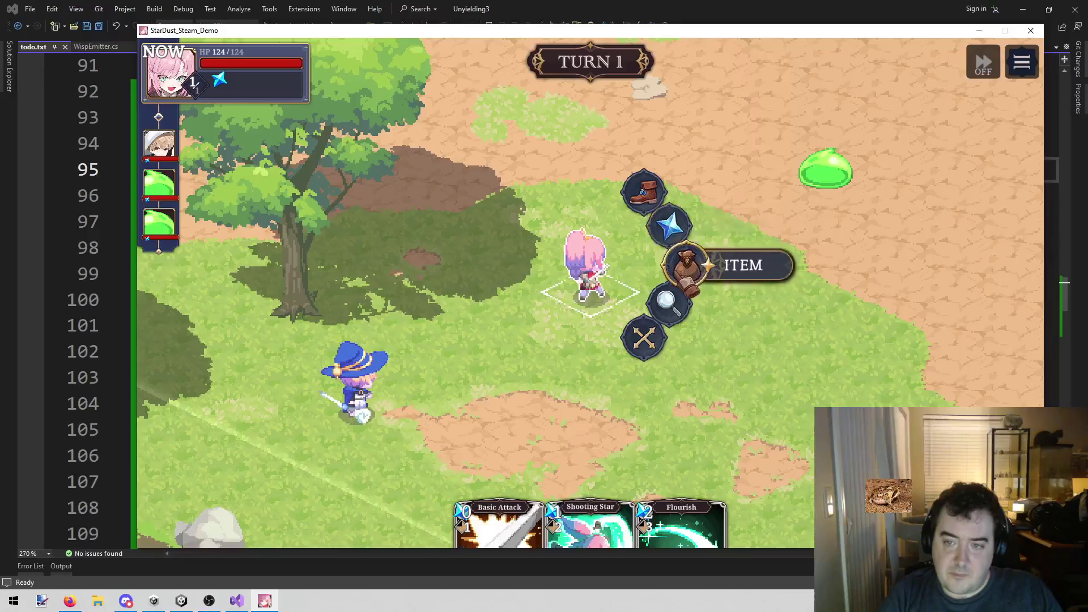
click(651, 207)
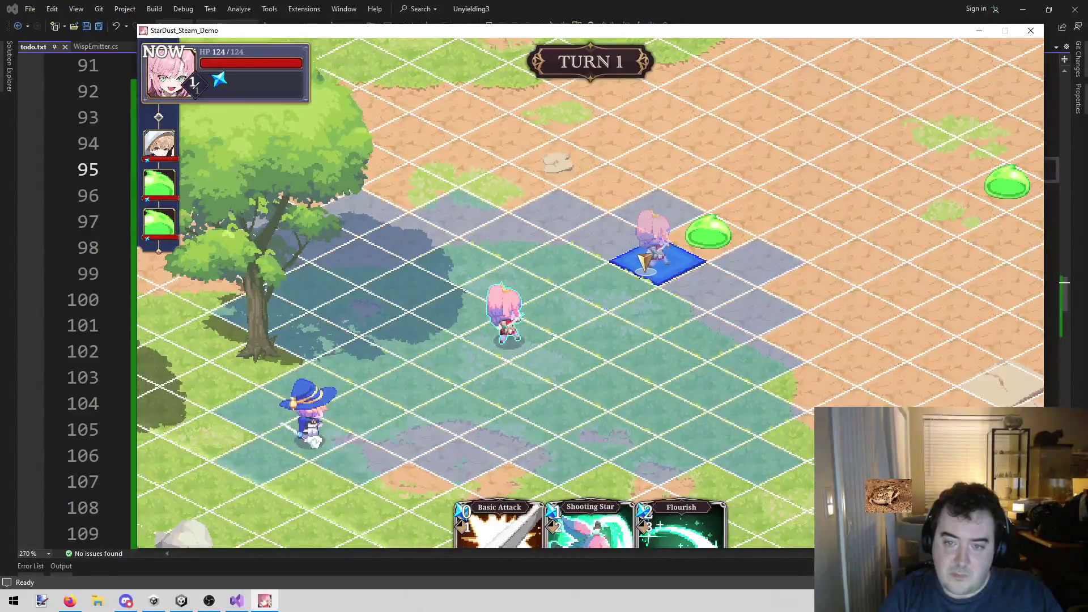
click(646, 263)
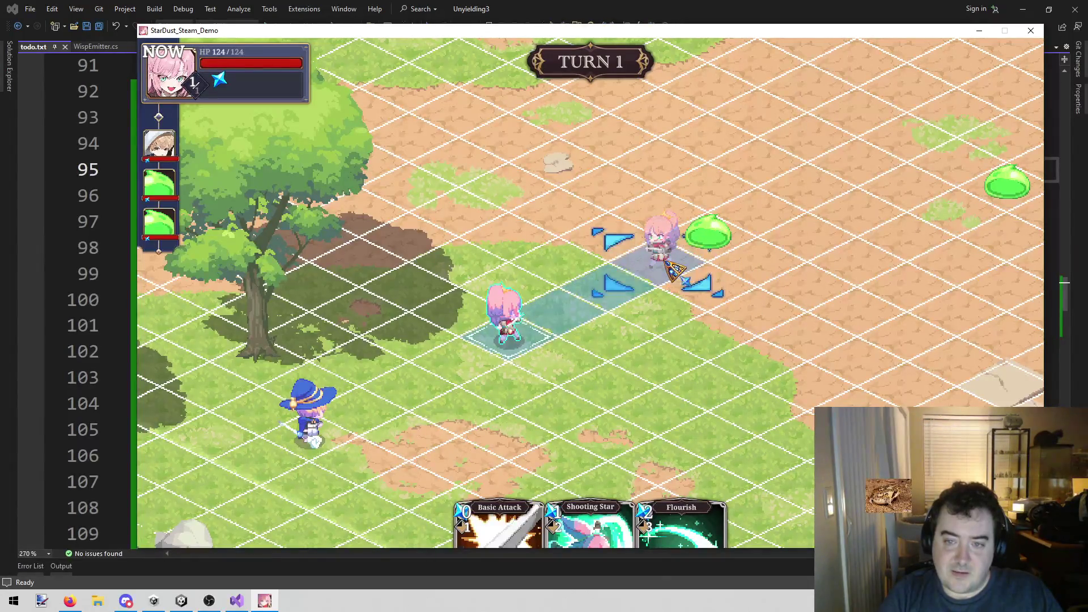
click(697, 243)
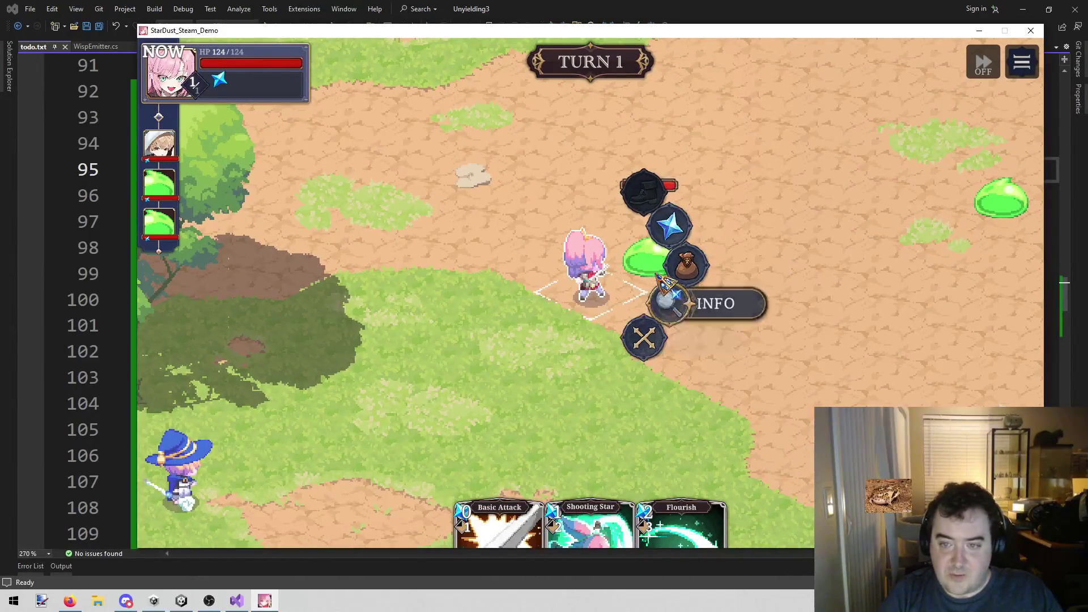
click(666, 227)
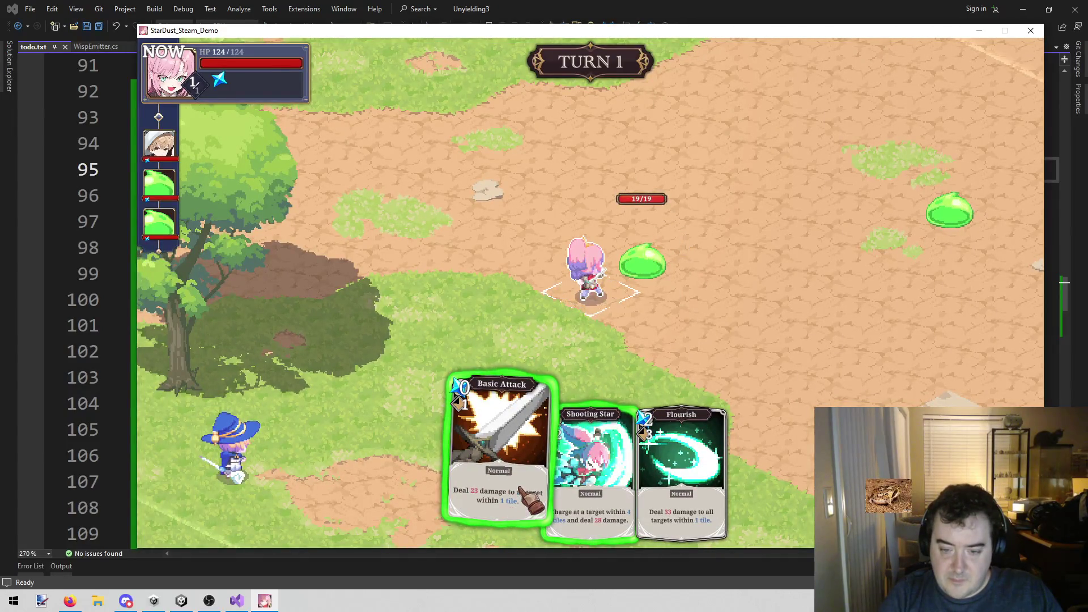
click(510, 505)
click(658, 259)
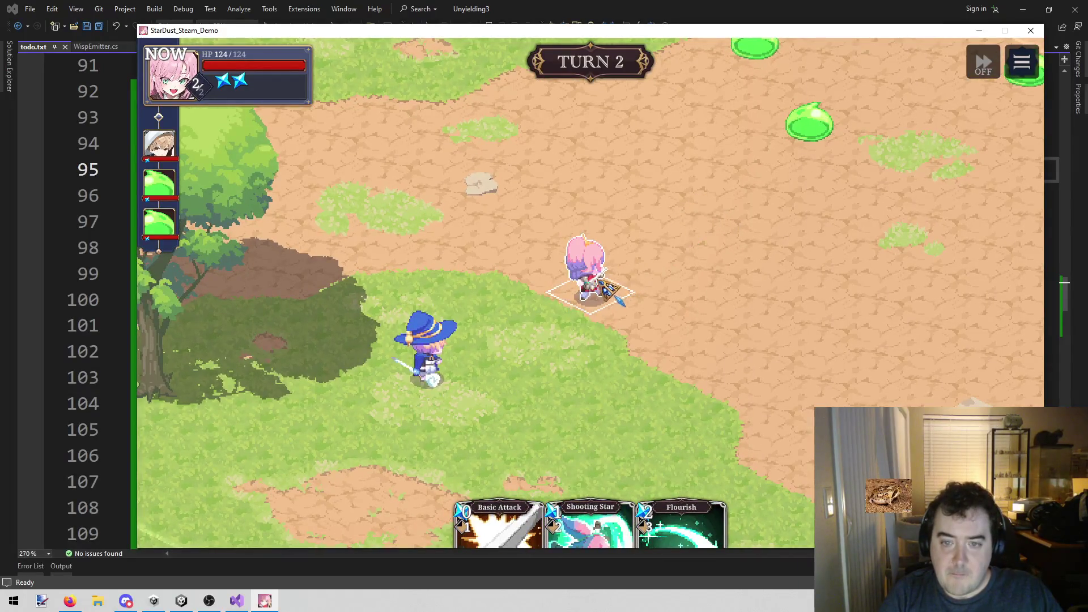
Move the swordswoman toward the slimes and hit one with Shooting Star
click(586, 267)
click(644, 189)
click(678, 197)
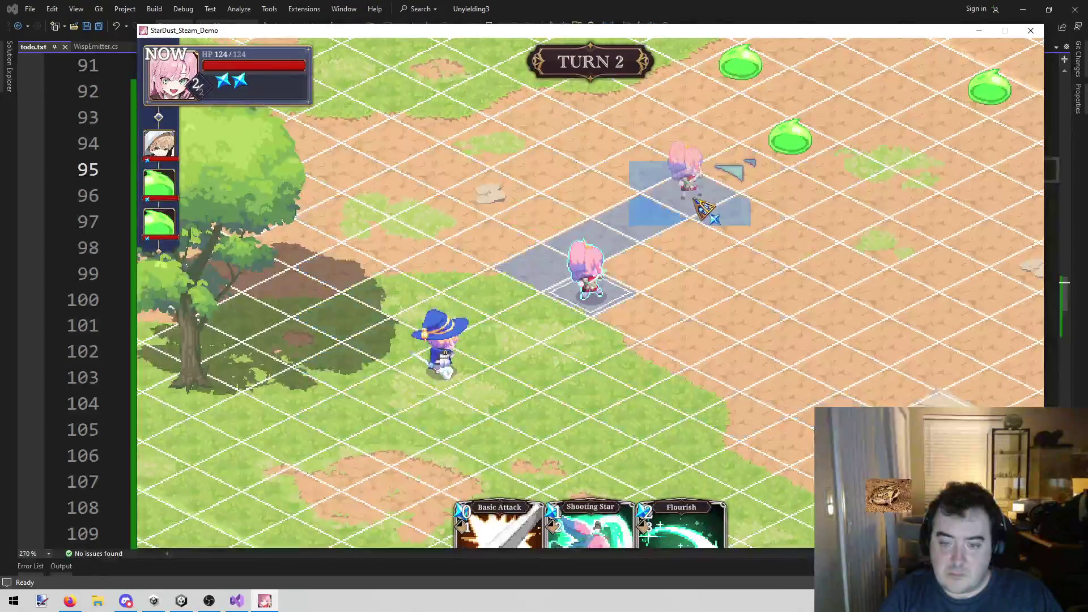
click(717, 168)
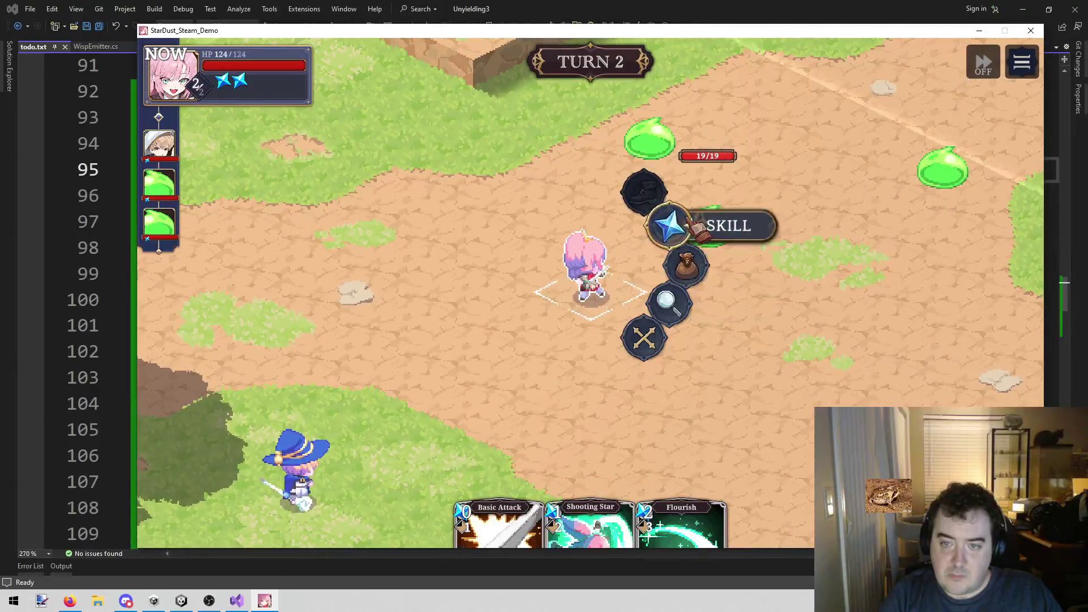
click(670, 225)
click(592, 442)
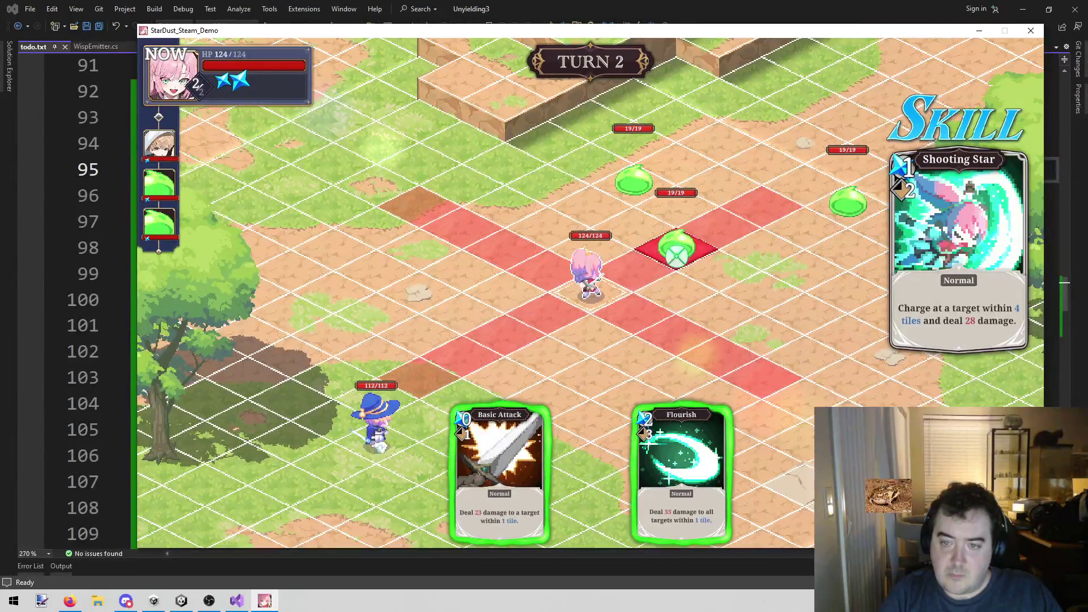
click(676, 255)
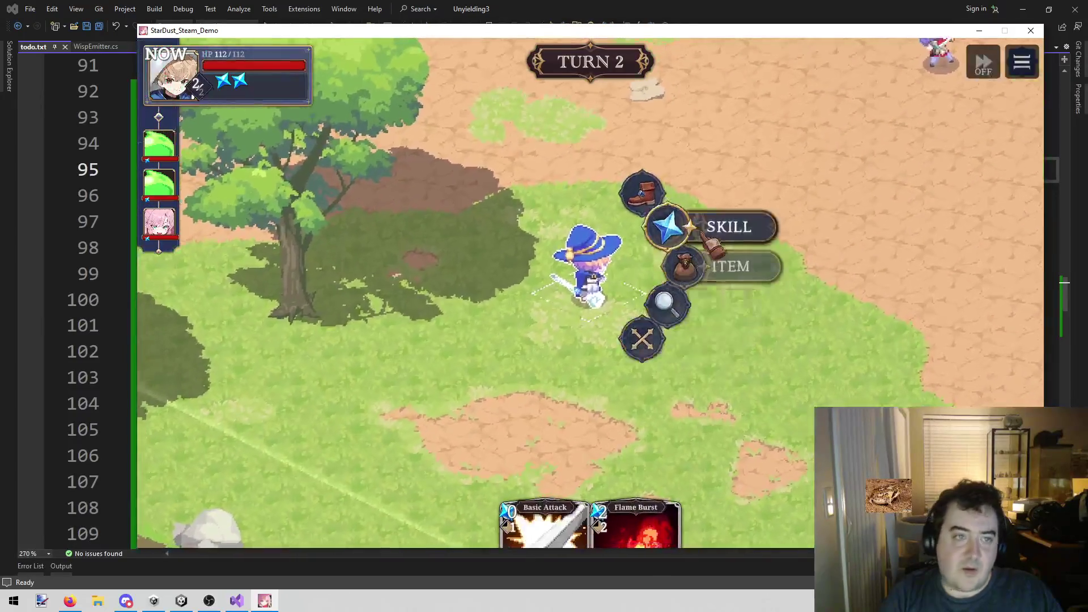
Move the wizard to a new tile and choose Flame Burst
click(643, 192)
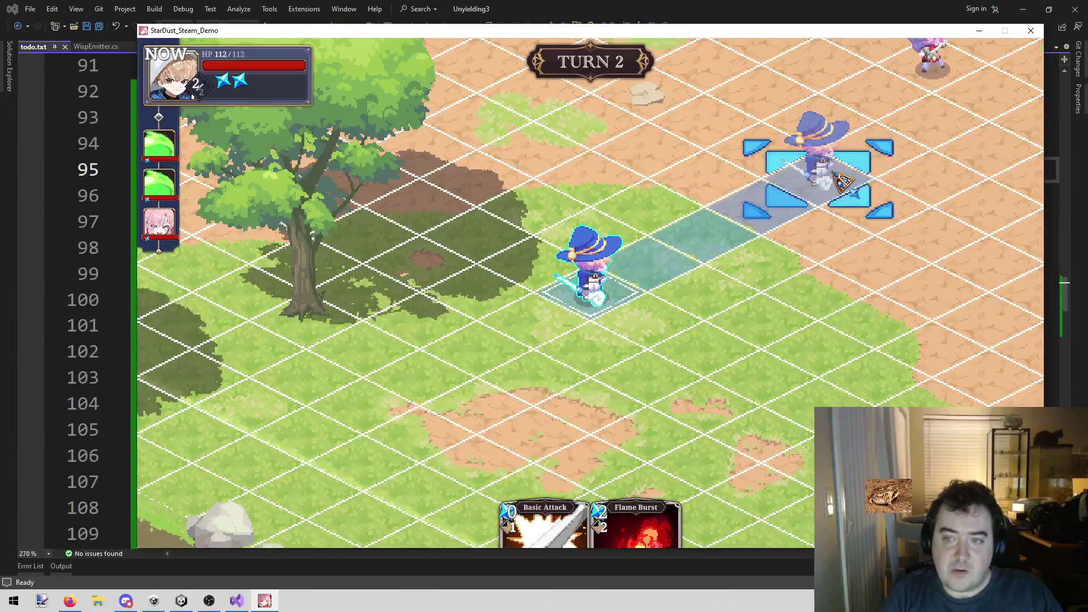
click(864, 146)
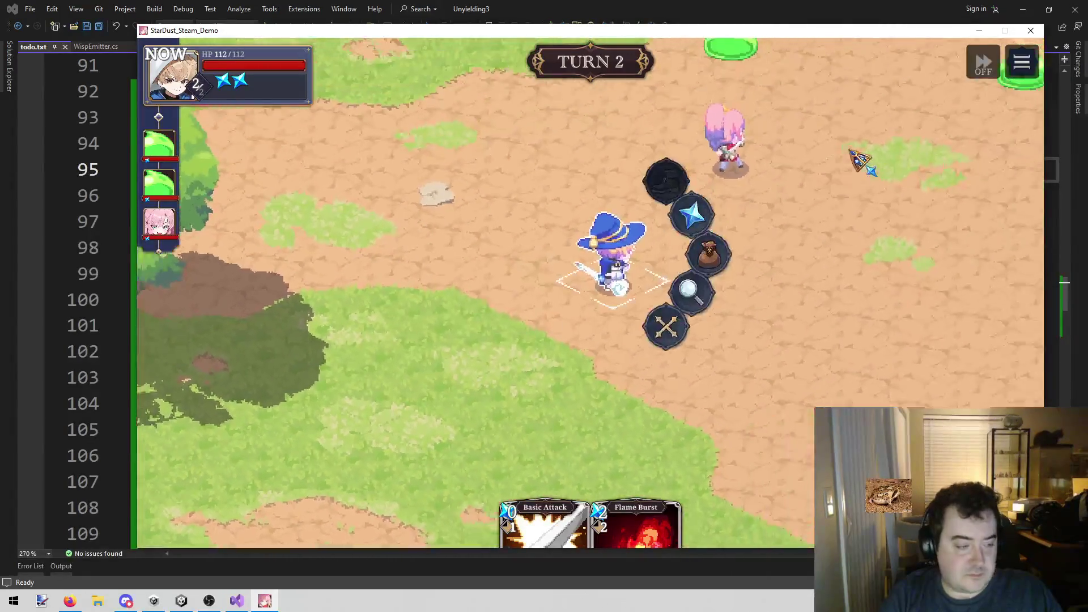
click(671, 515)
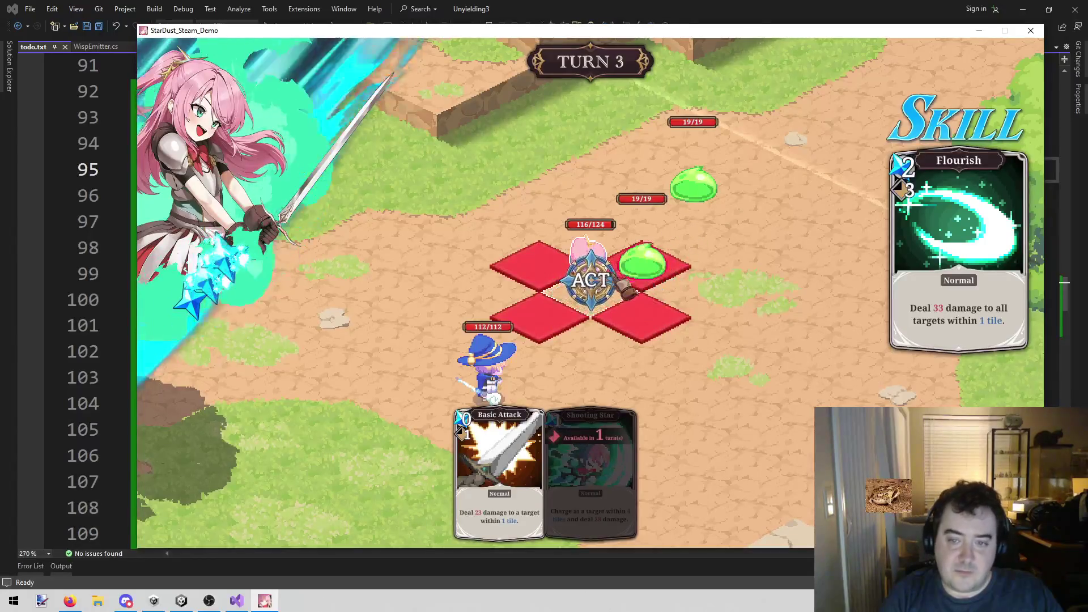
Finish the slimes with Flourish and the wizard's Flame Burst, then close the victory line
click(598, 283)
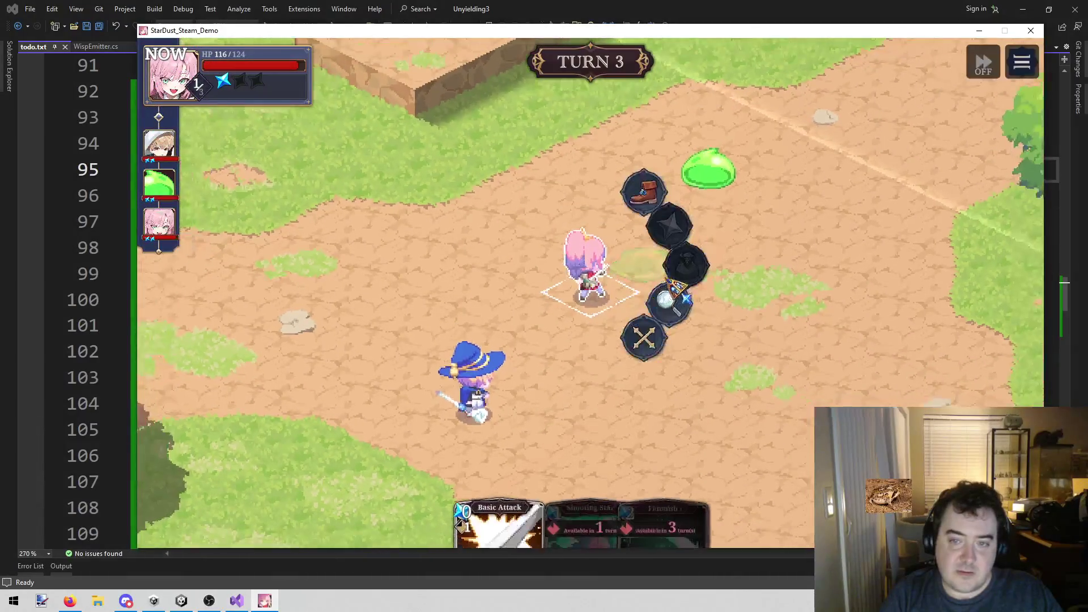
click(664, 352)
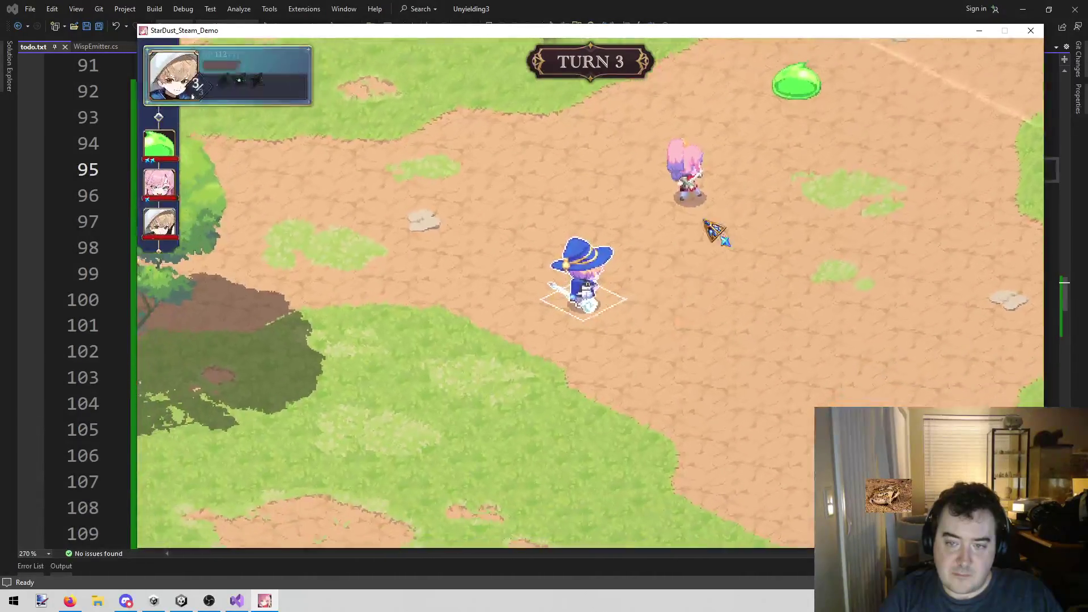
click(666, 226)
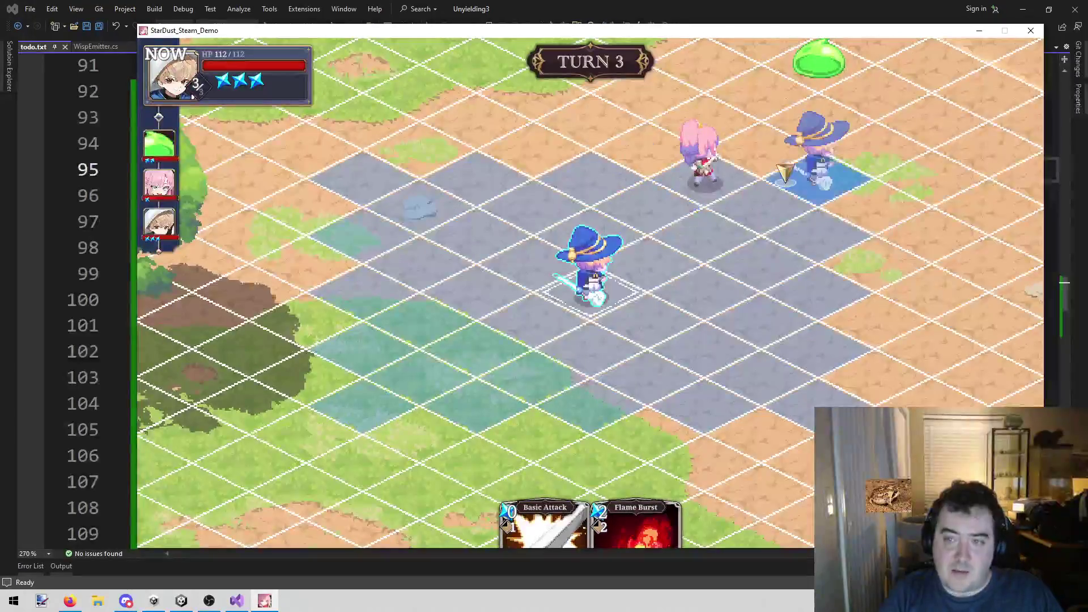
click(841, 162)
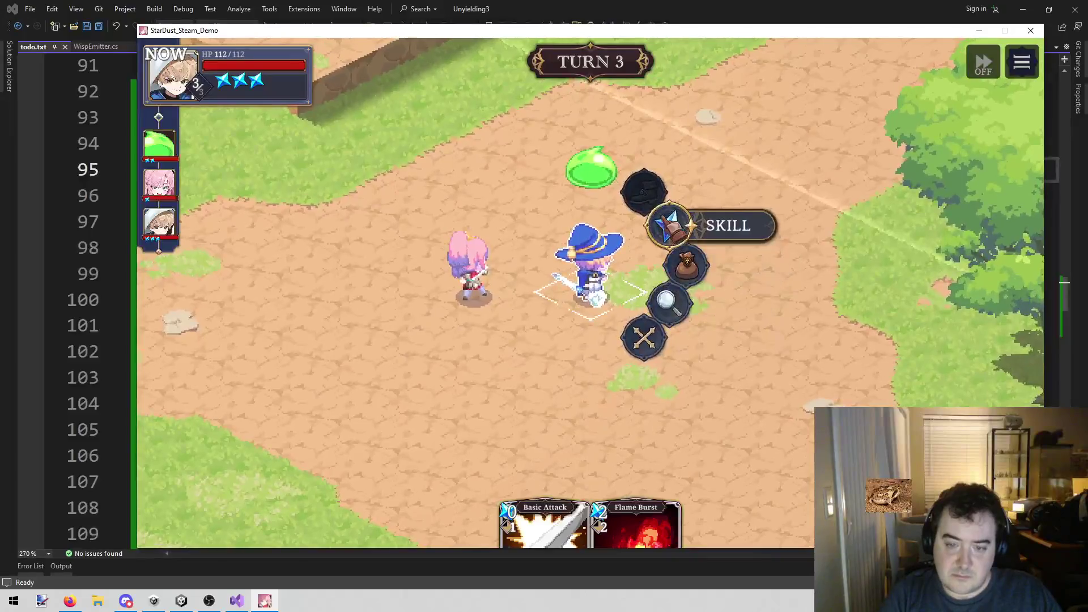
click(679, 220)
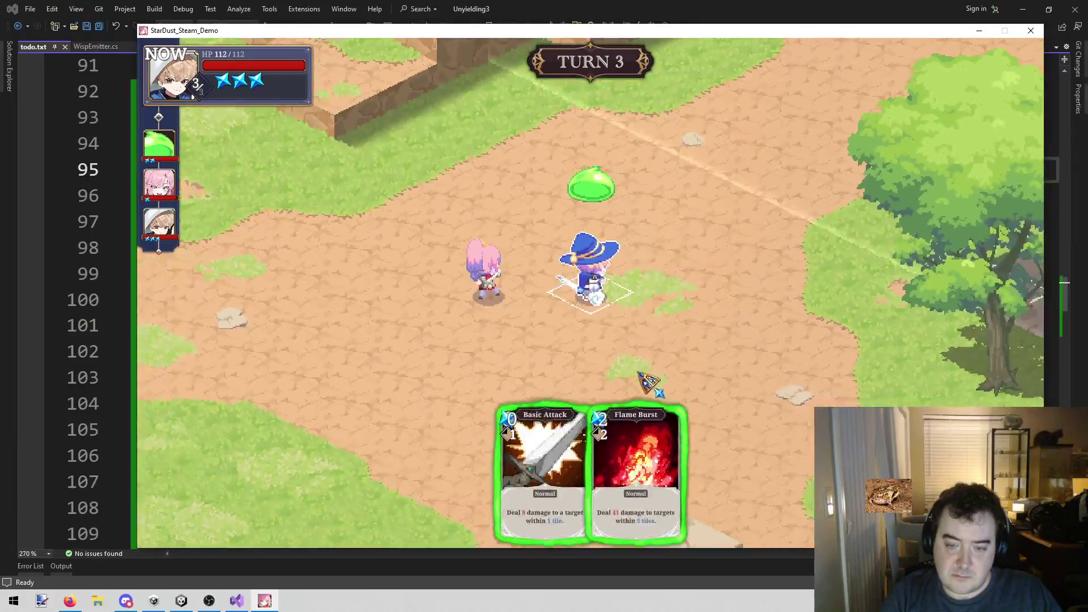
click(646, 470)
click(602, 222)
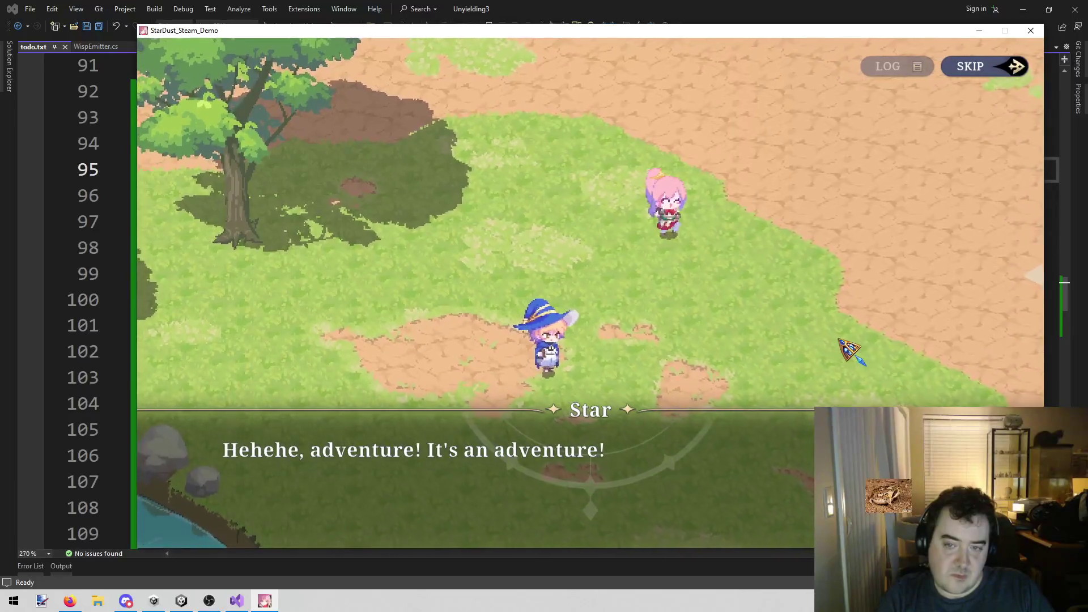
click(839, 339)
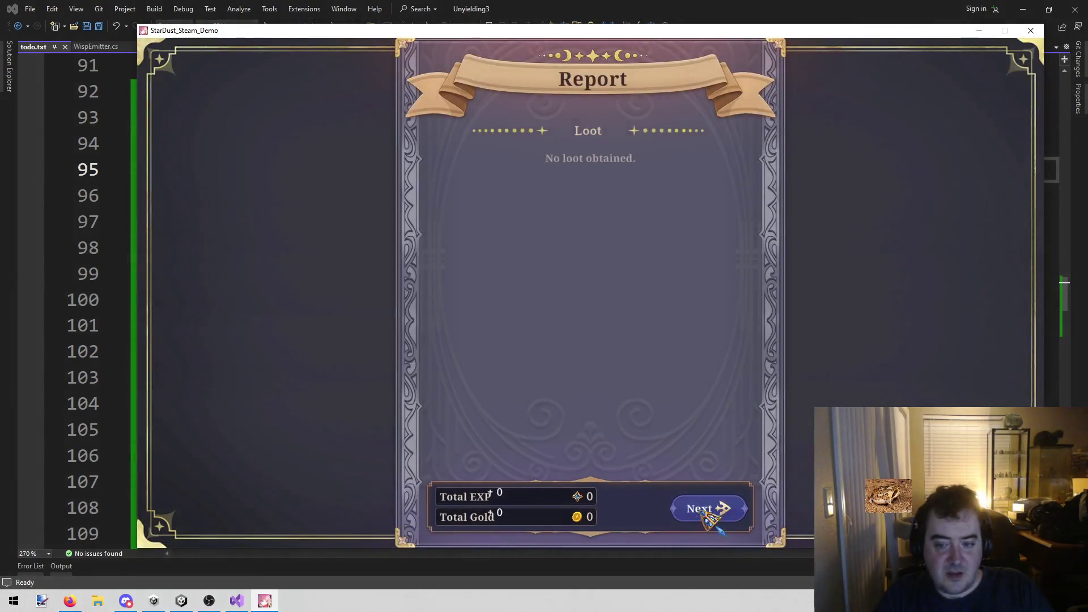
Page through the battle report's EXP and records pages and decline saving
click(708, 513)
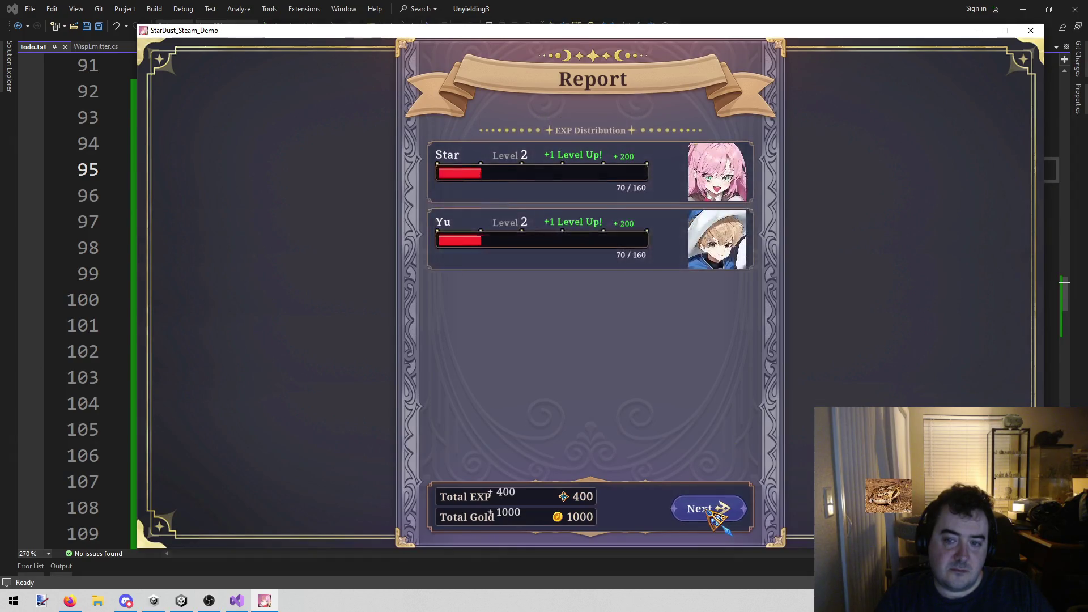
click(708, 513)
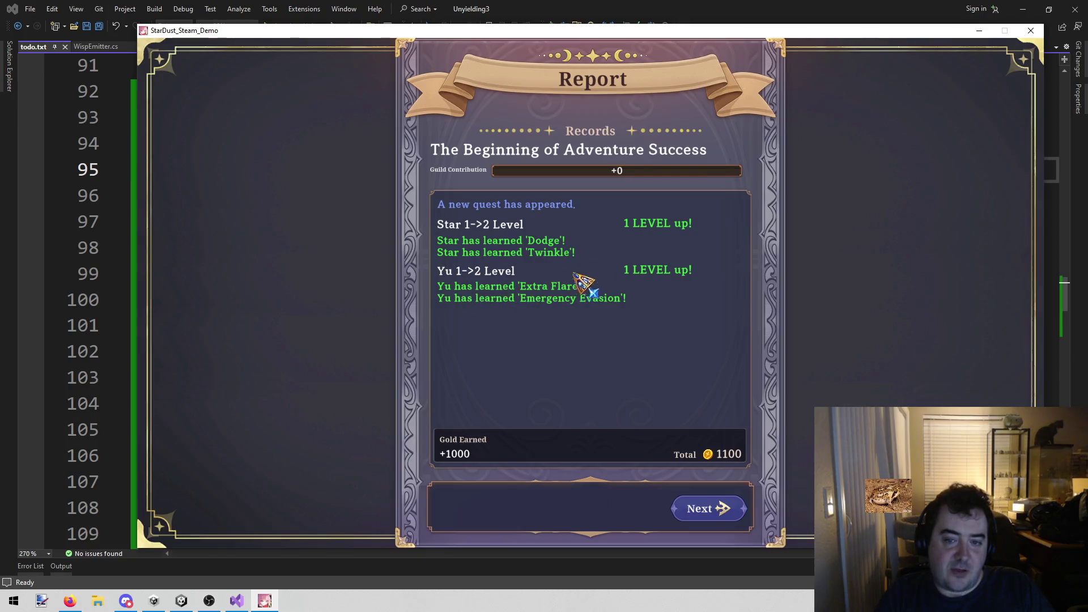
click(705, 507)
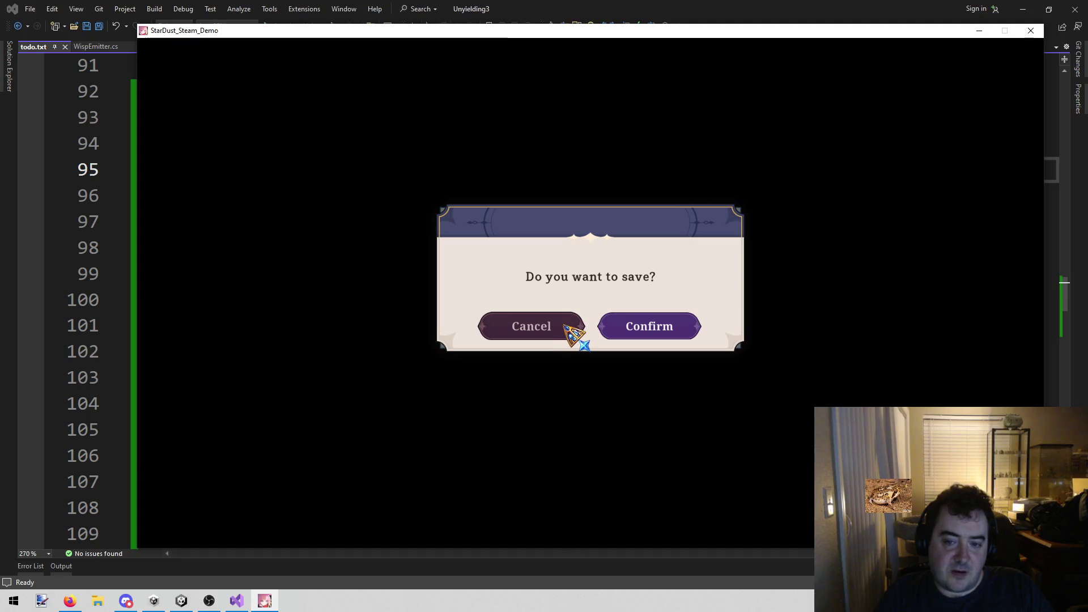
click(577, 328)
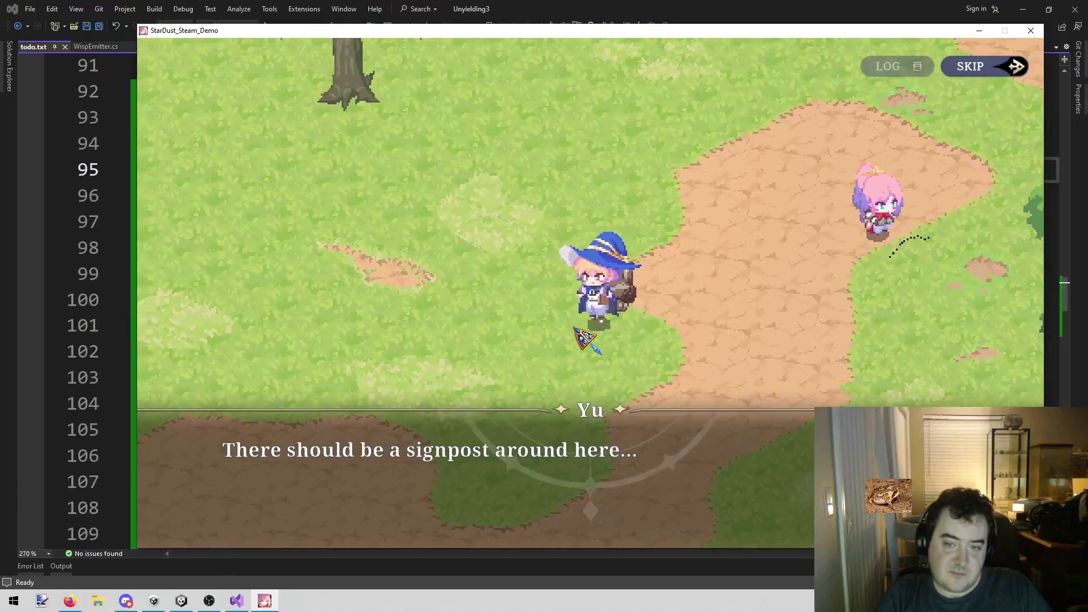
Advance Star and Yu's post-battle conversation until Star suggests a little detour
click(754, 323)
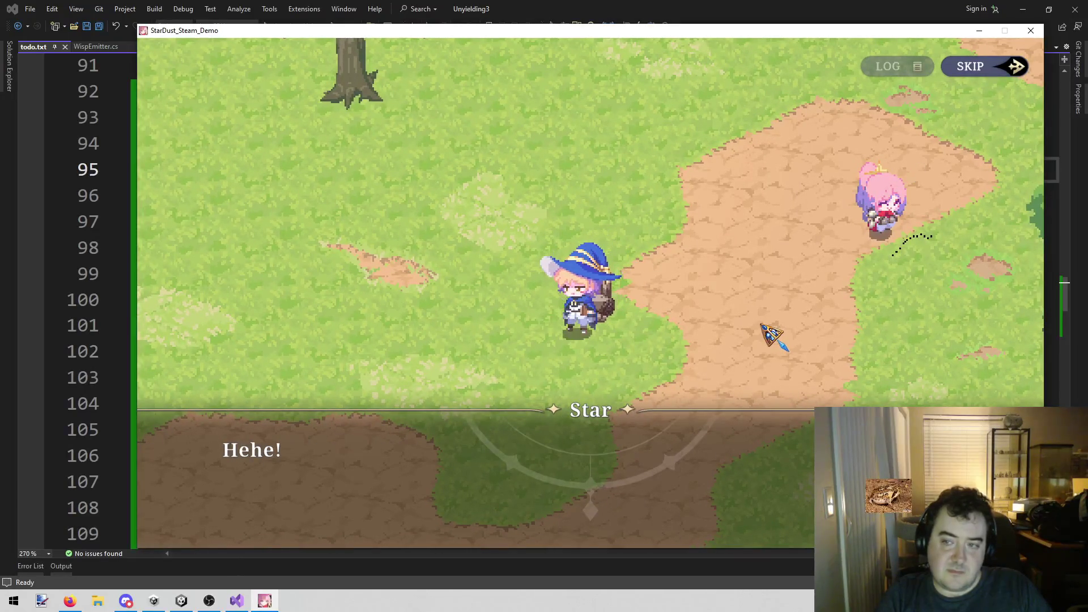
click(738, 341)
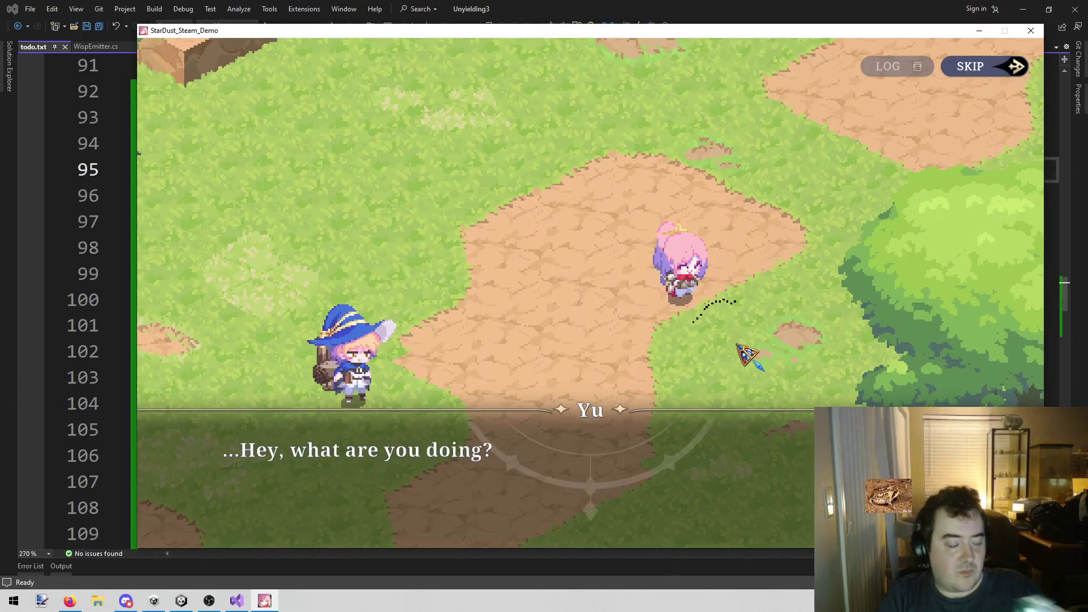
click(738, 343)
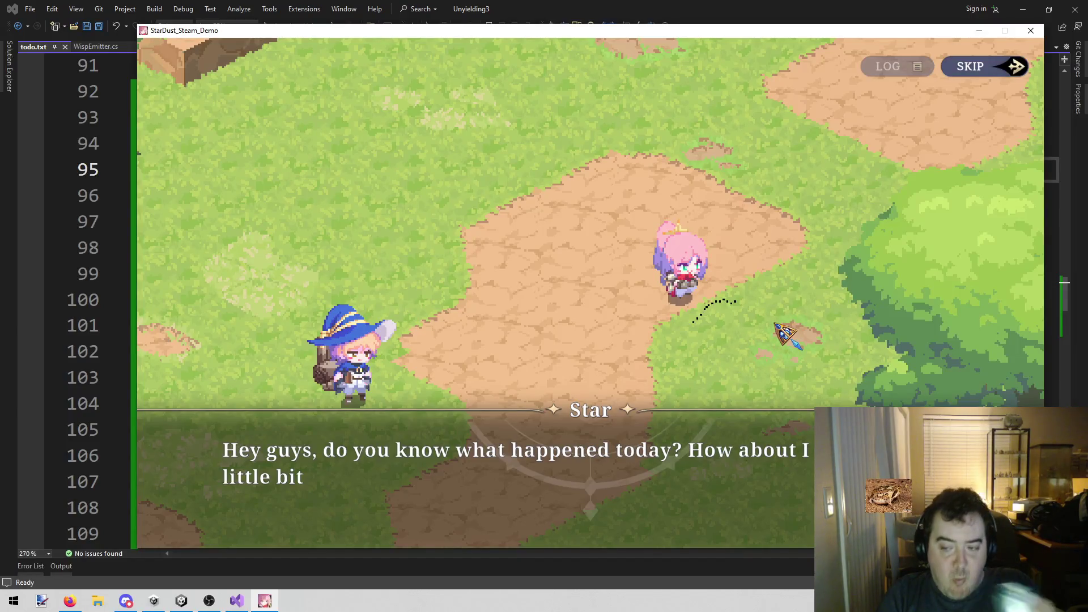
click(782, 320)
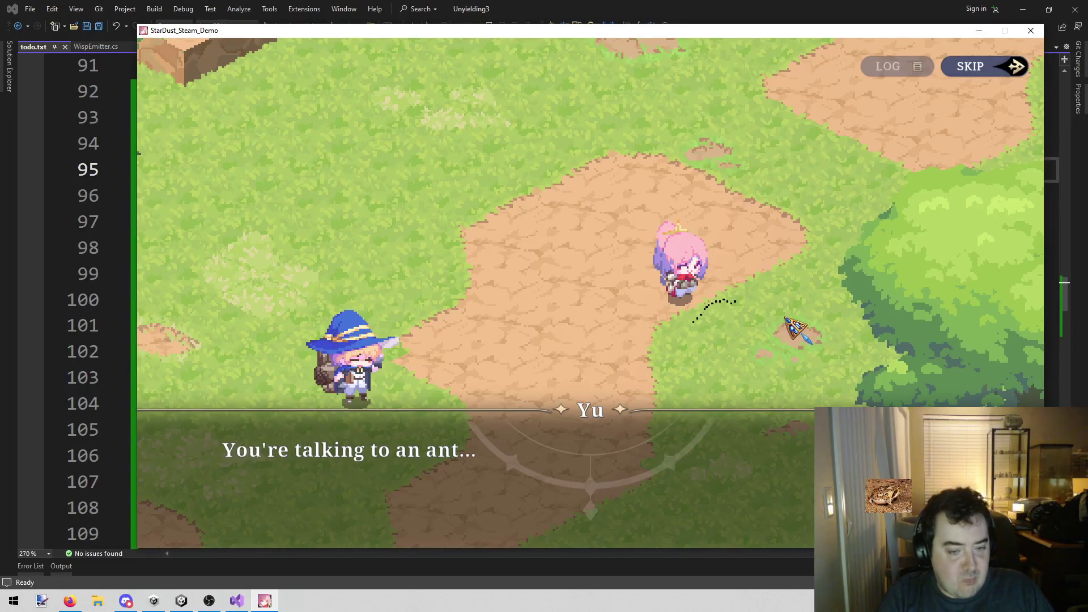
click(785, 319)
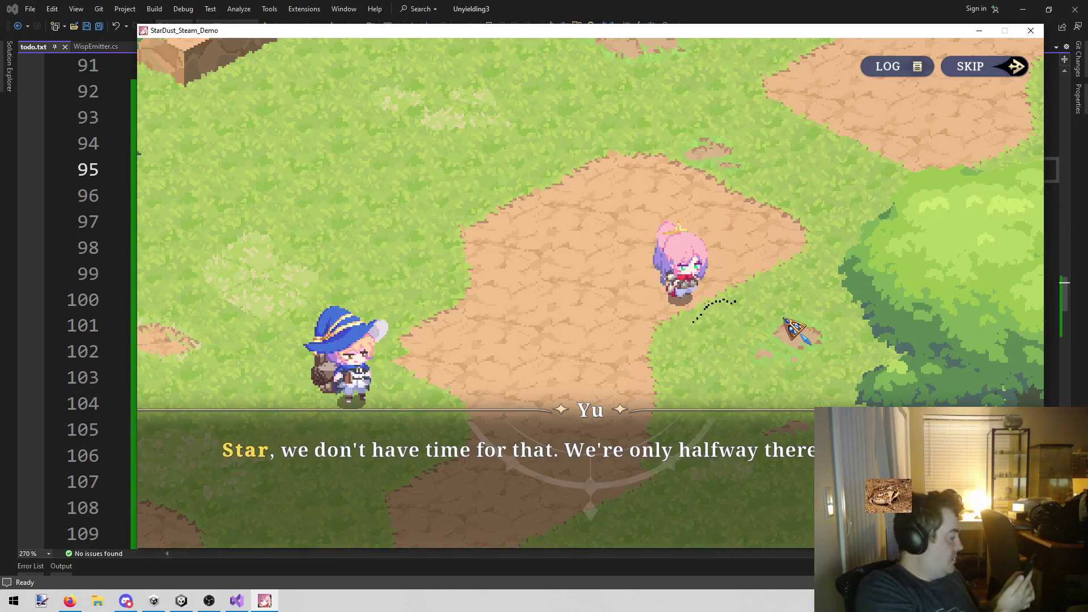
click(745, 157)
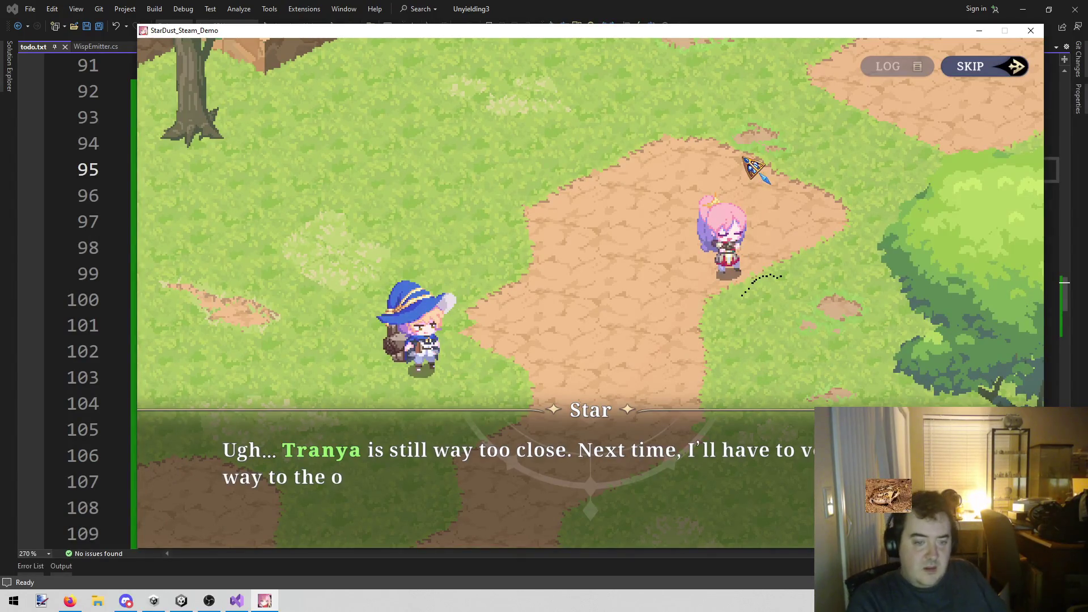
click(653, 194)
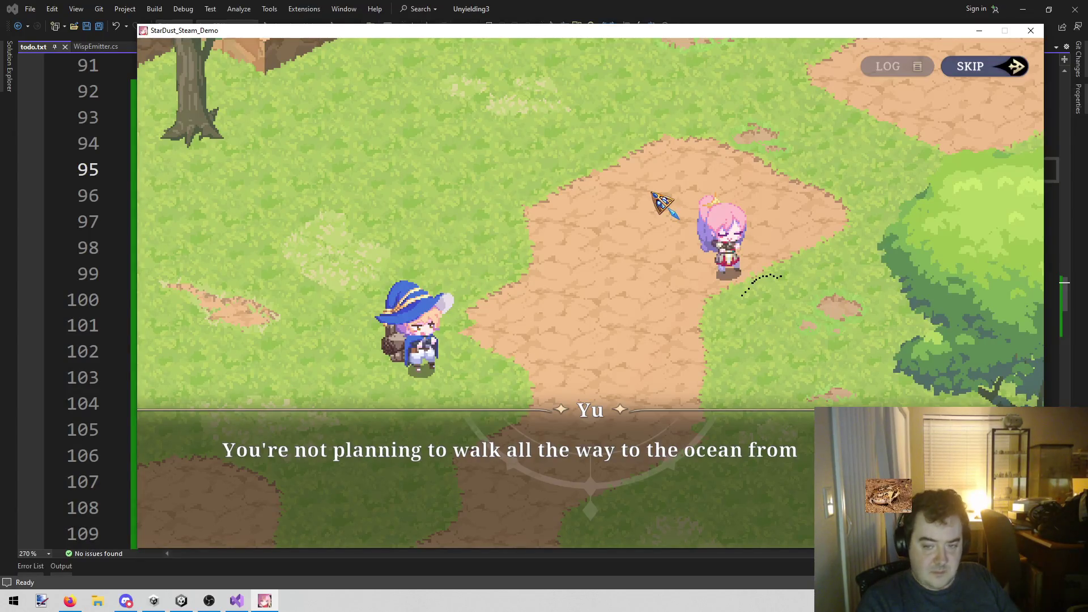
click(650, 192)
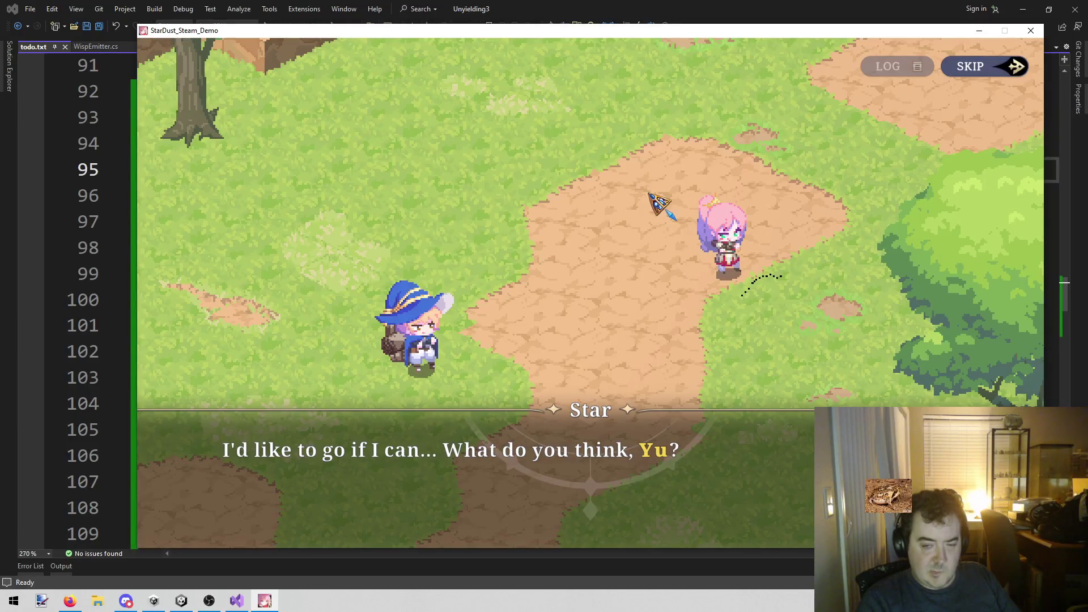
click(651, 194)
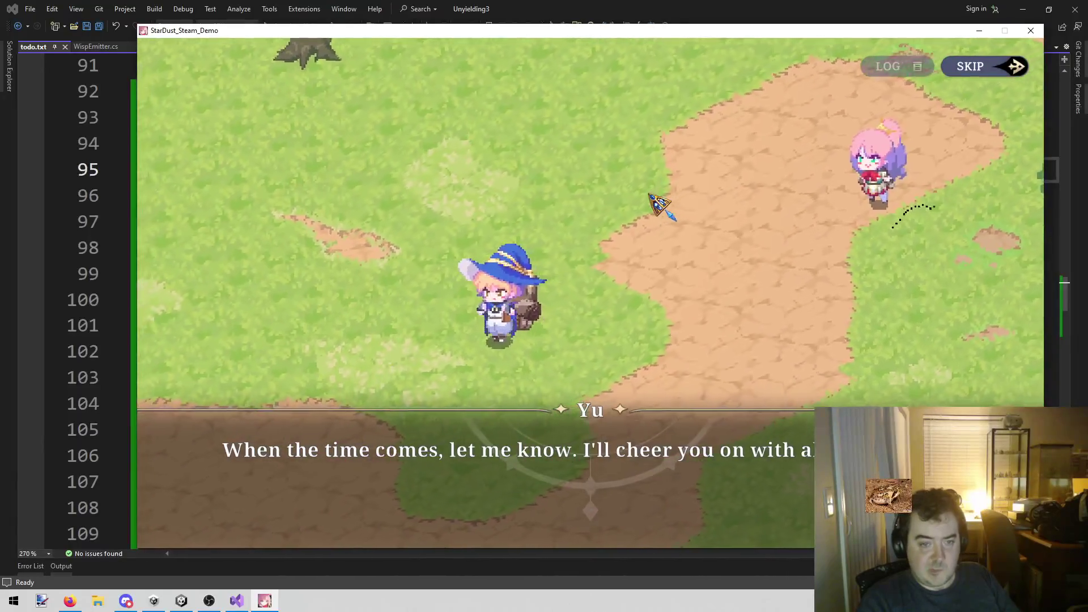
click(651, 193)
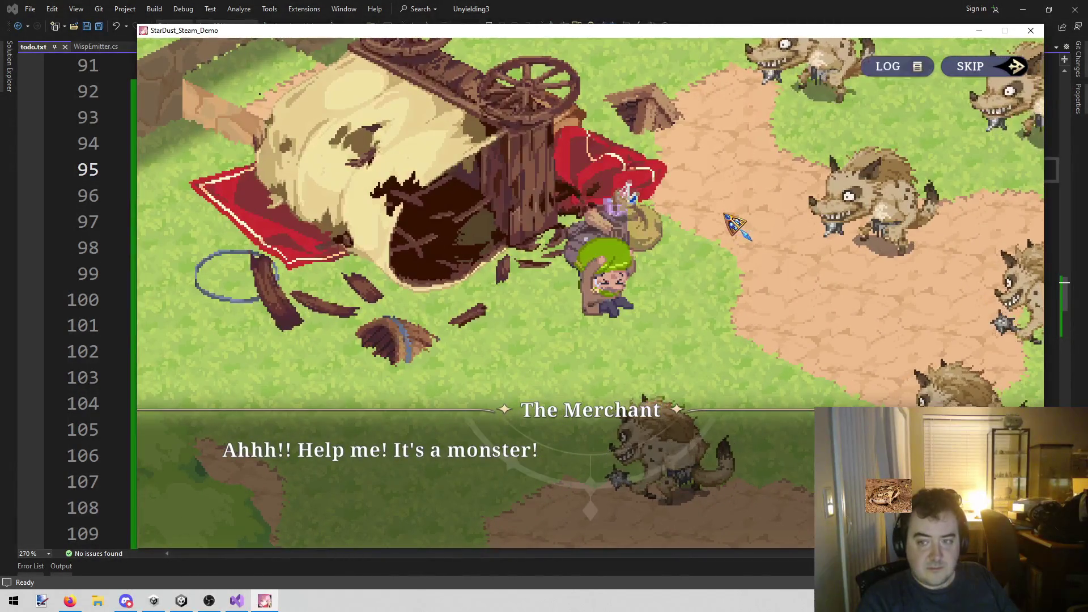
Advance from the Merchant's cry for help through Yu's warning to Star's refusal to flee
click(735, 225)
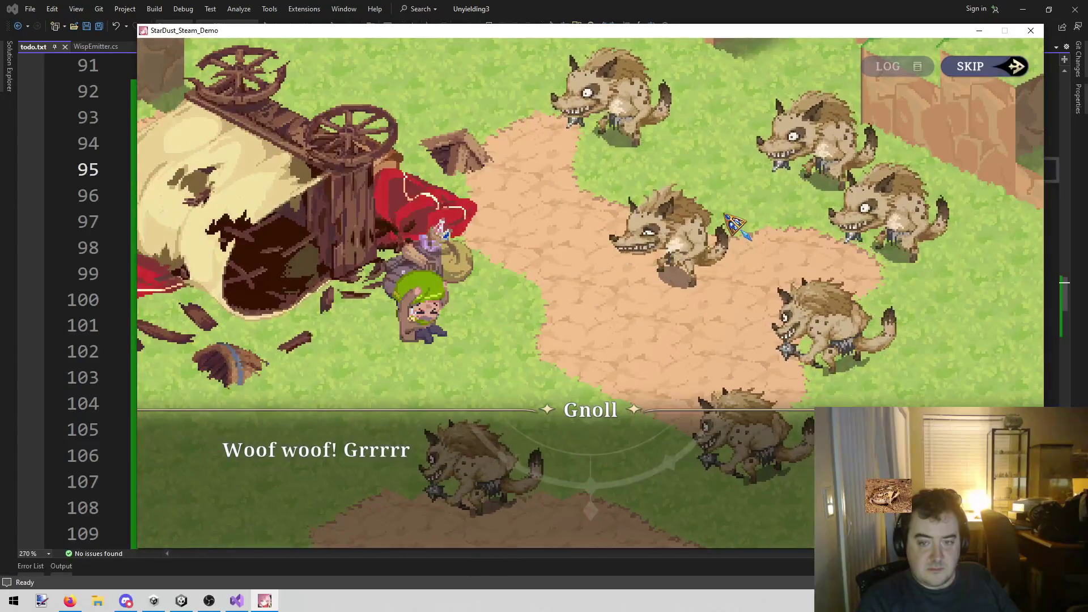
click(735, 226)
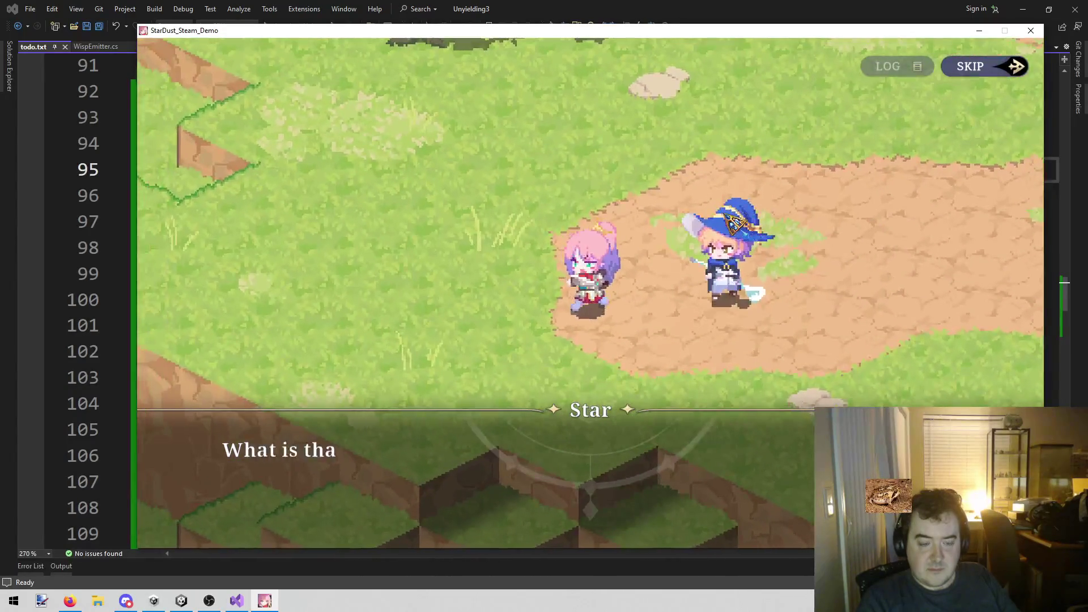
click(623, 280)
click(623, 281)
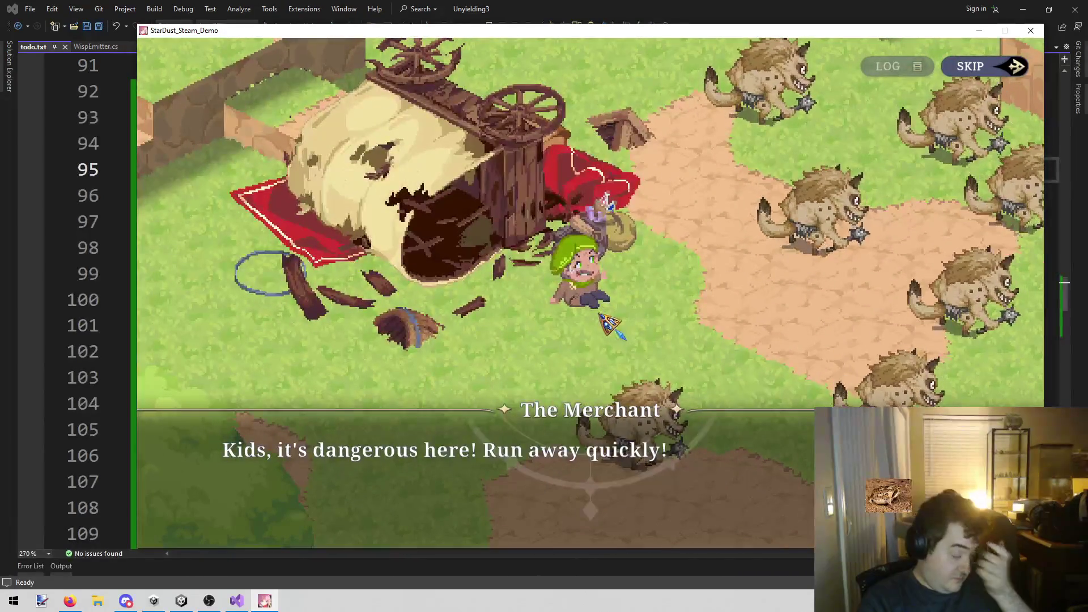
click(601, 340)
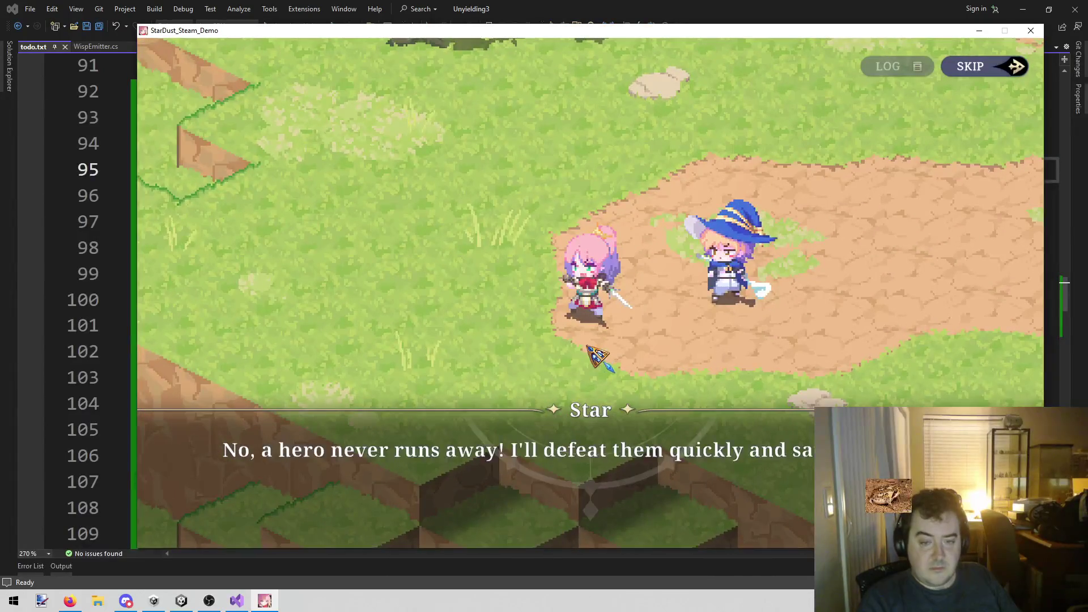
Continue through the merchant's plea until the gnoll battle and Combo tutorial begin
click(590, 348)
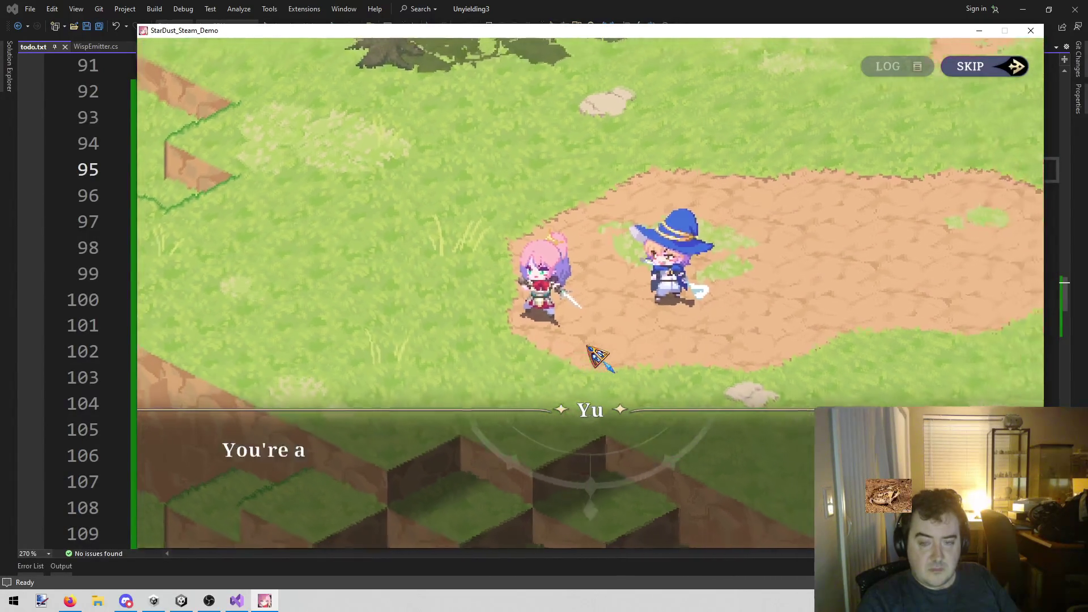
click(589, 349)
click(589, 348)
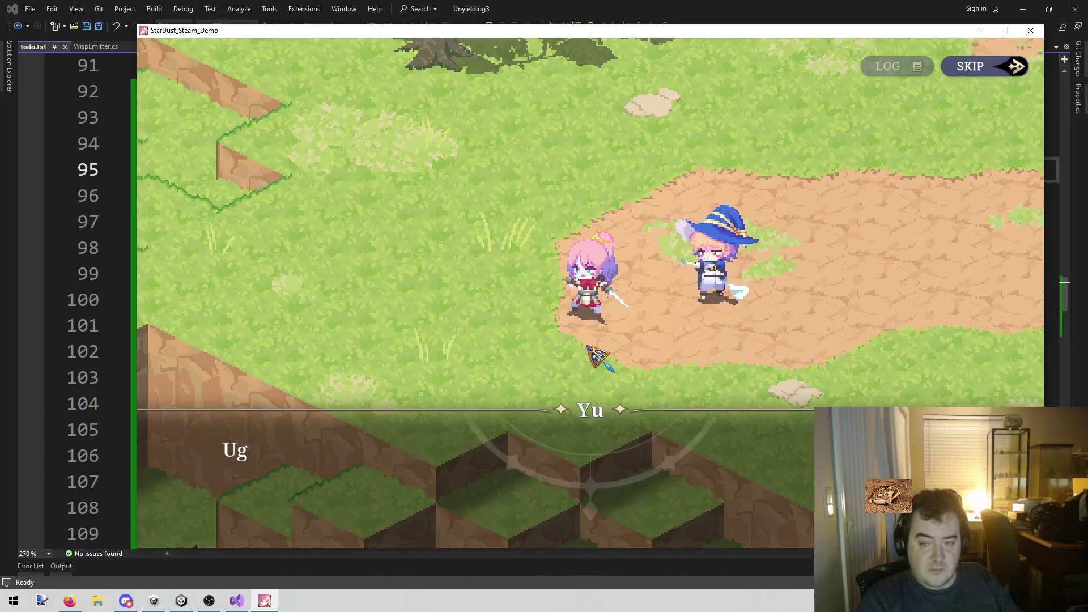
click(589, 349)
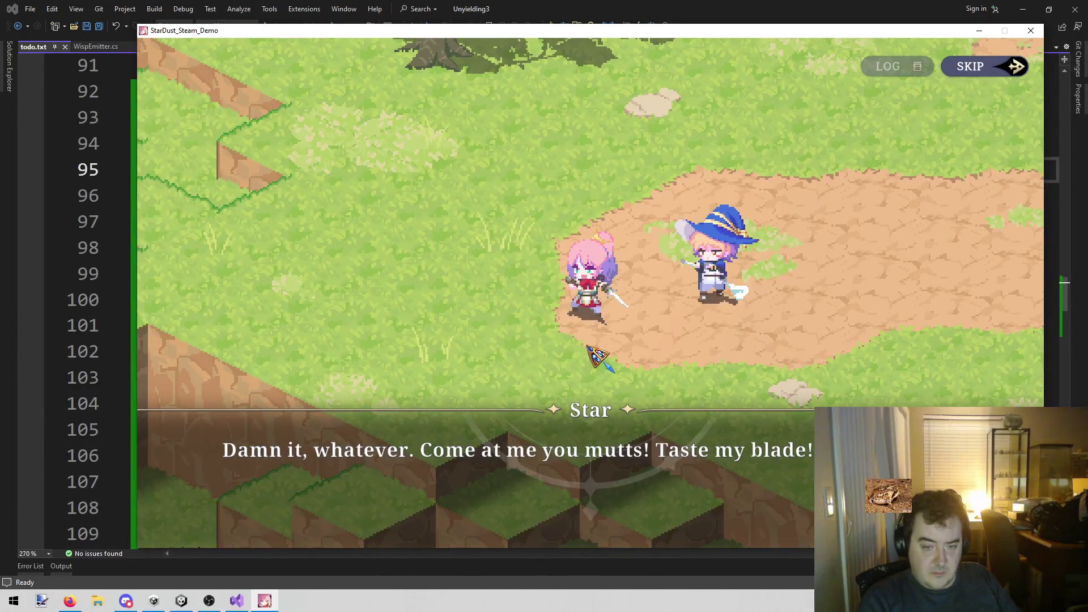
click(589, 348)
click(589, 348)
click(589, 348)
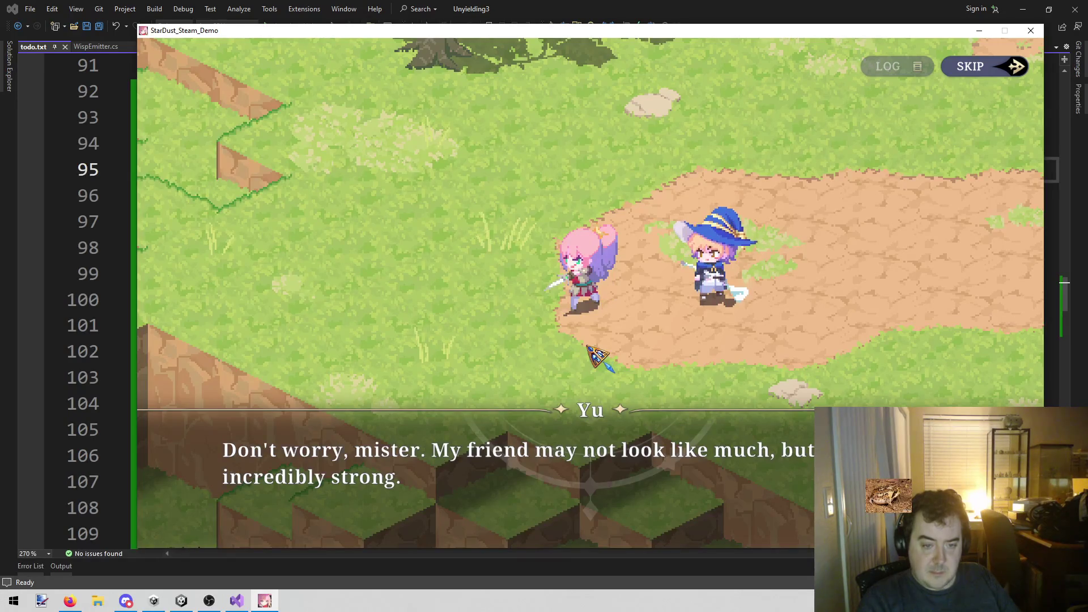
click(589, 348)
click(589, 348)
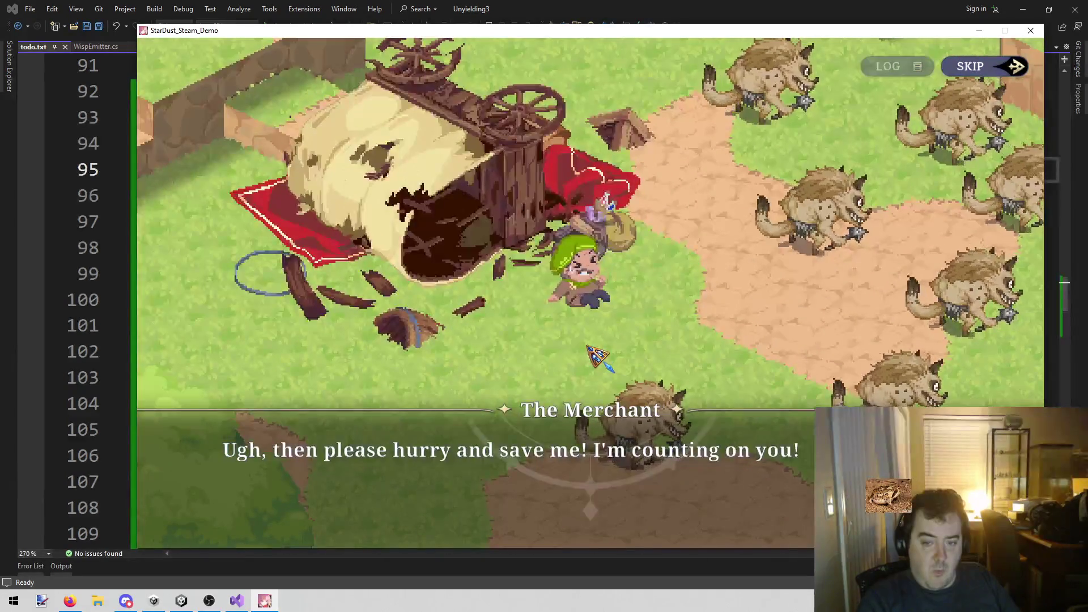
click(590, 349)
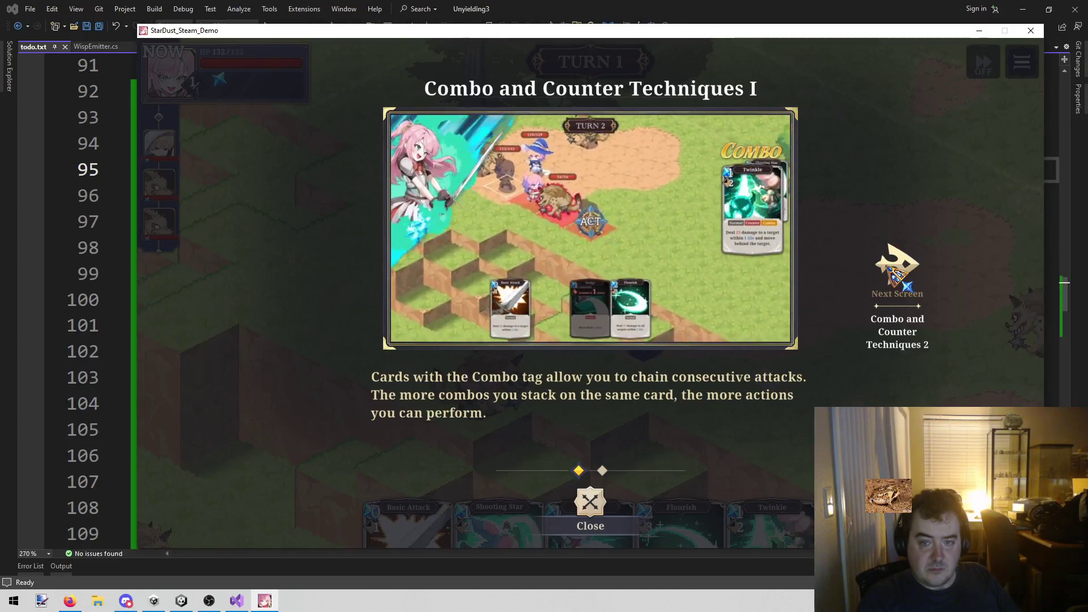
Close the Combo and Counter tutorial, move Star beside the gnoll and check its stats
click(895, 275)
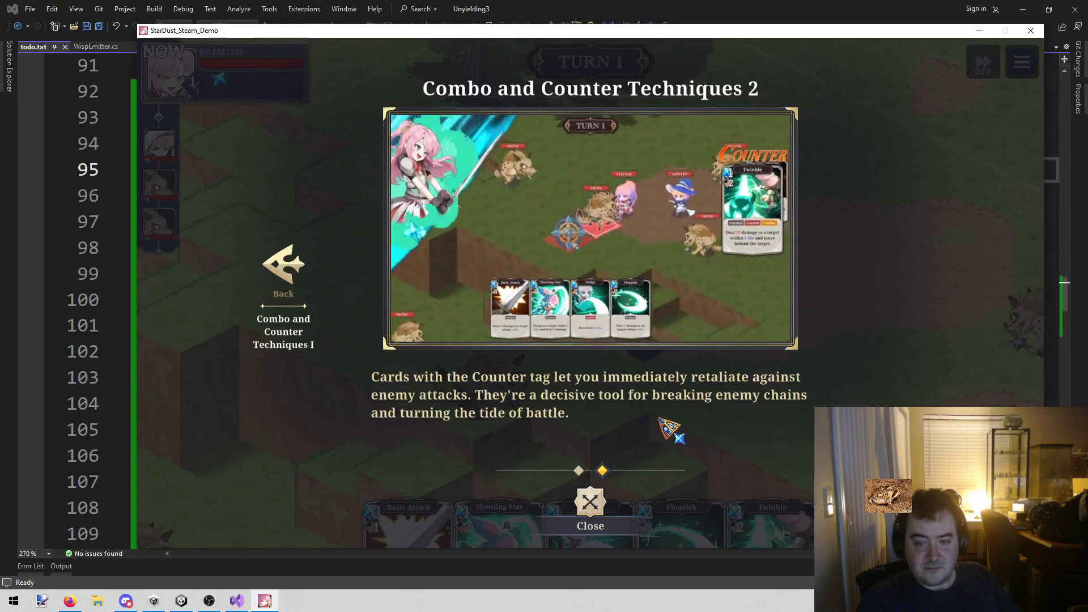
click(621, 502)
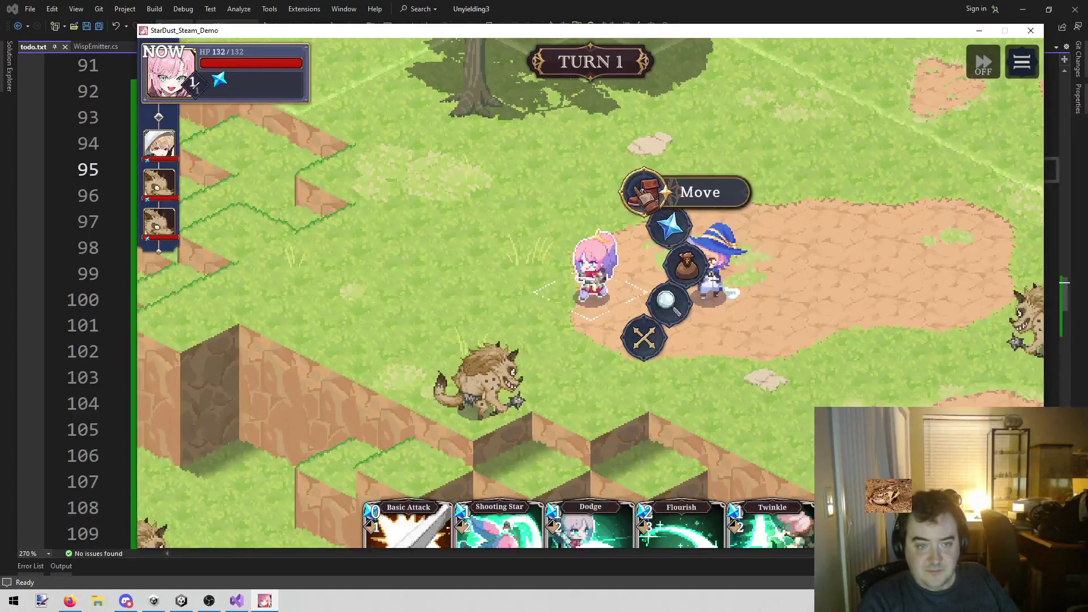
click(643, 190)
click(463, 378)
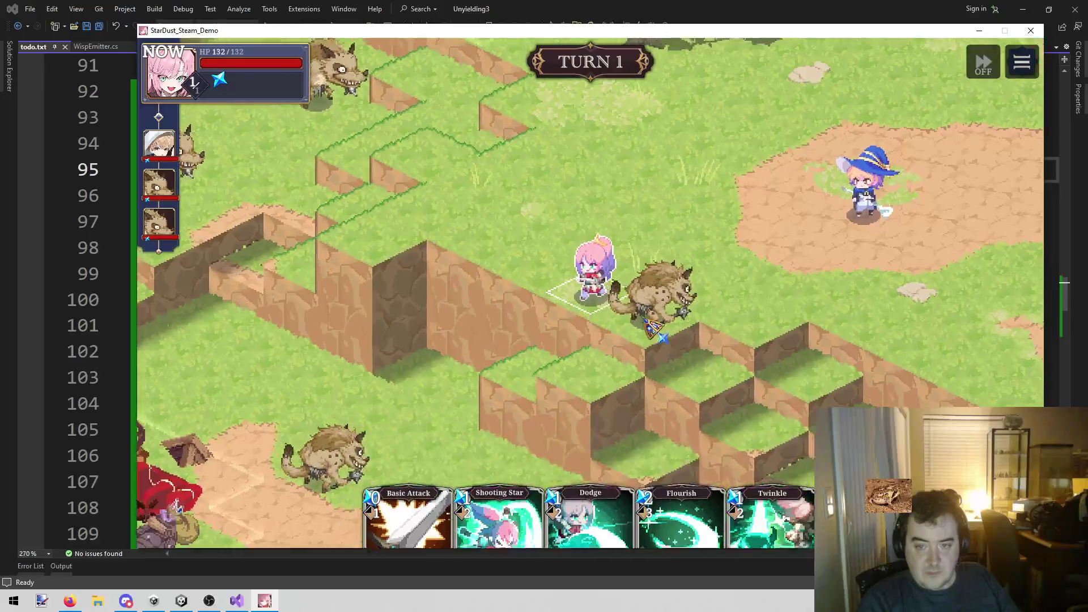
right_click(663, 312)
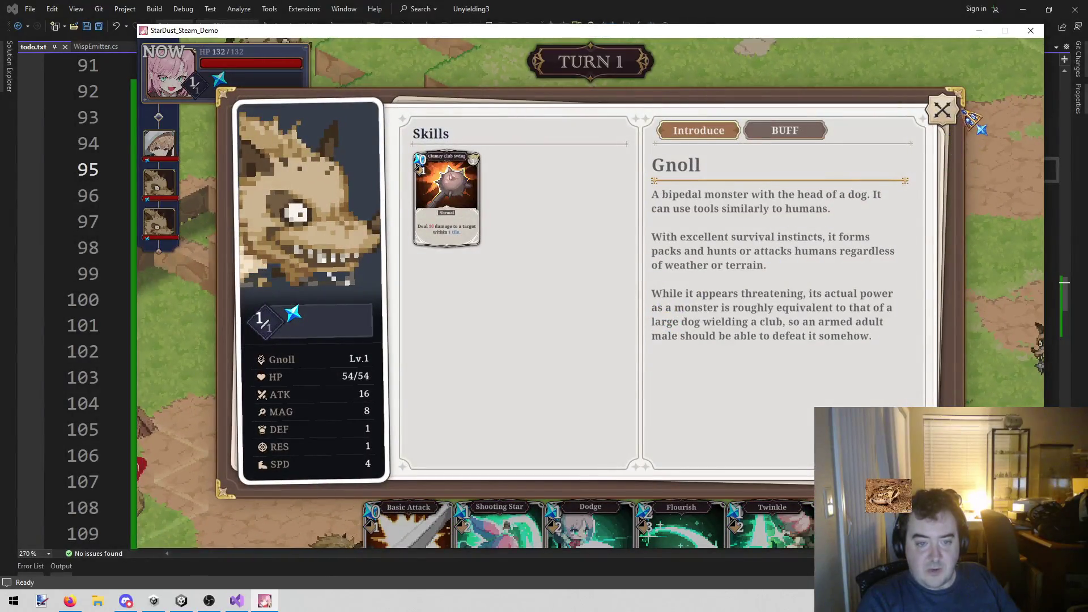
click(943, 111)
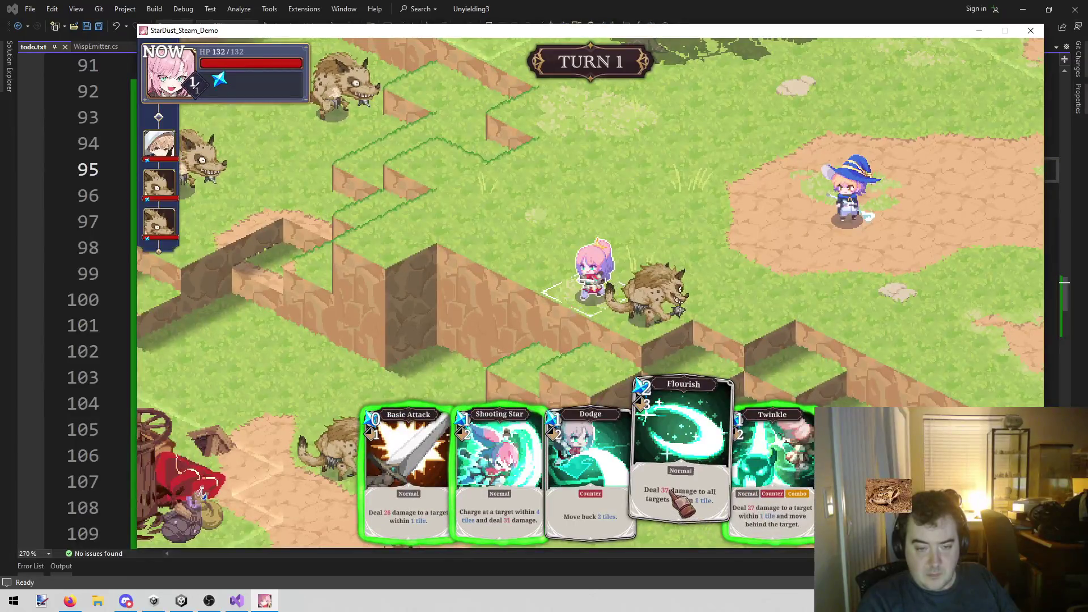
Attack the gnoll with Basic Attack, then play Twinkle on it
click(413, 481)
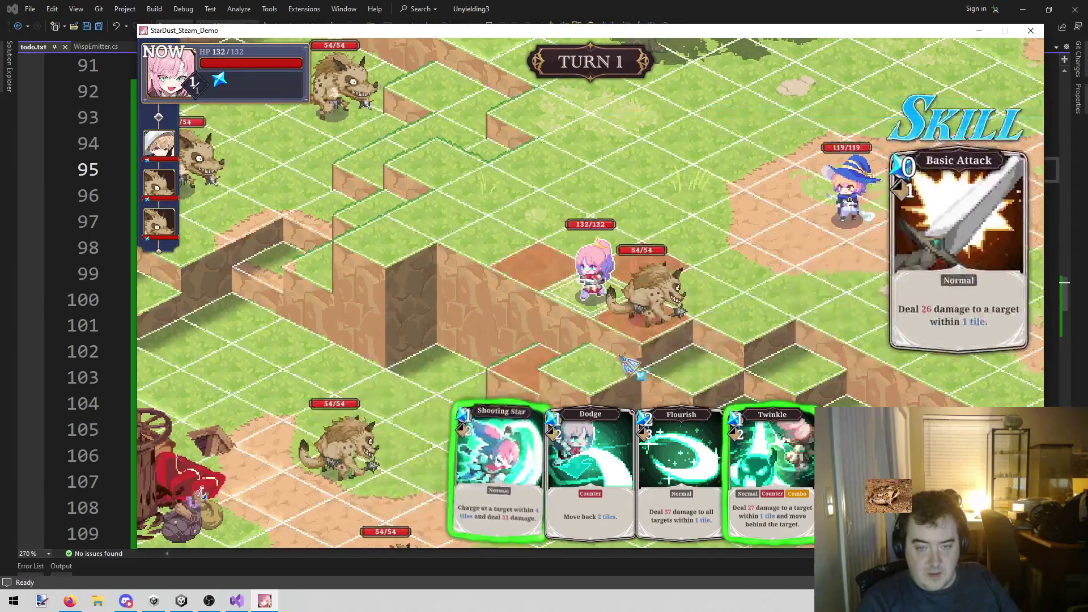
click(694, 320)
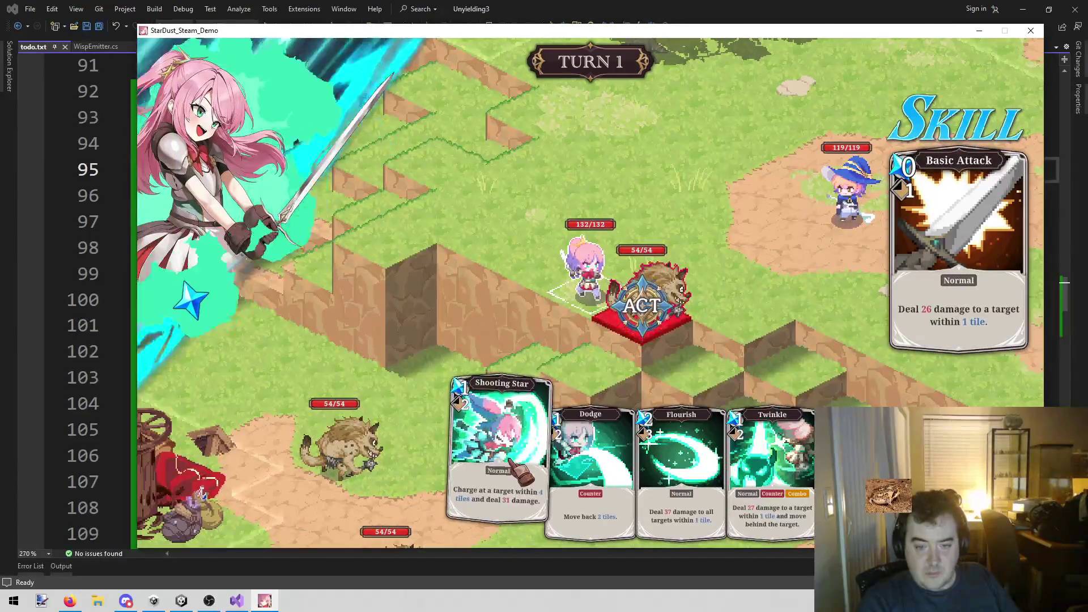
click(606, 360)
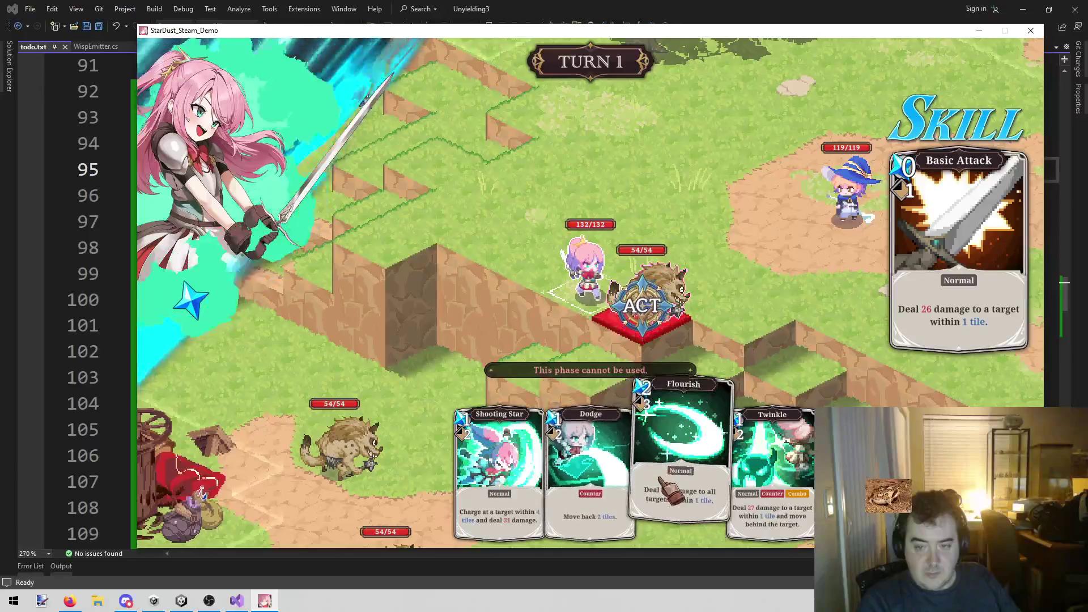
click(592, 485)
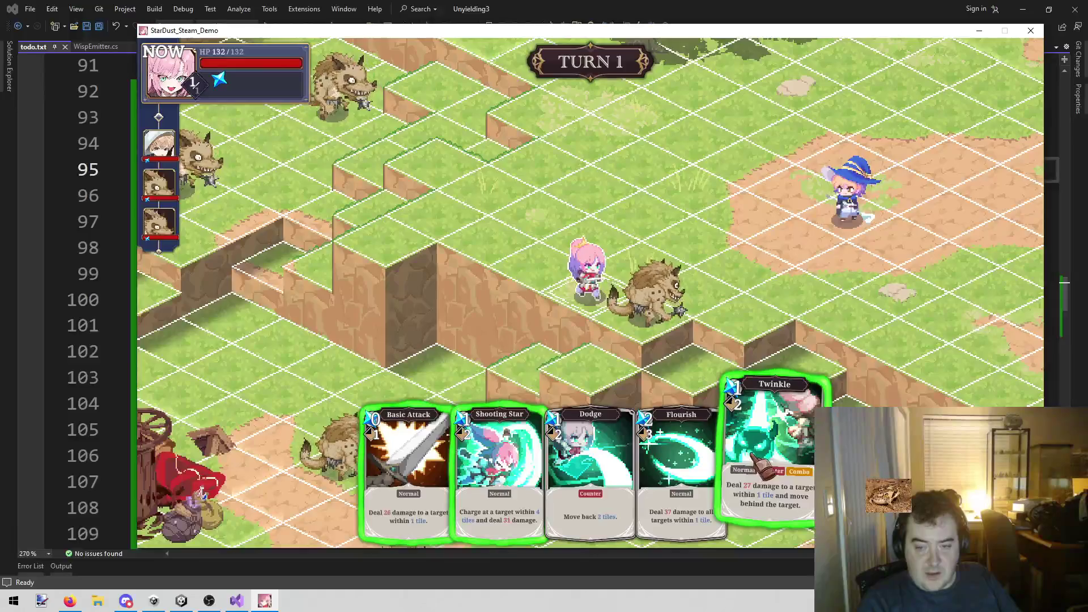
click(773, 456)
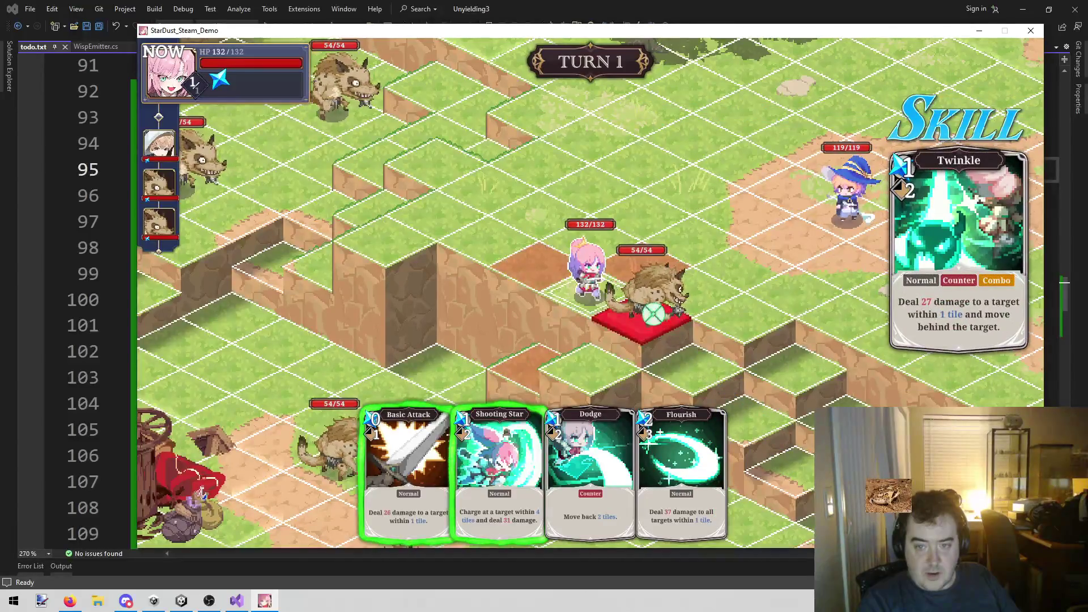
click(653, 313)
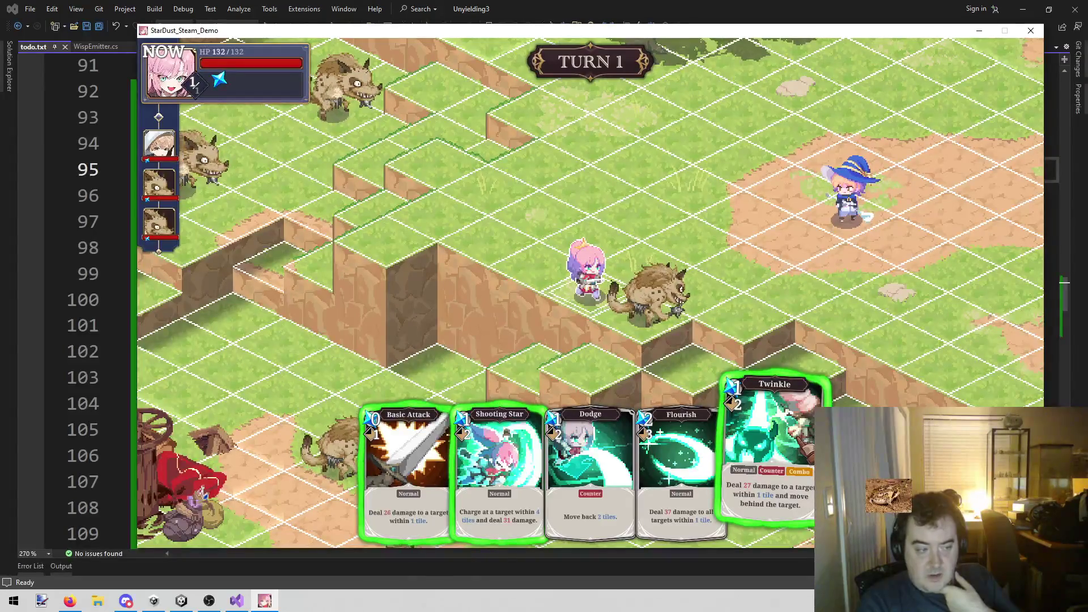
Briefly swap to Basic Attack, then settle on Twinkle against the gnoll
click(770, 448)
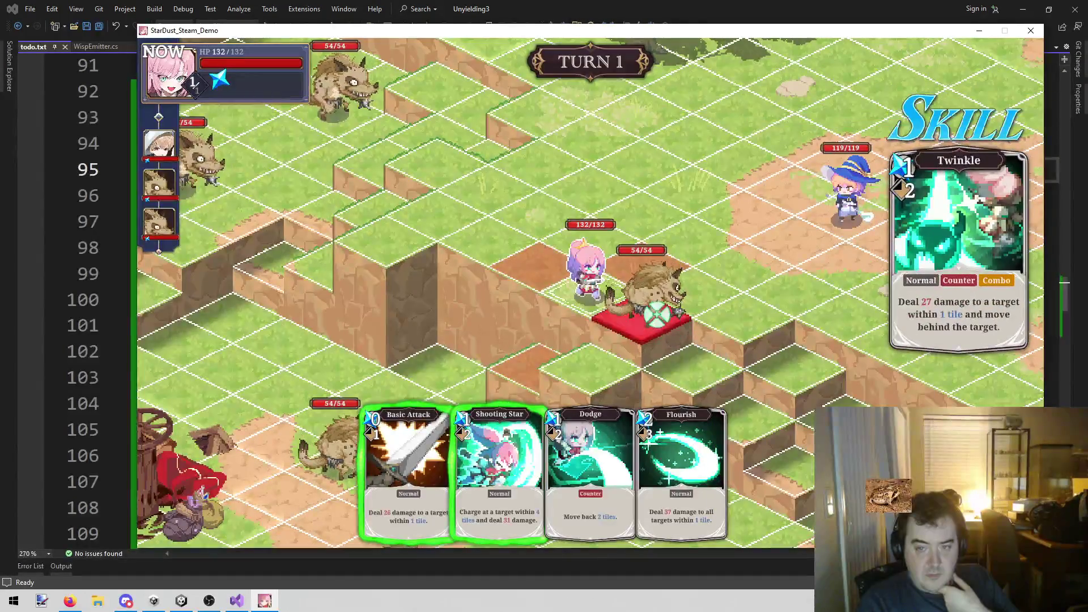
click(652, 317)
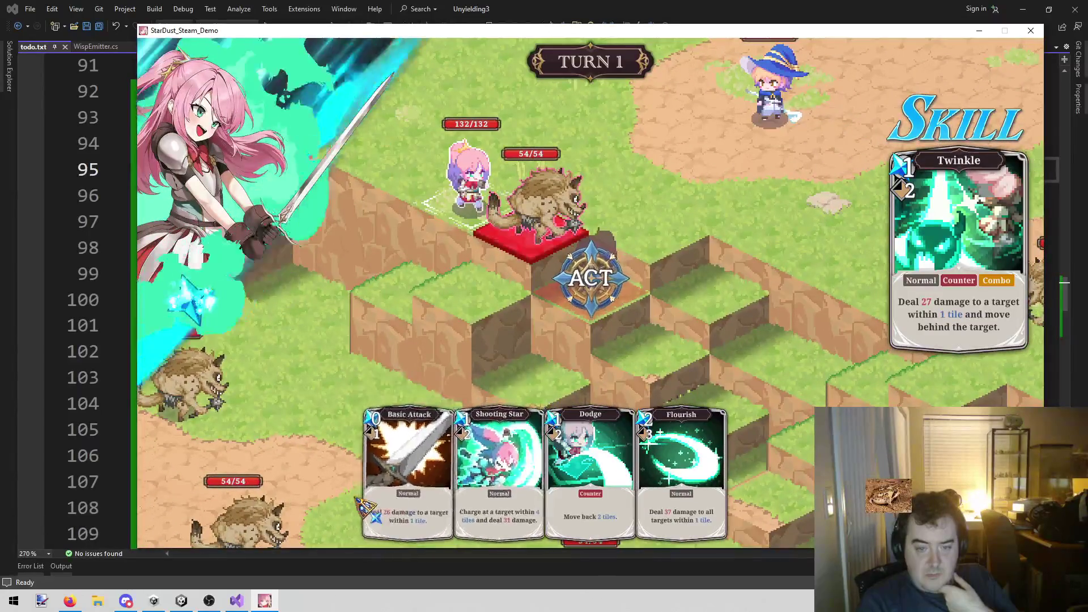
click(396, 510)
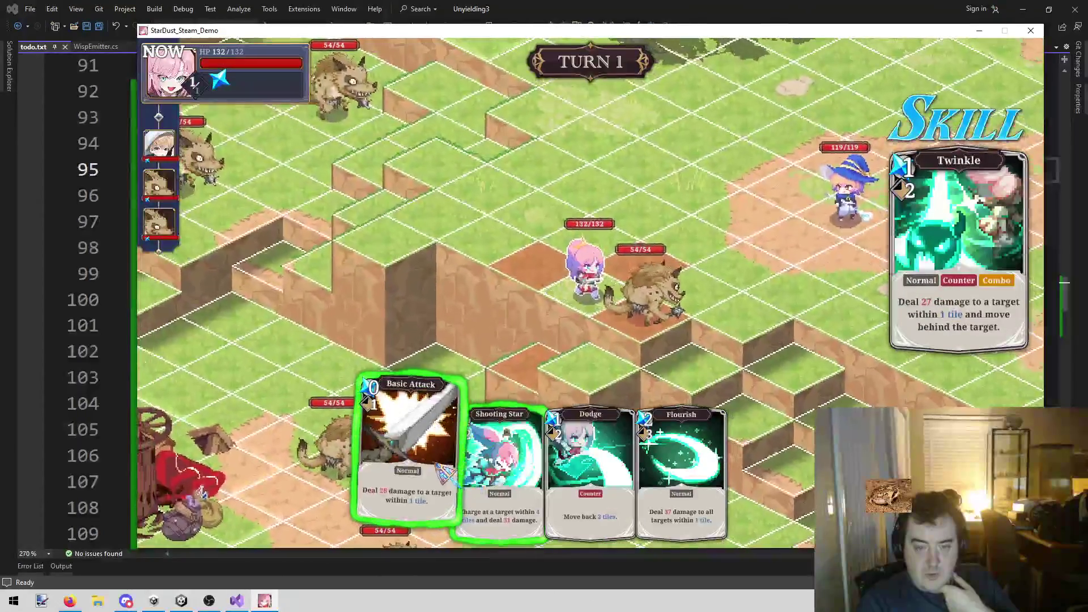
click(400, 448)
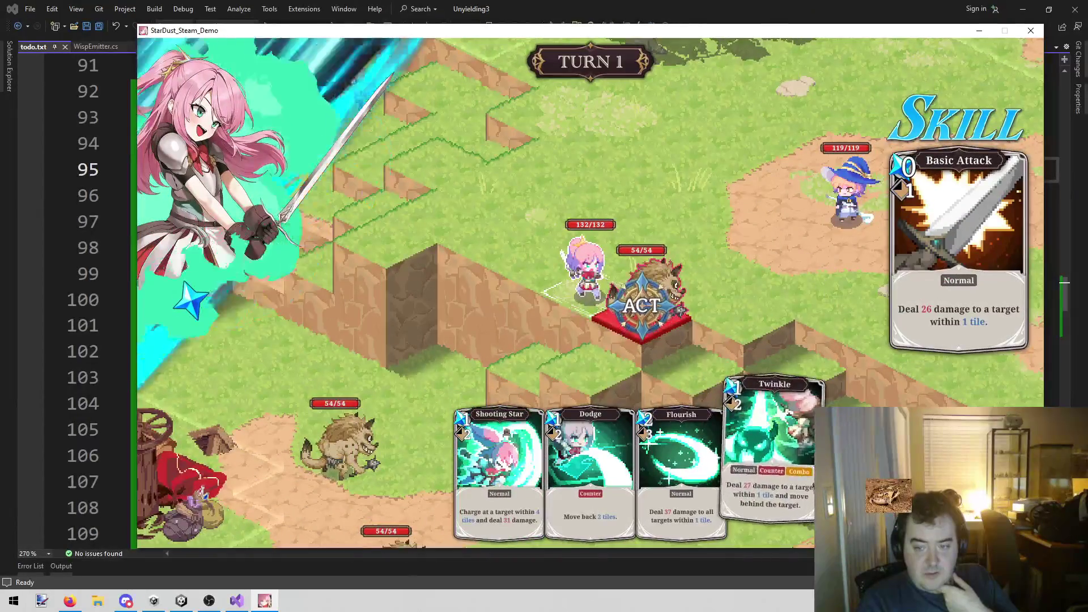
click(705, 339)
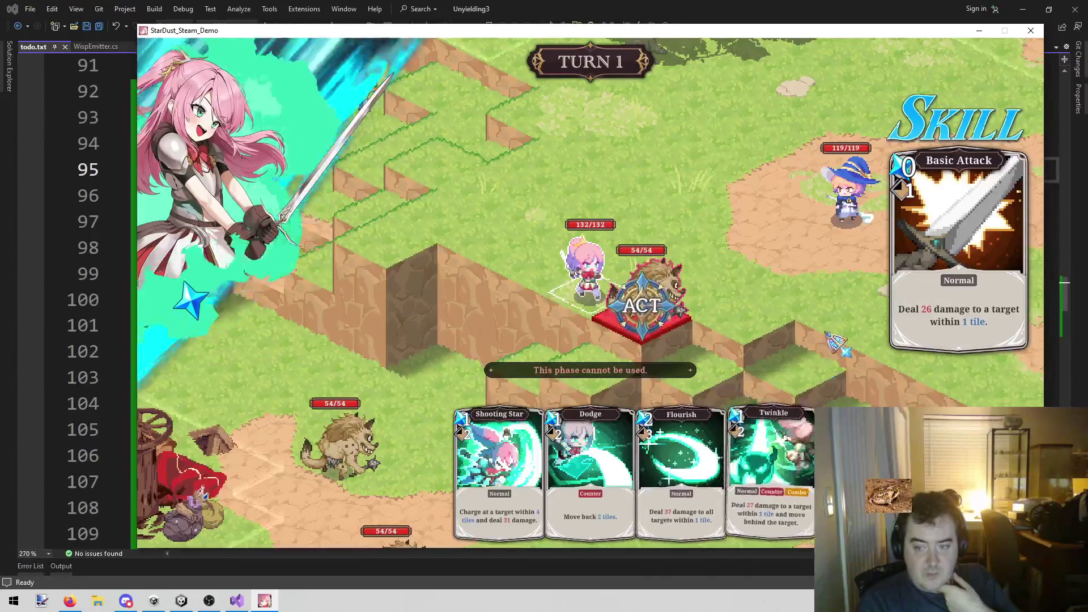
right_click(827, 326)
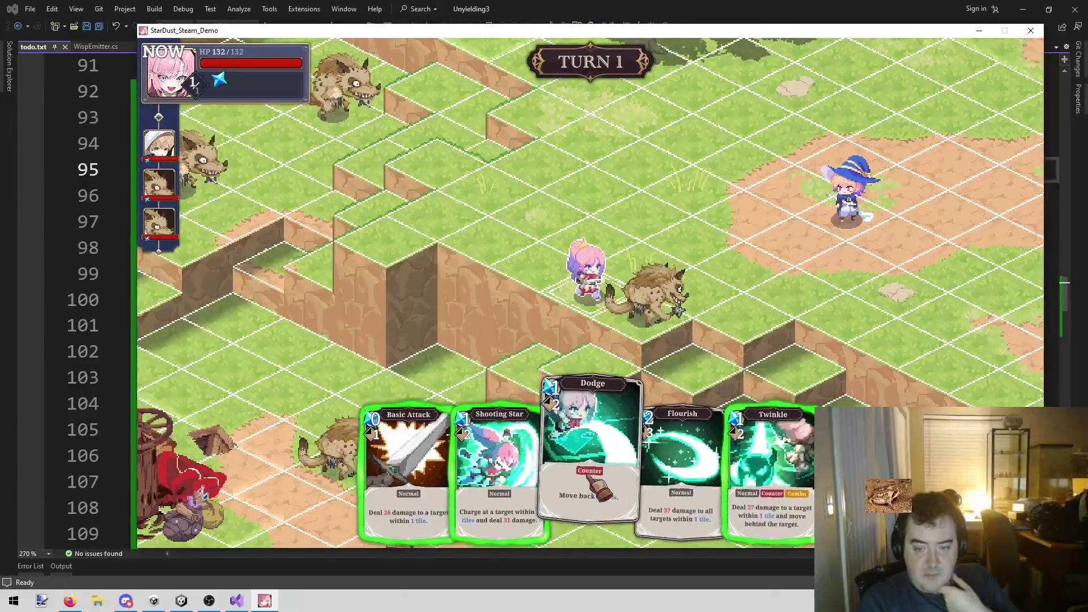
click(772, 453)
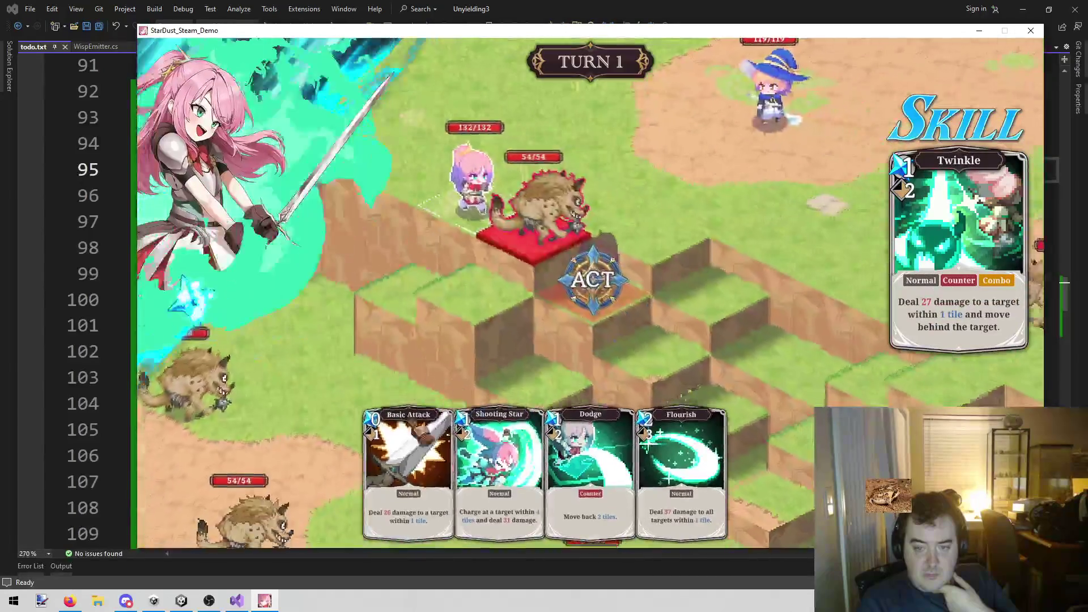
click(614, 313)
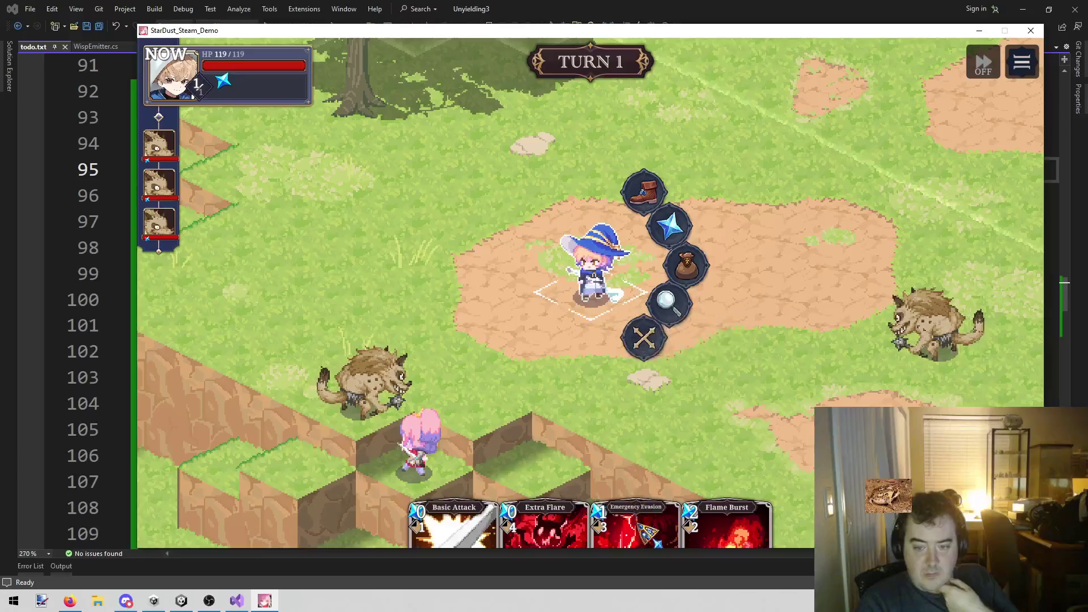
Try the wizard's Extra Flare and Flame Burst cards, backing out of each card choice
click(667, 225)
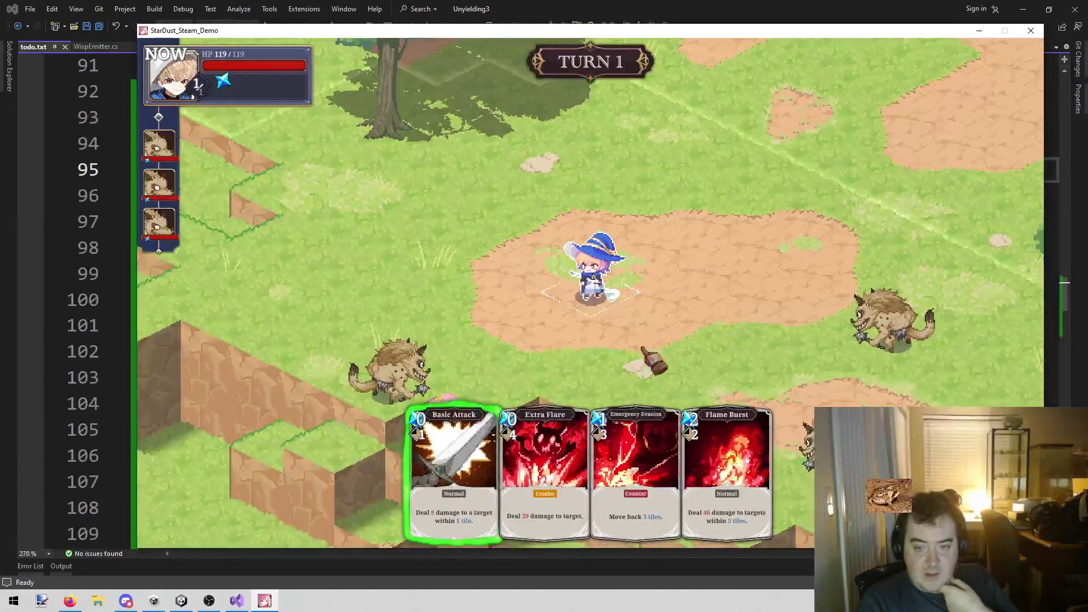
click(521, 399)
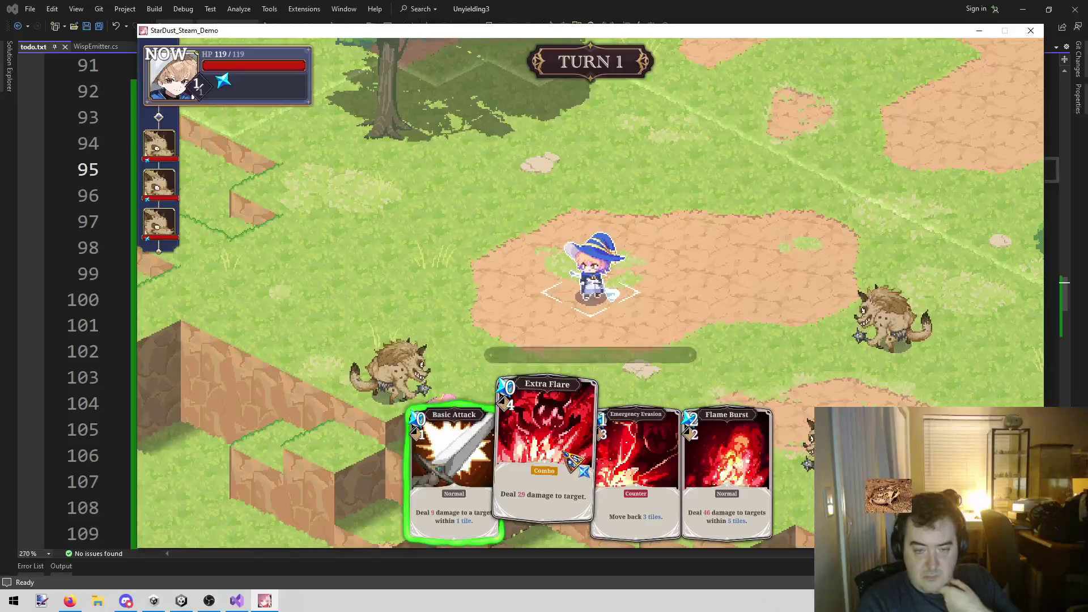
right_click(512, 338)
right_click(538, 335)
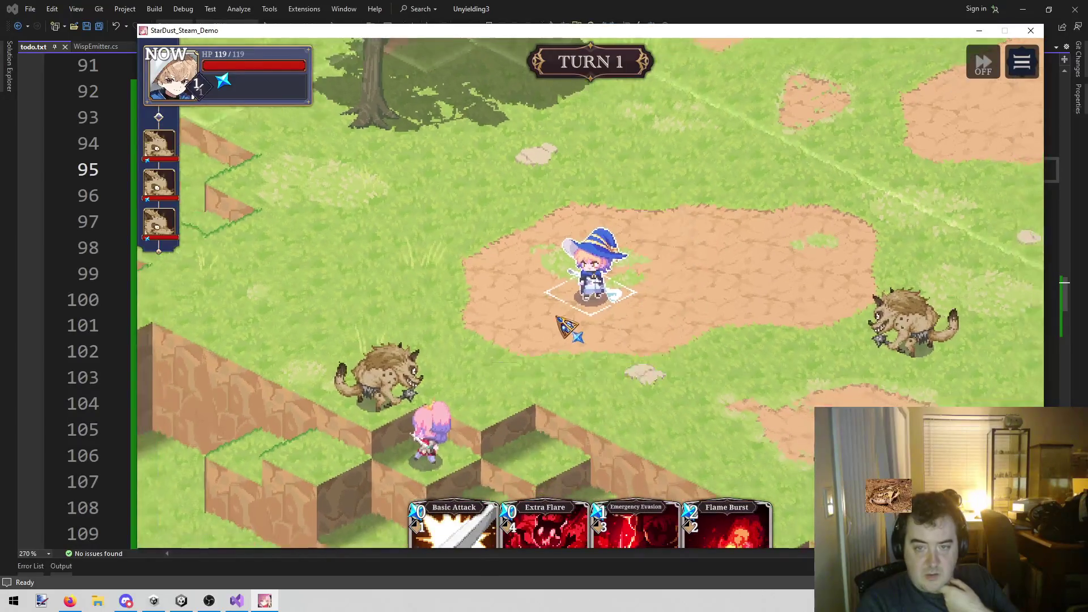
mouse_move(535, 524)
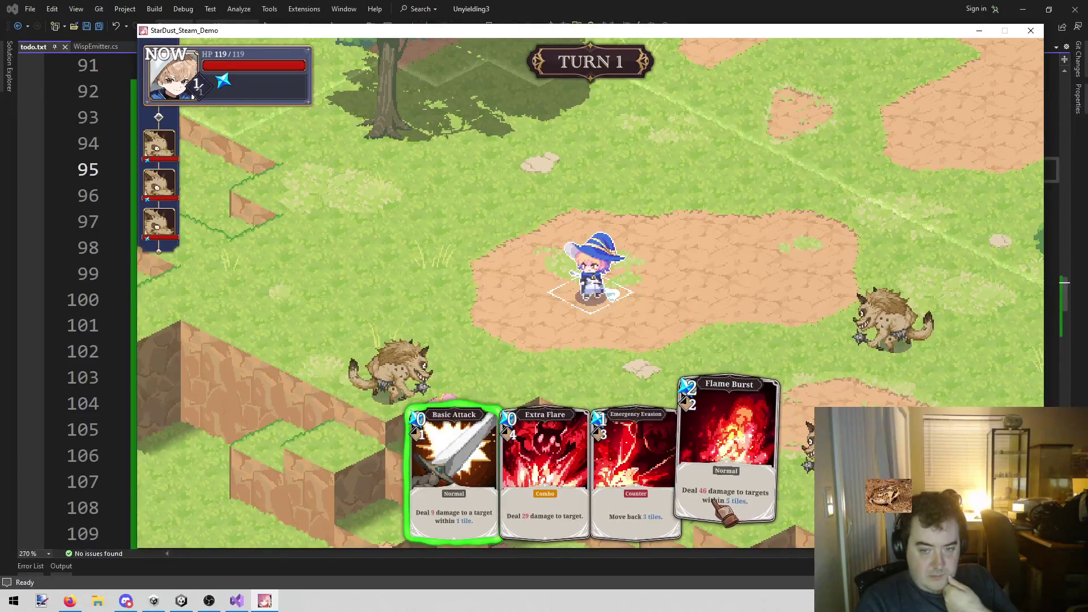
click(548, 496)
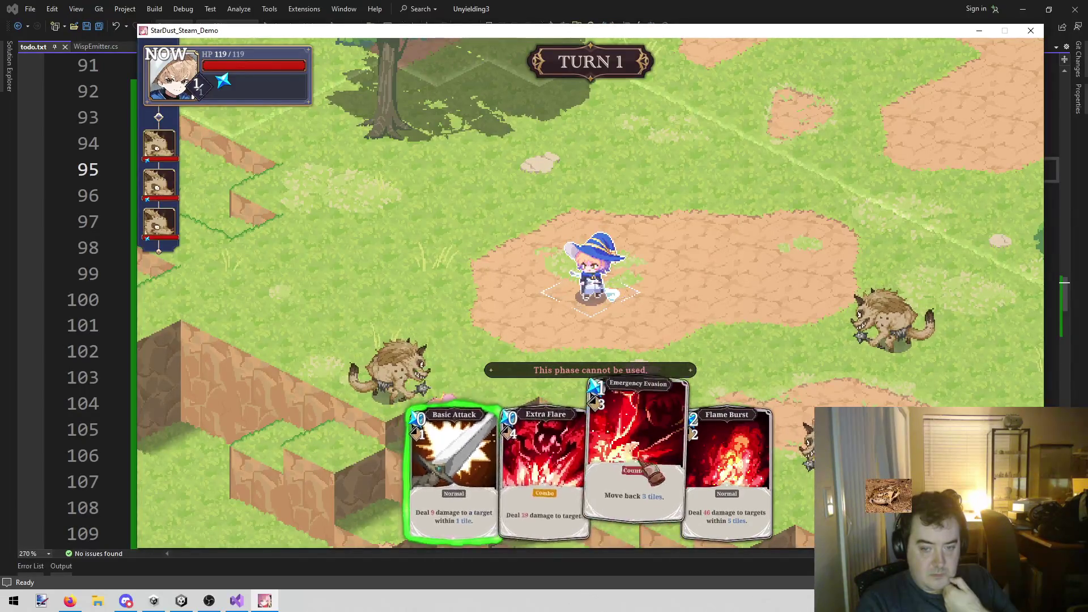
click(727, 476)
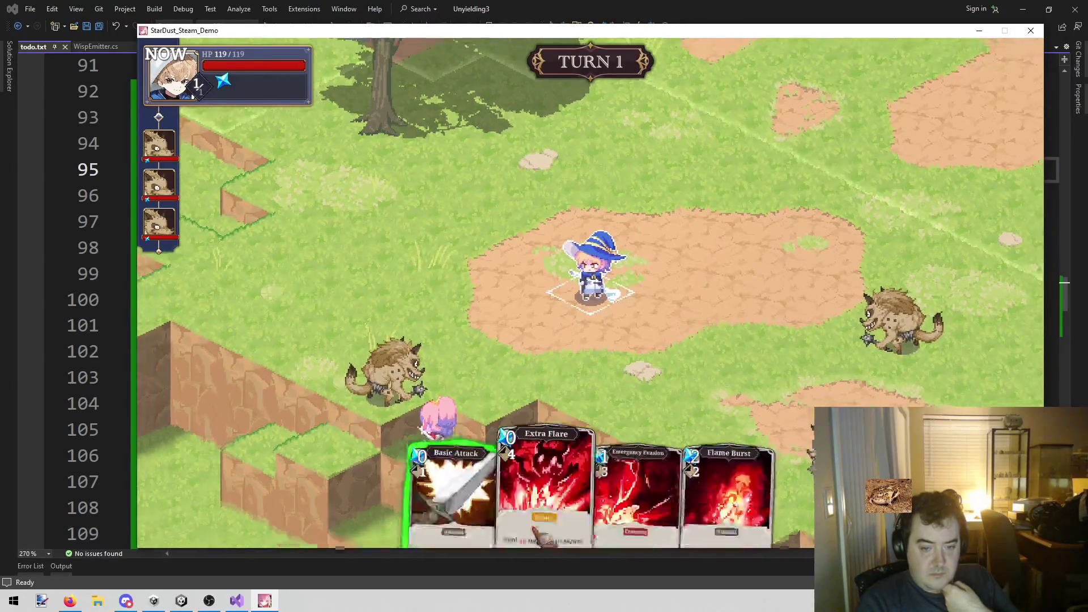
click(524, 354)
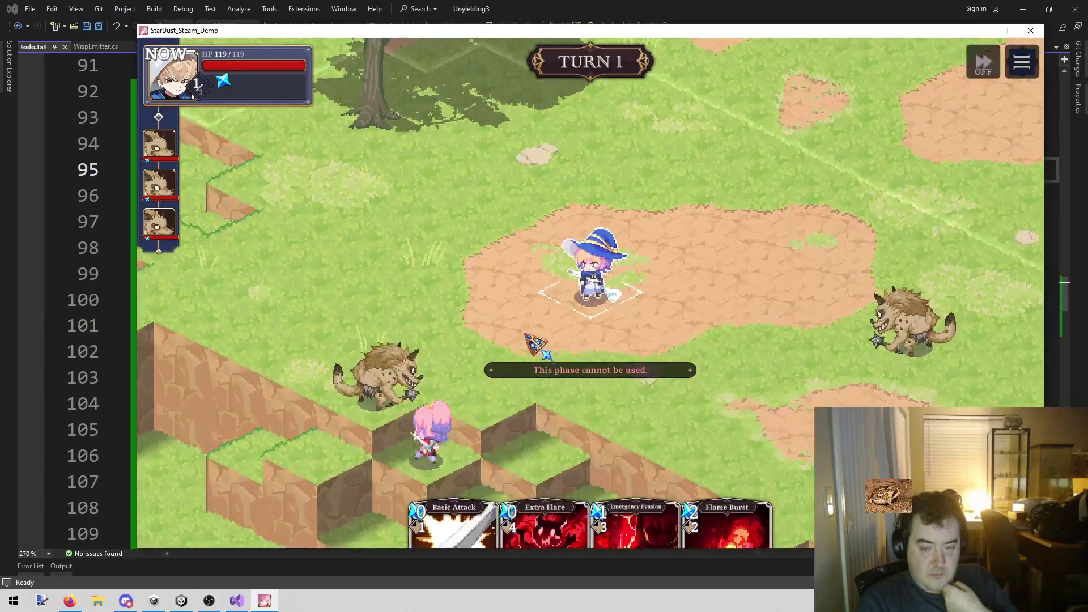
Move the wizard beside the gnoll and hit it with Basic Attack
click(589, 281)
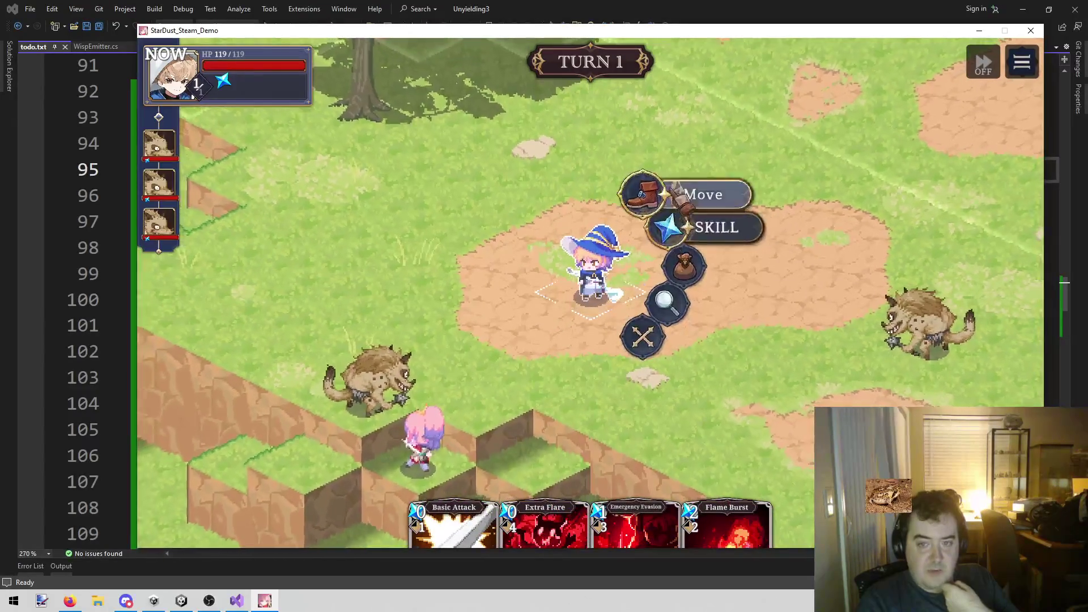
click(645, 195)
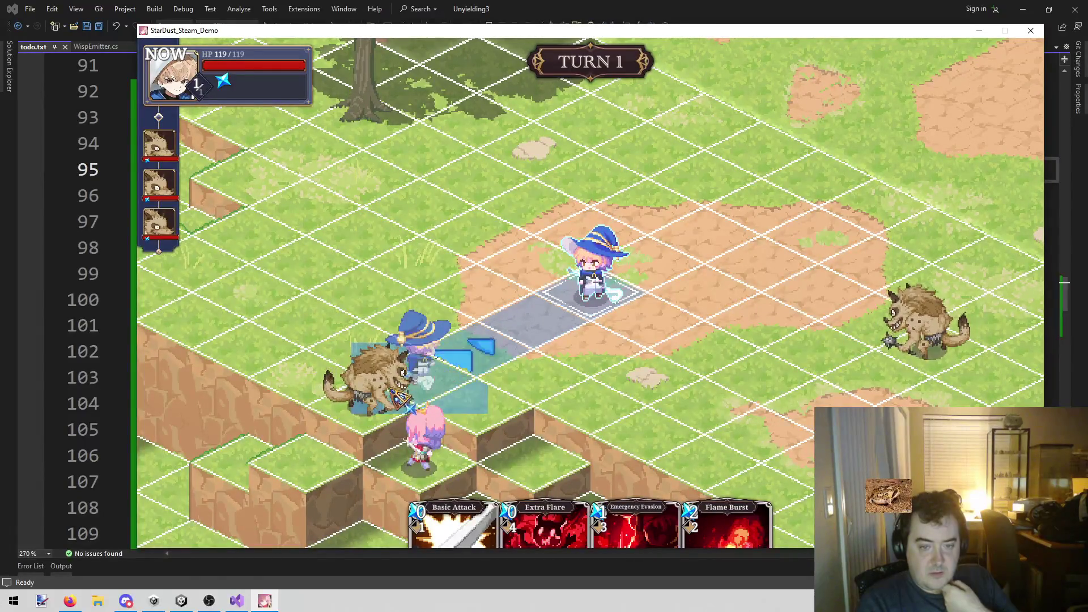
click(400, 393)
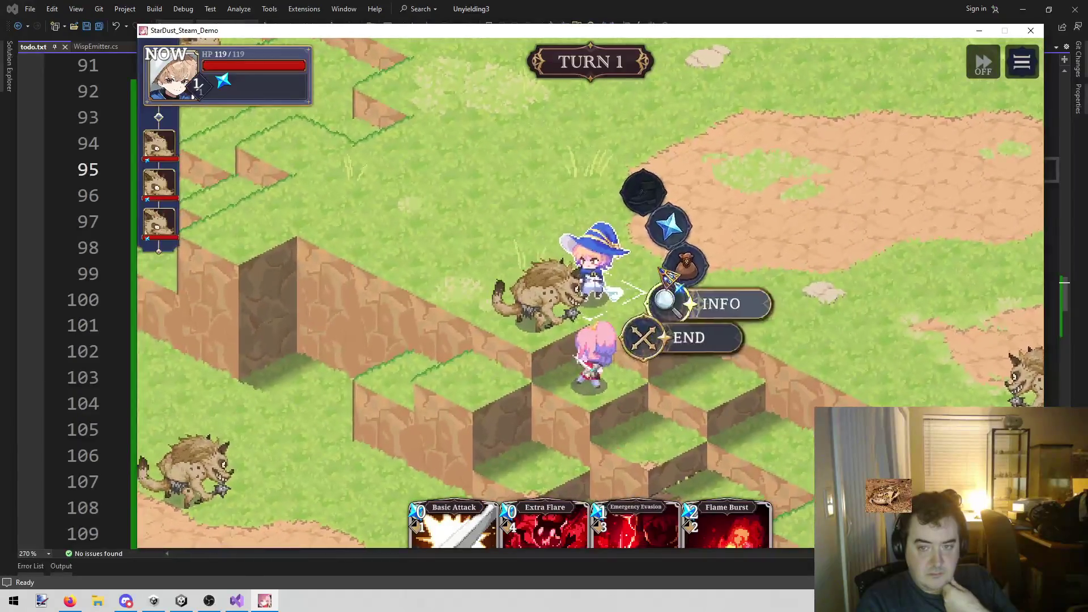
click(669, 227)
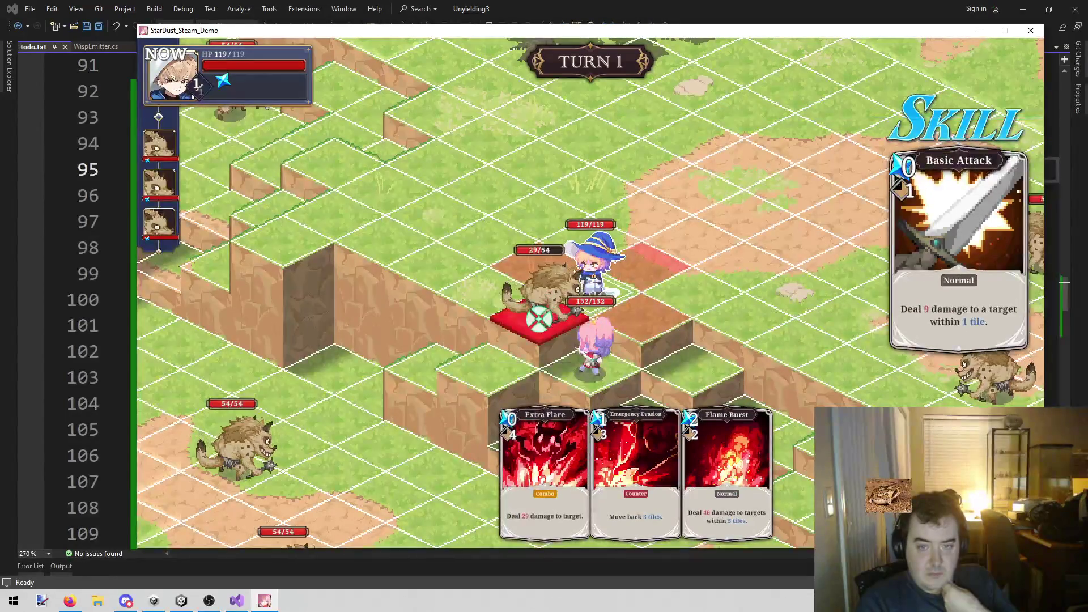
click(539, 319)
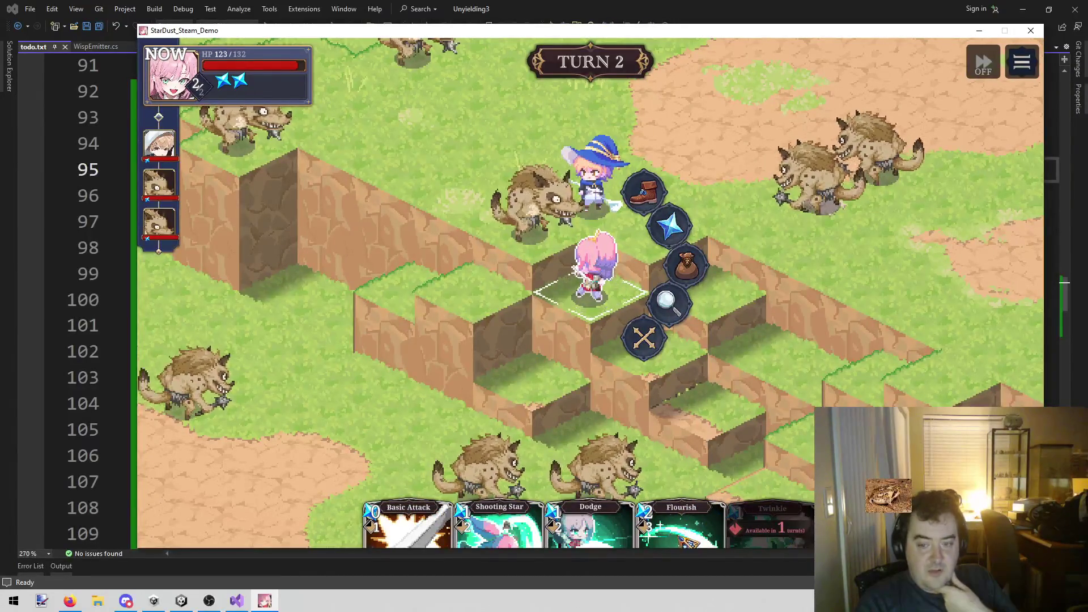
Preview the swordswoman's Shooting Star card and a move, cancelling both
click(668, 225)
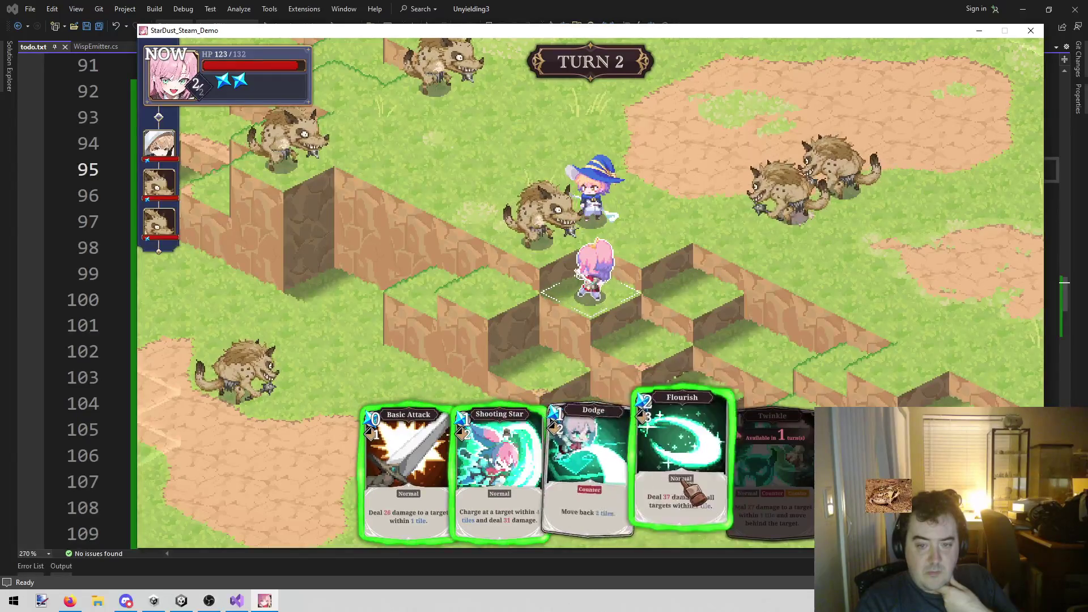
right_click(666, 367)
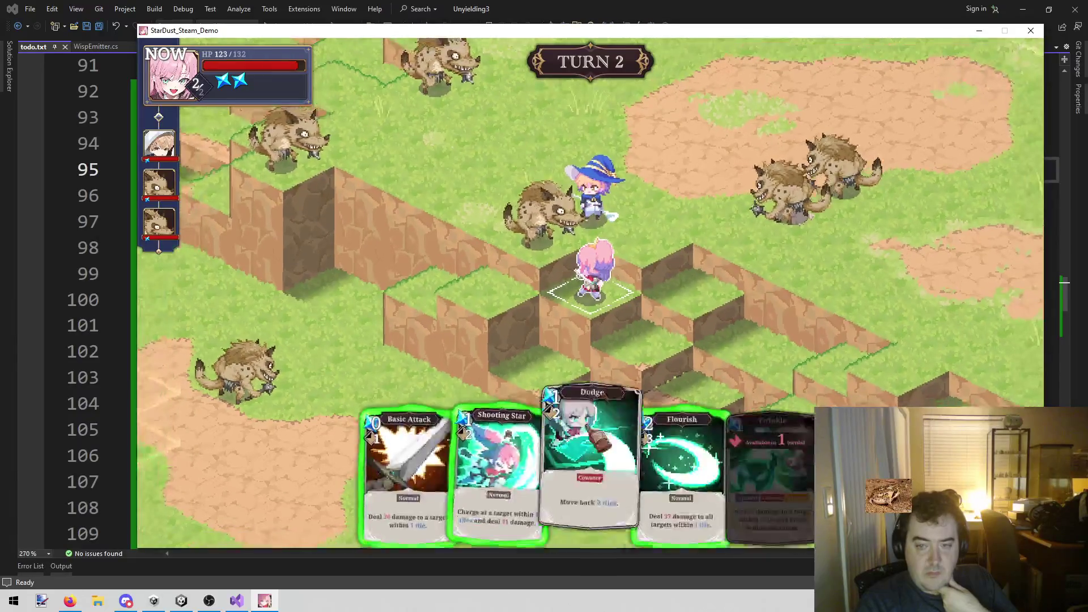
click(527, 510)
right_click(561, 286)
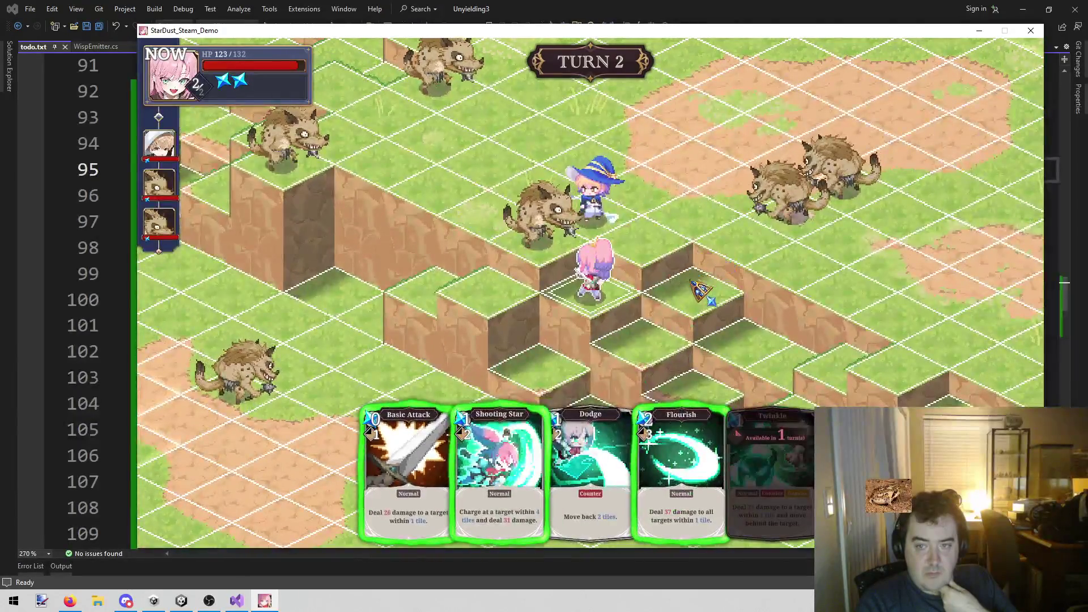
right_click(694, 285)
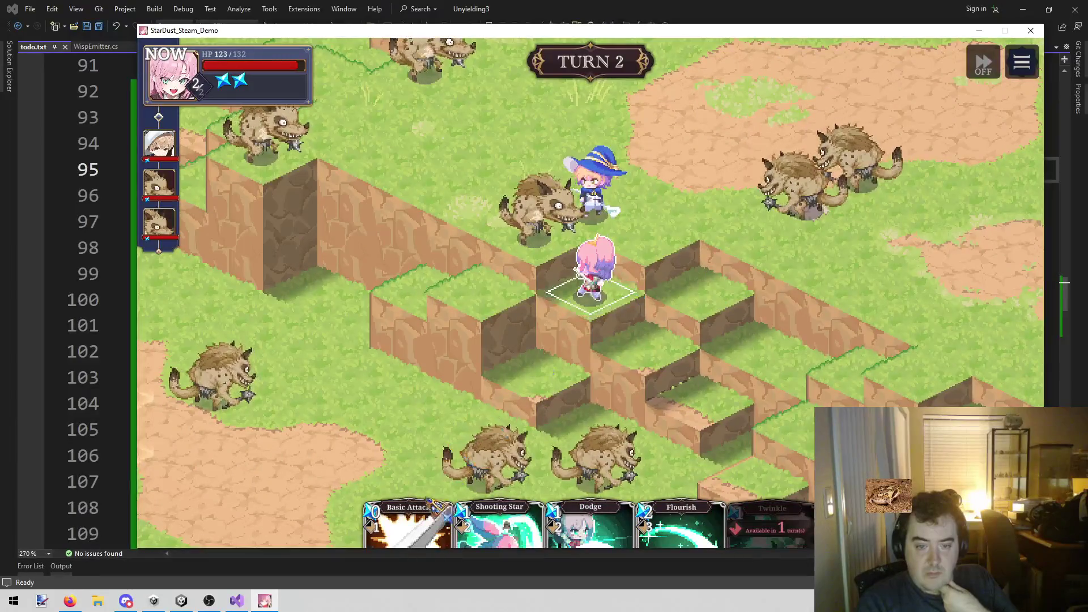
click(610, 324)
click(695, 191)
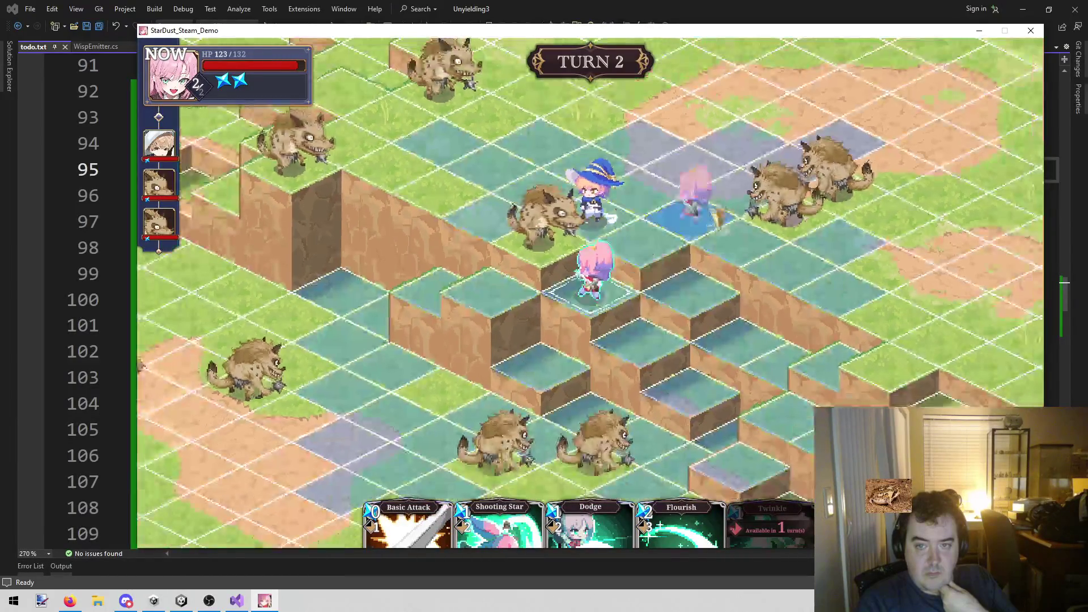
right_click(759, 244)
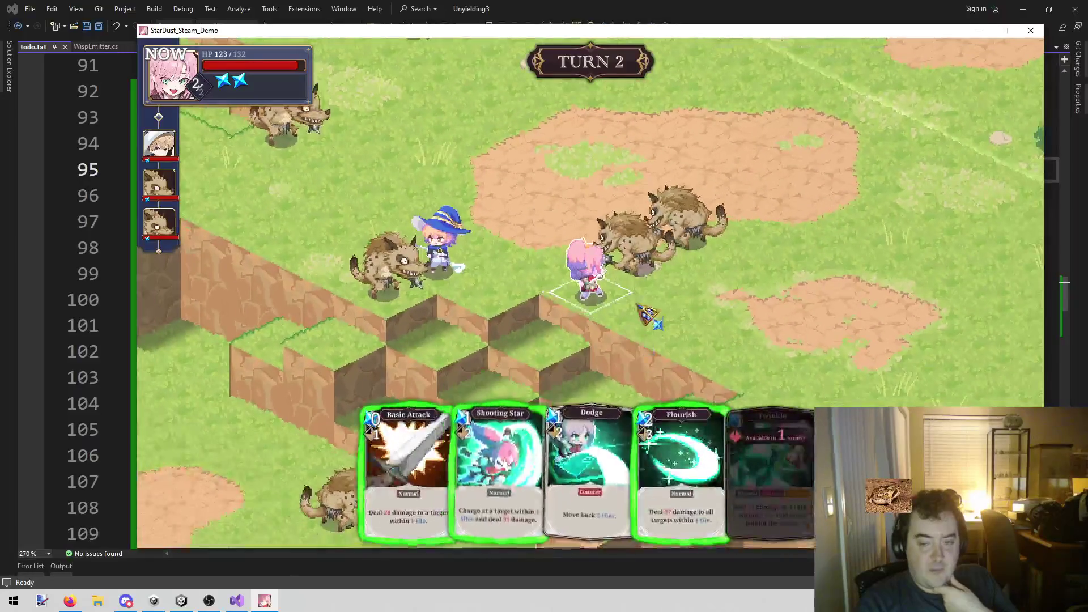
After trying Flourish, charge the nearby gnoll with Shooting Star for 29 damage
click(543, 416)
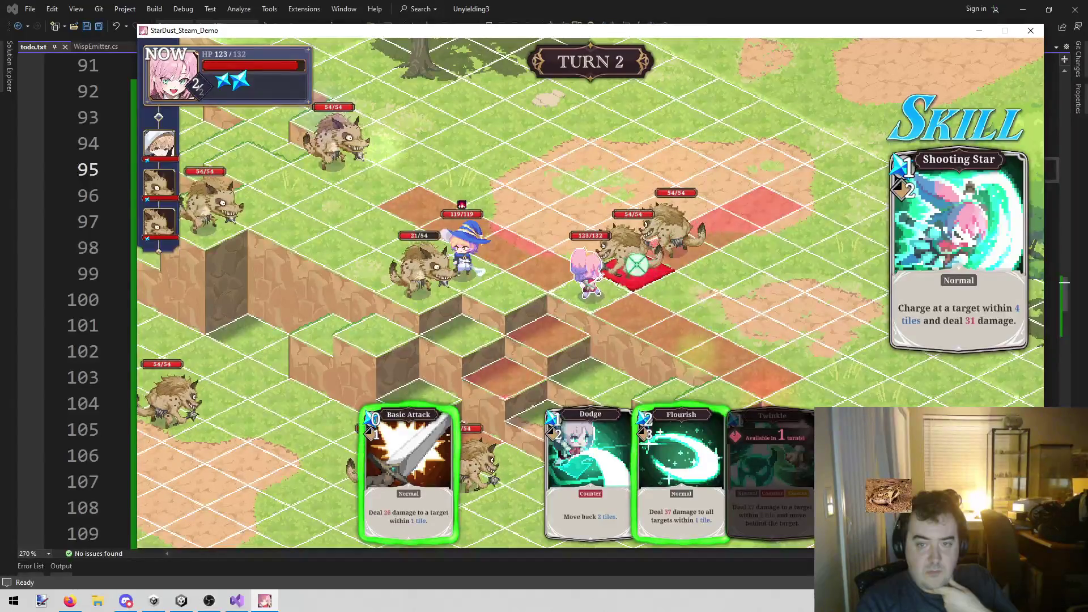
right_click(683, 305)
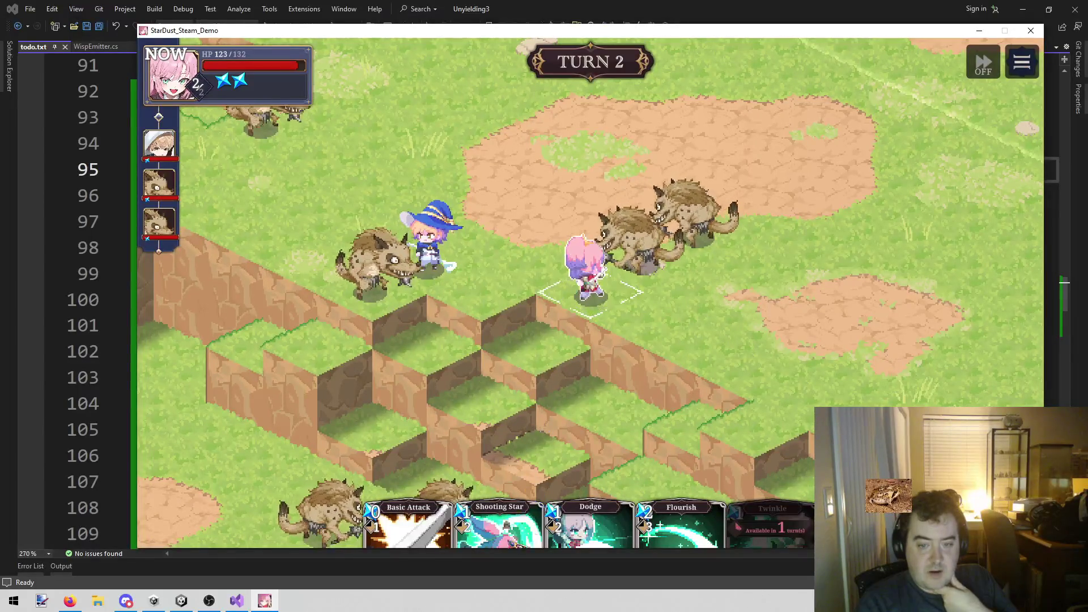
click(686, 513)
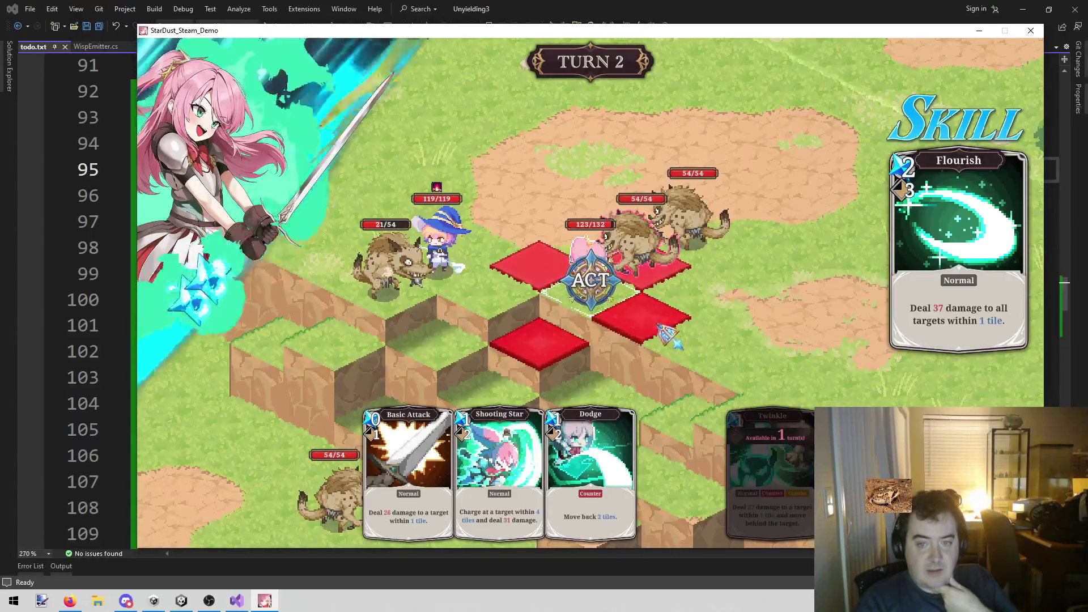
right_click(530, 300)
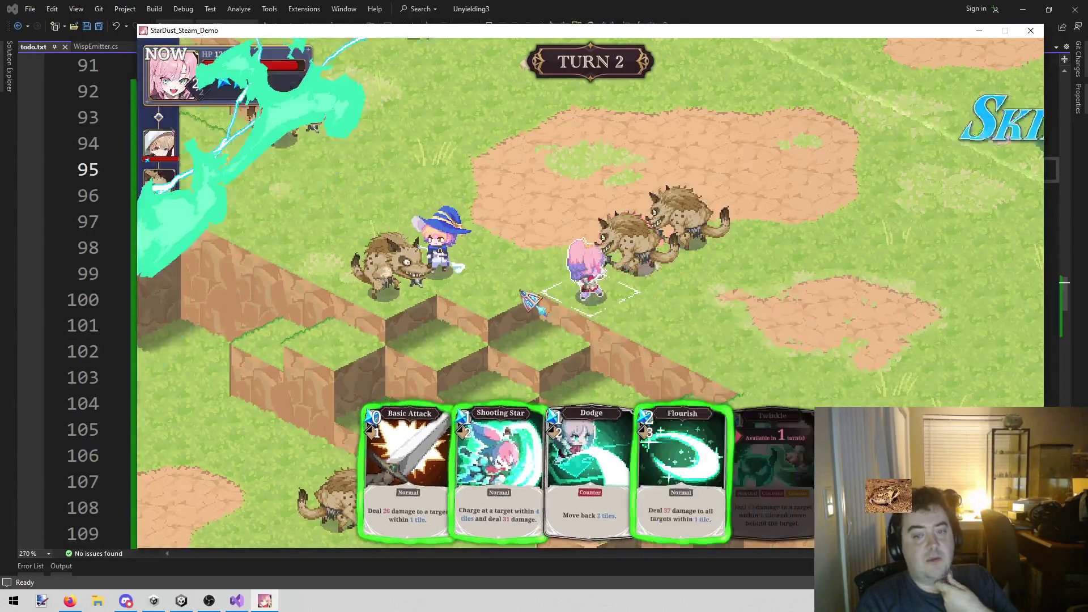
click(518, 479)
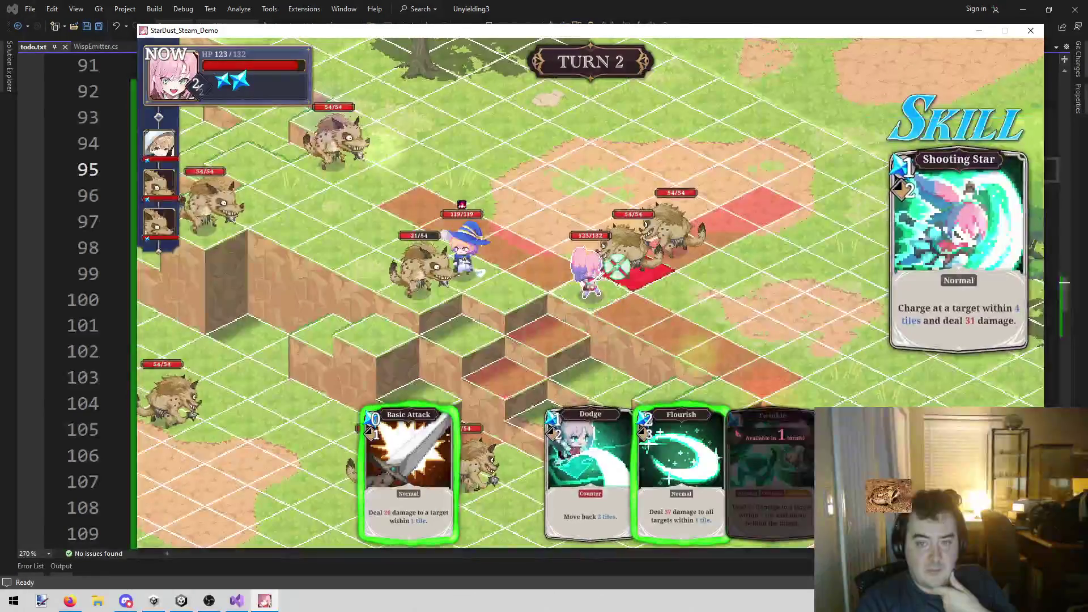
click(635, 265)
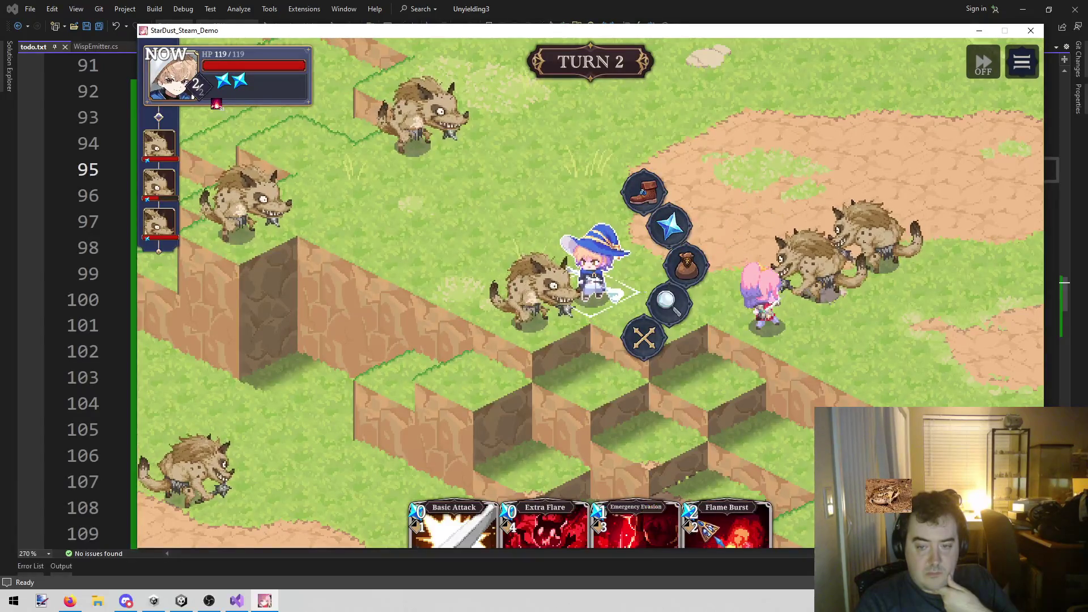
Cast the wizard's Flame Burst on the gnoll for 45 damage, dropping it to 0/54, then end the turn
click(737, 532)
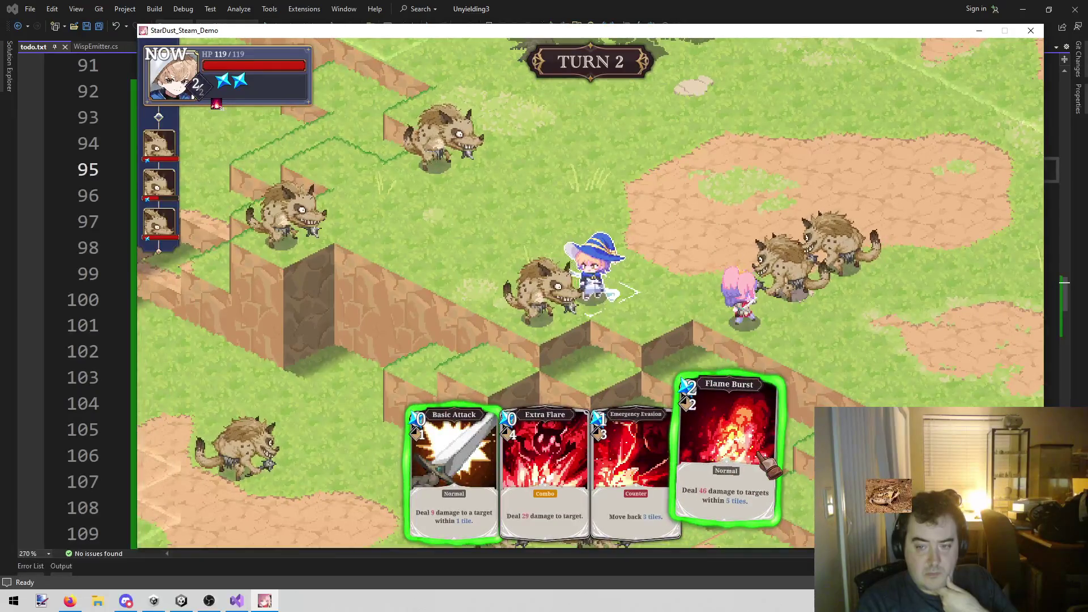
click(769, 466)
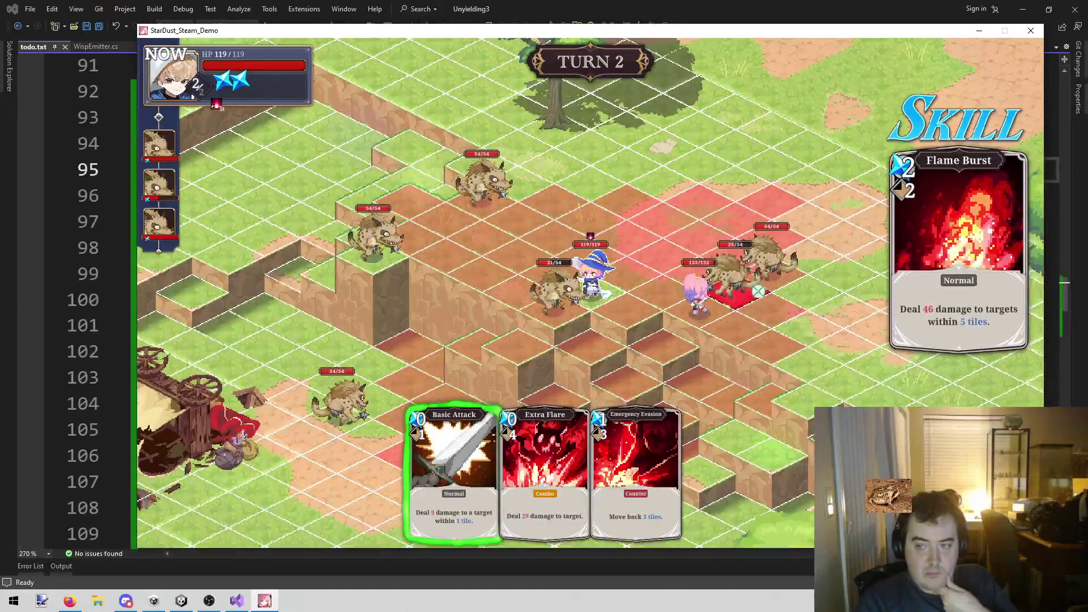
right_click(627, 304)
click(574, 455)
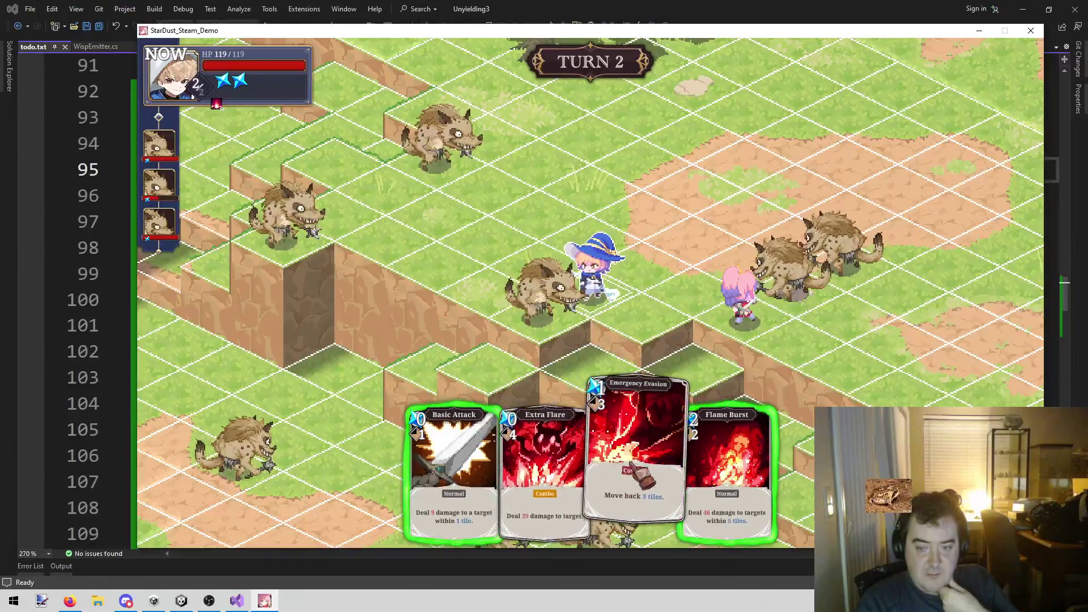
click(727, 456)
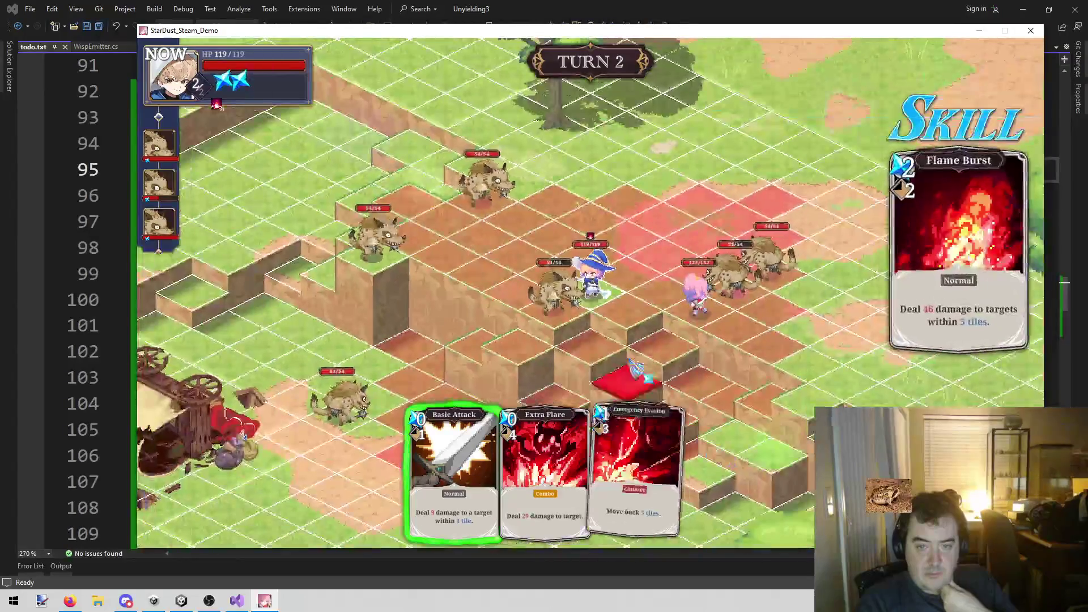
click(573, 318)
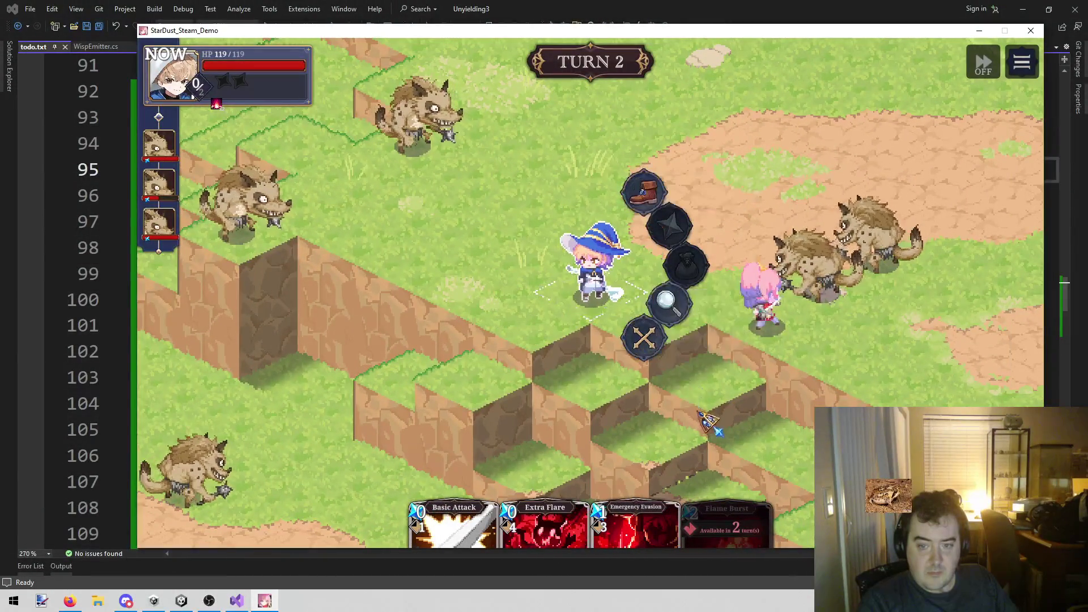
click(677, 343)
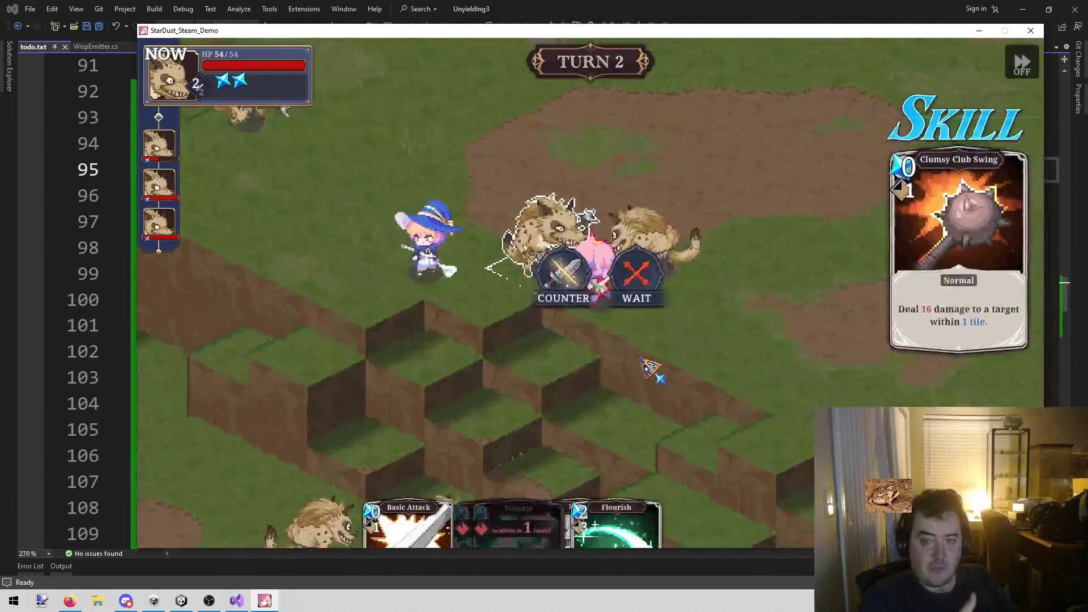
Counter the gnoll's Clumsy Club Swing on the swordswoman
click(558, 272)
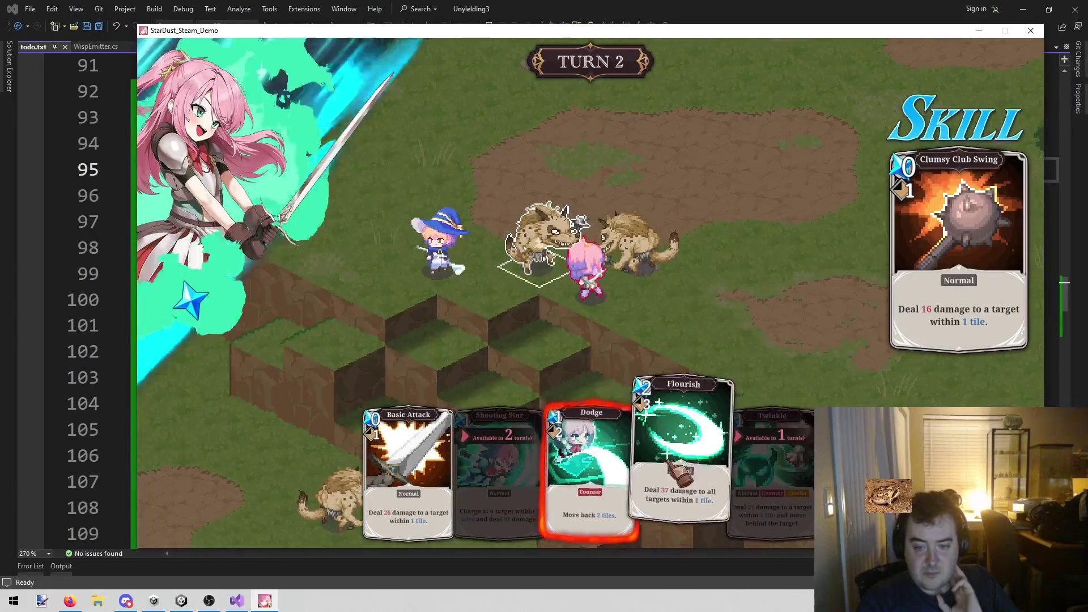
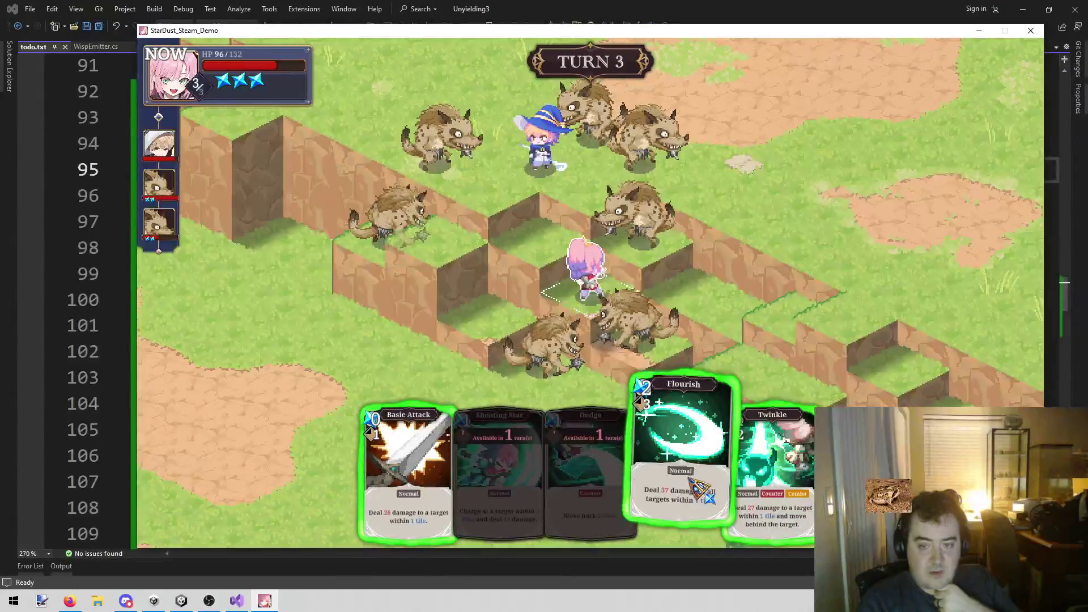
Hit the surrounding hyenas with Flourish, then move the pink fighter up beside the witch
click(698, 486)
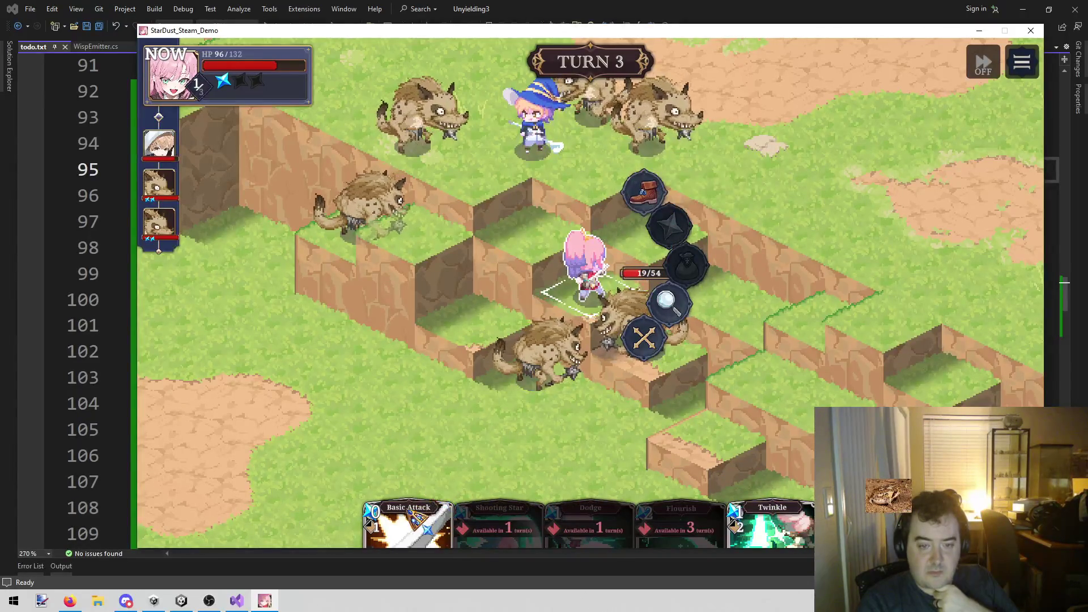
click(643, 191)
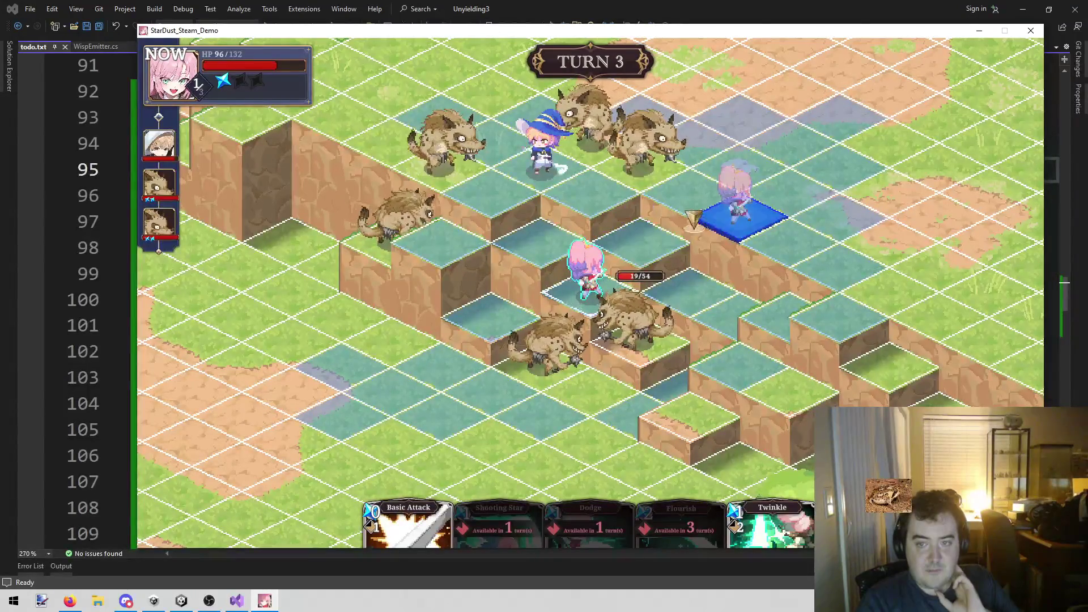
click(662, 240)
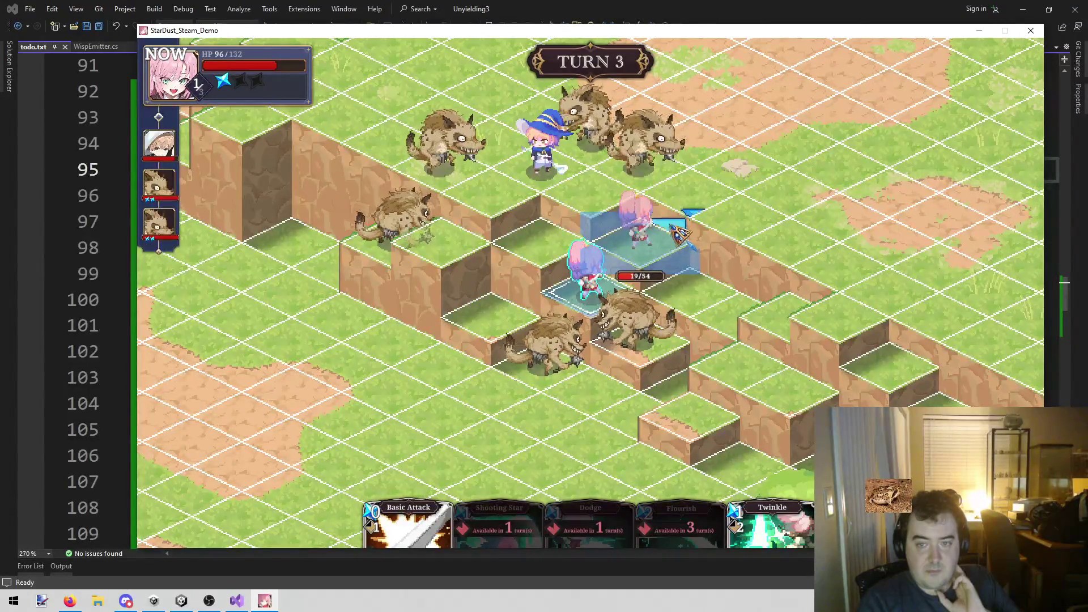
click(680, 233)
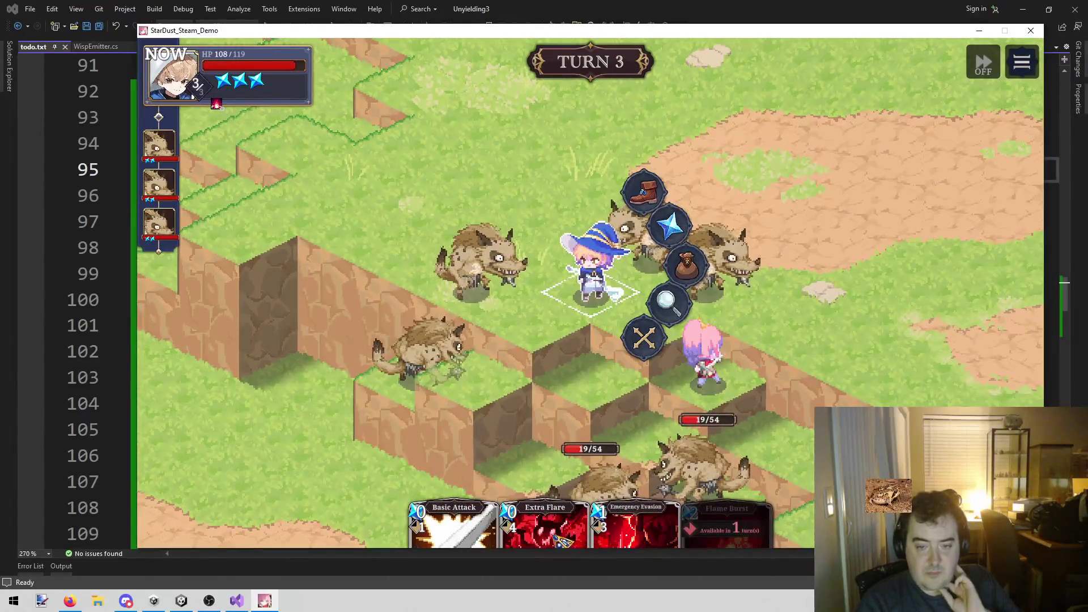
Bring up the witch's cards and select Basic Attack twice, cancelling it both times
click(670, 225)
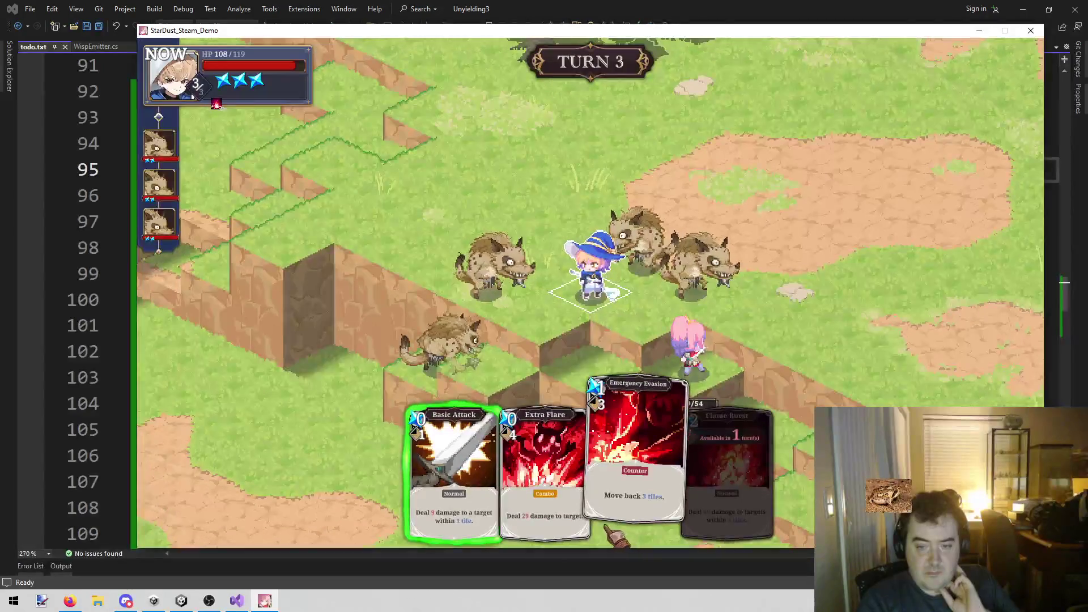
click(456, 470)
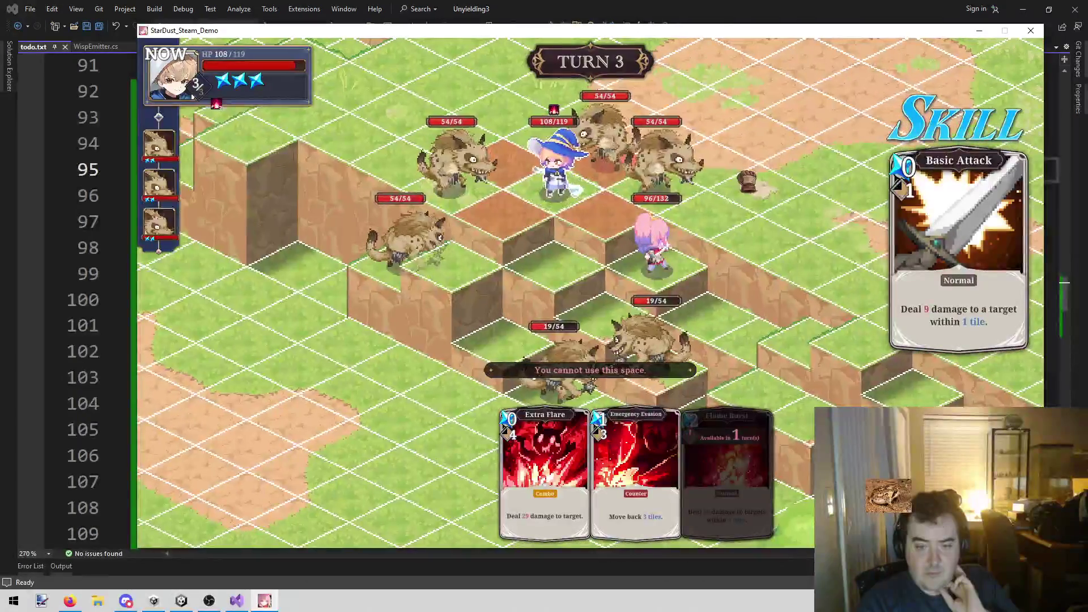
right_click(731, 221)
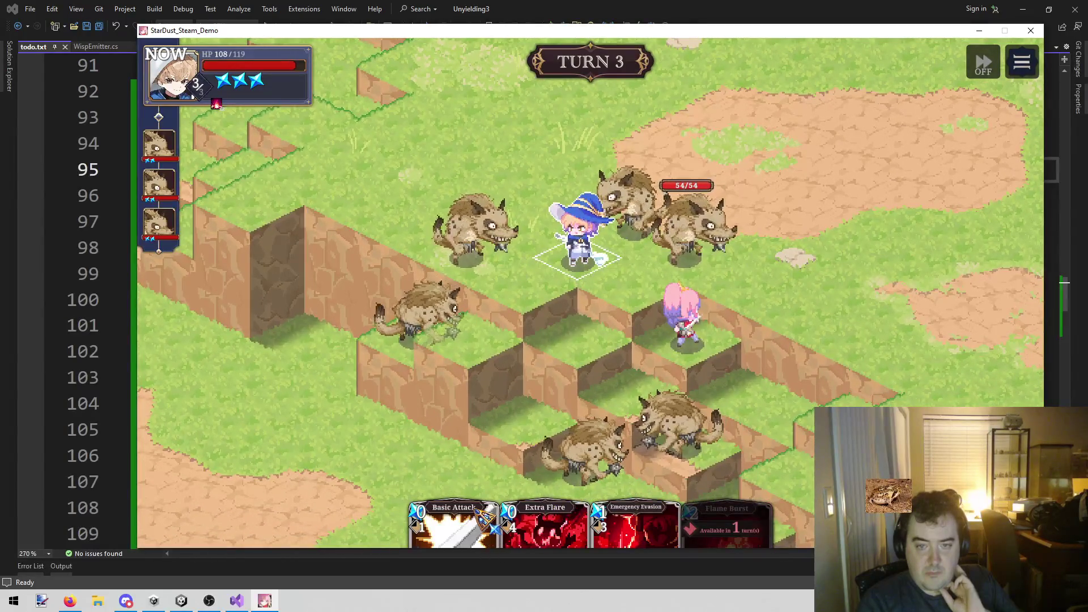
click(487, 519)
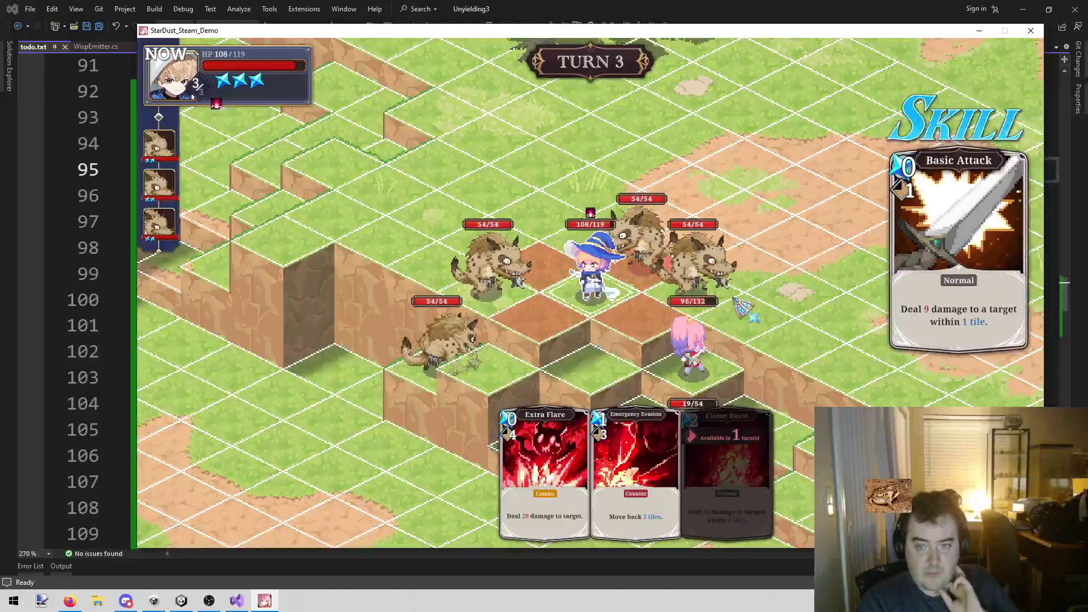
right_click(808, 301)
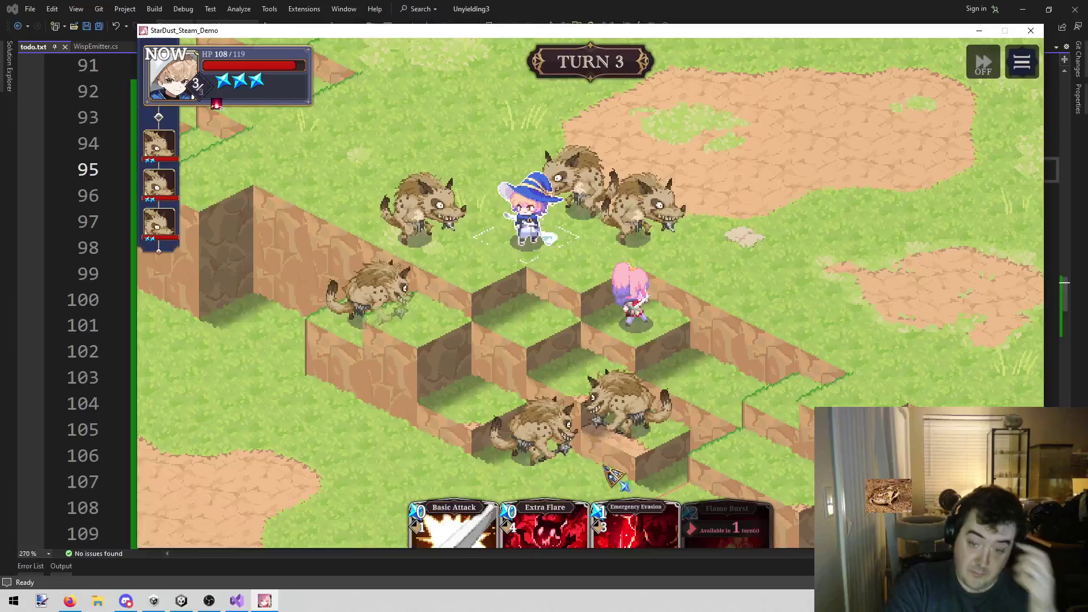
Move the witch beside the hyena pack and hit one with Basic Attack, leaving it at 46/54 HP
mouse_move(634, 444)
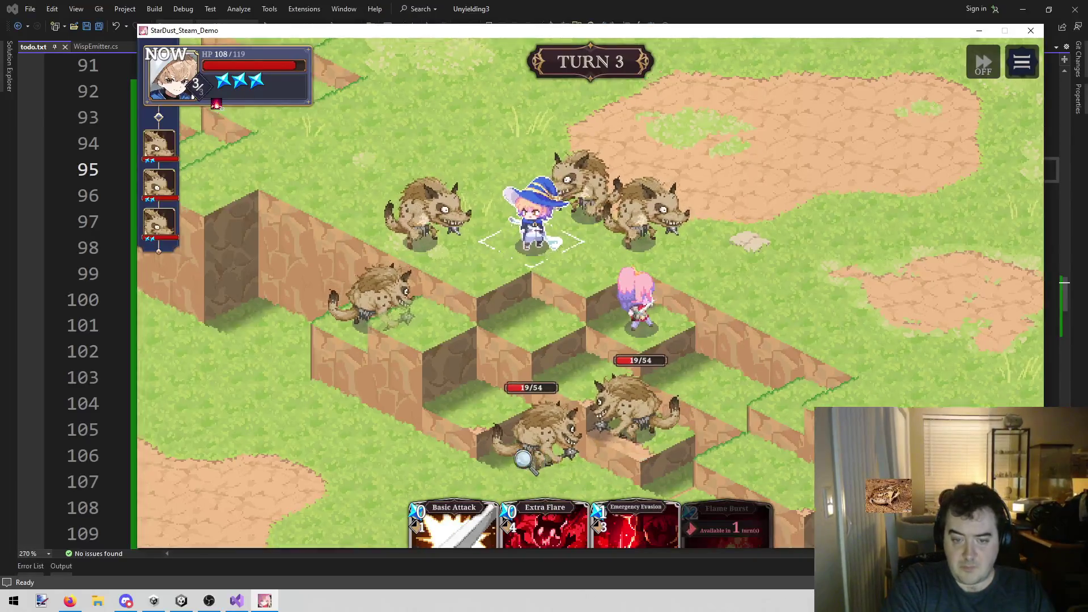
click(591, 306)
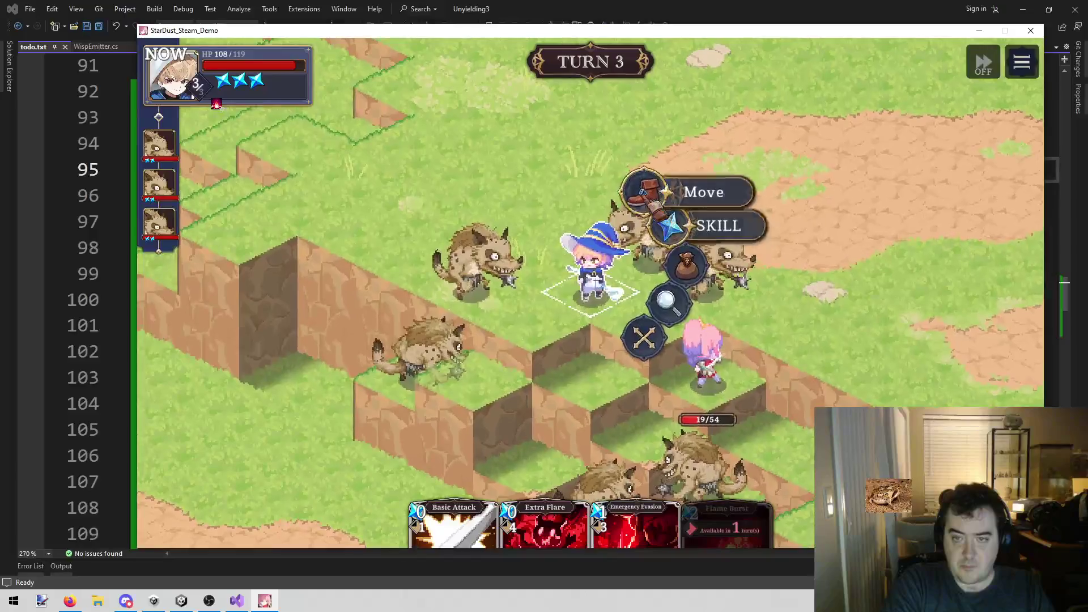
click(687, 189)
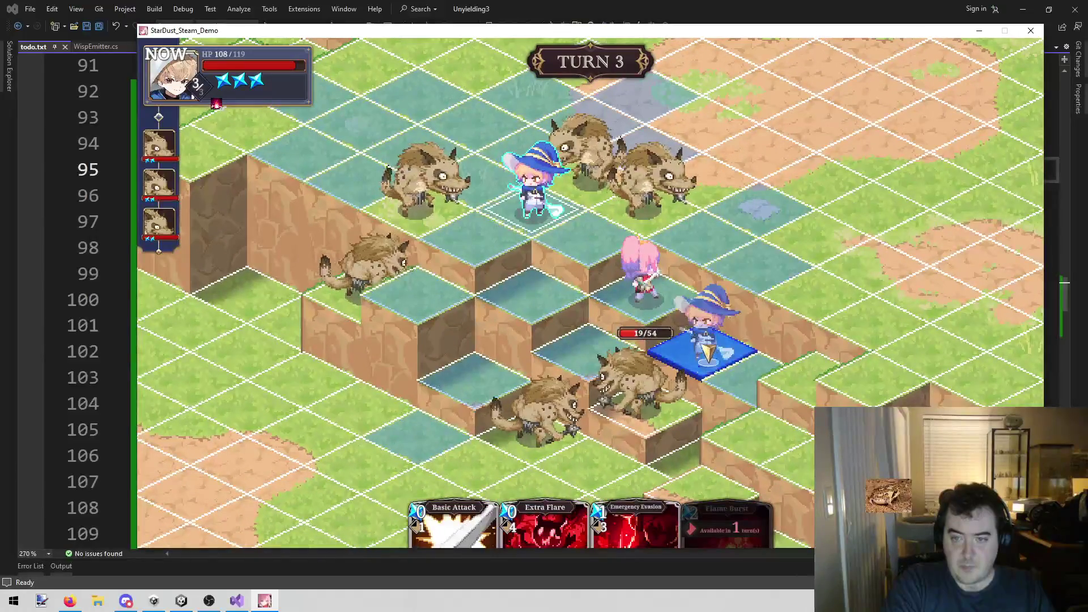
click(718, 227)
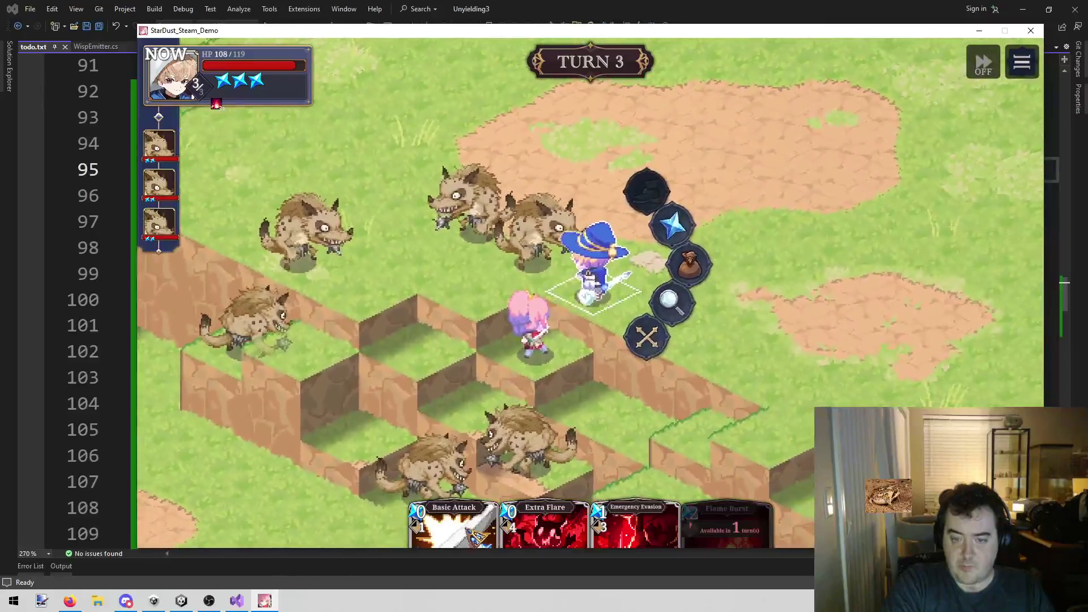
mouse_move(470, 513)
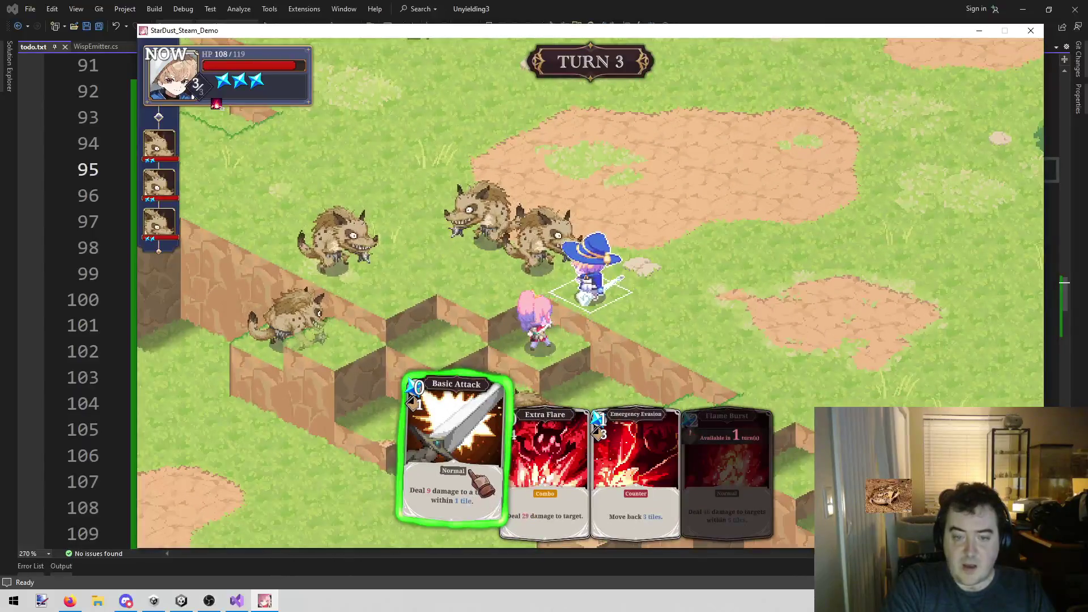
click(454, 448)
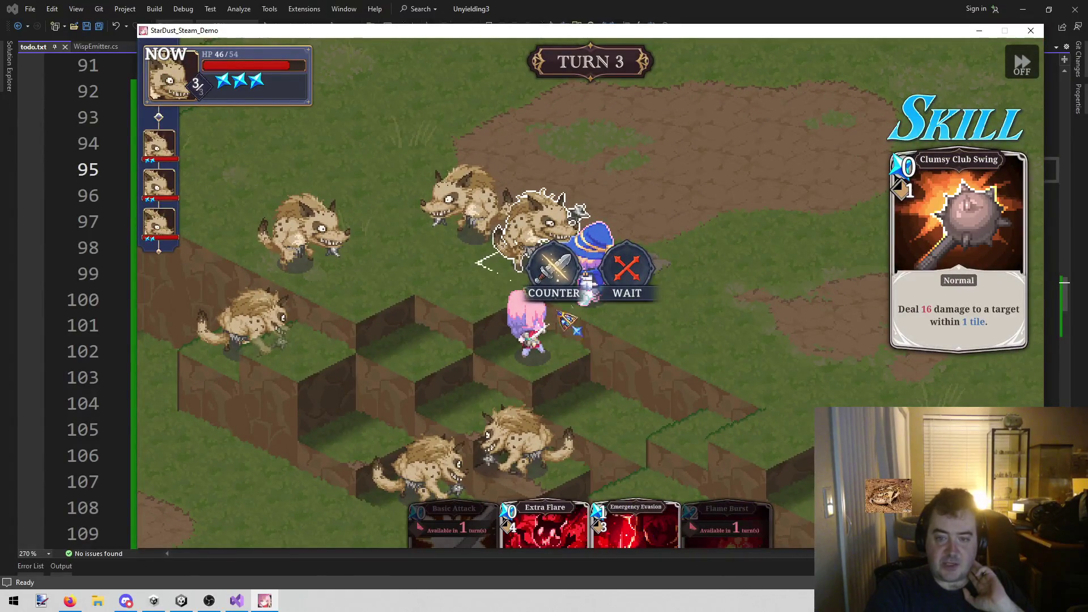
Counter the hyena's club swing with Emergency Evasion, then counter the next hyena attack too
click(637, 507)
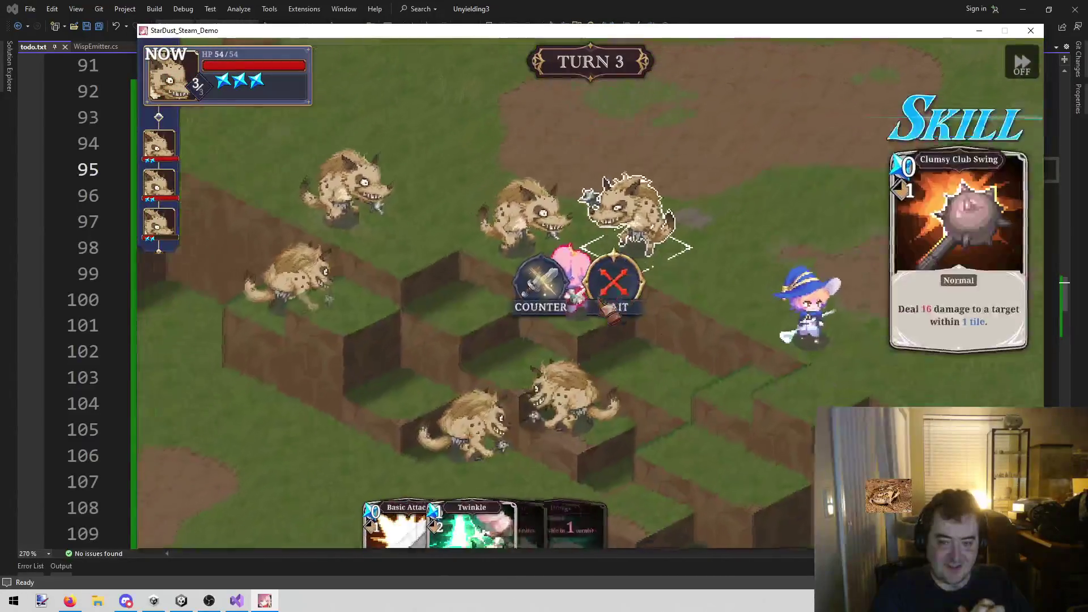
click(552, 271)
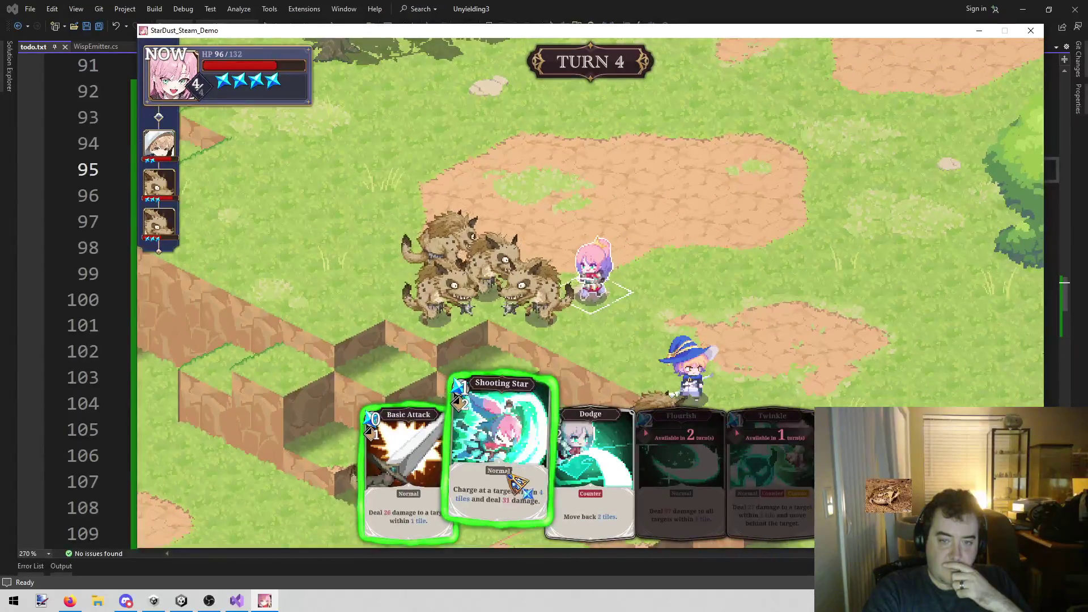
Hit a hyena with the pink fighter's Shooting Star, then move her to a lower-right tile
click(504, 493)
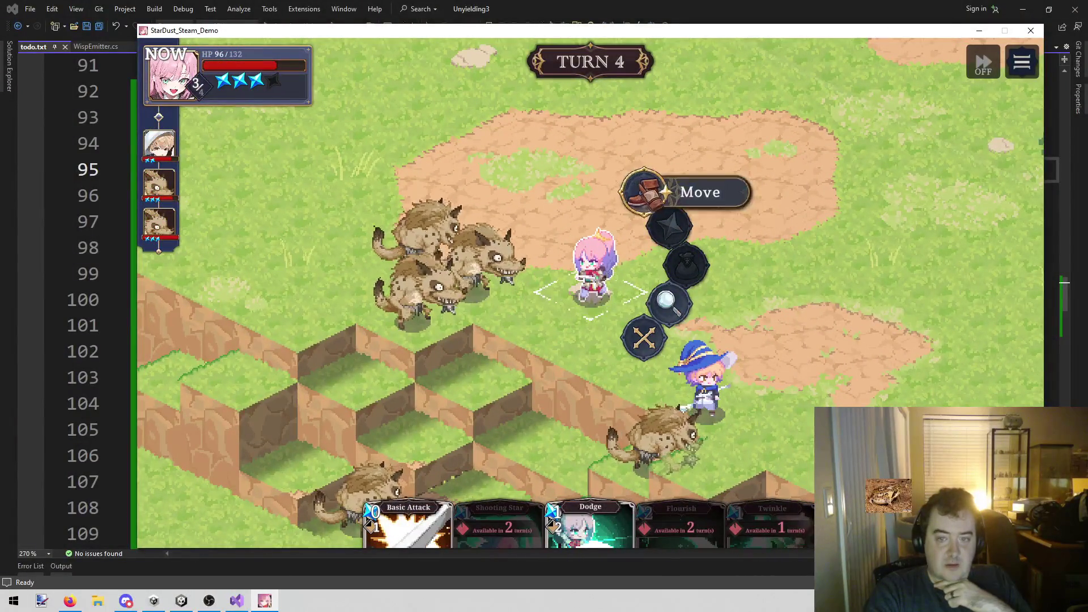
click(644, 191)
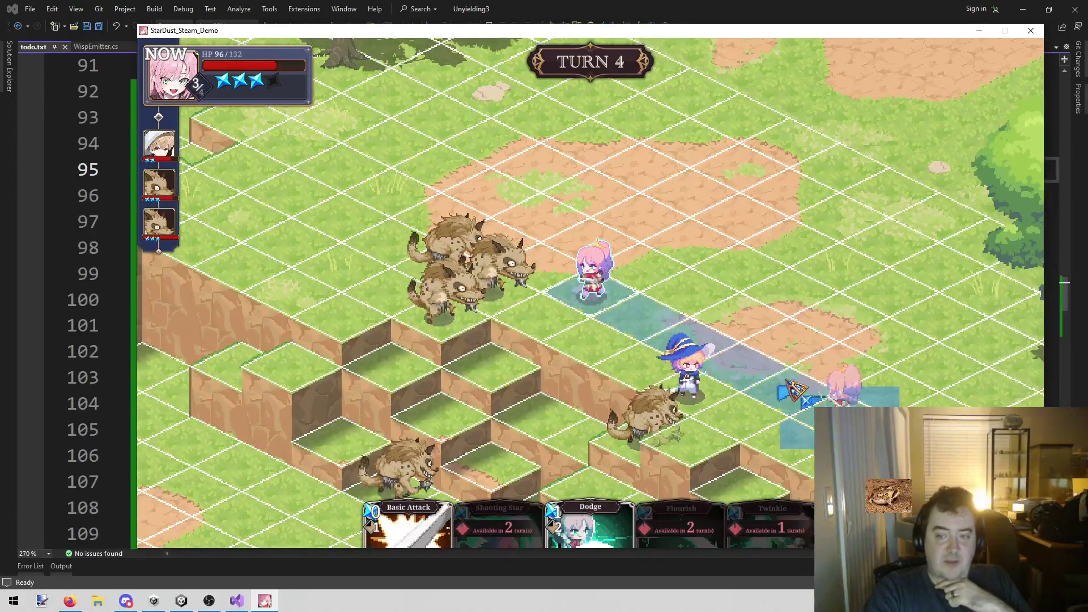
click(799, 398)
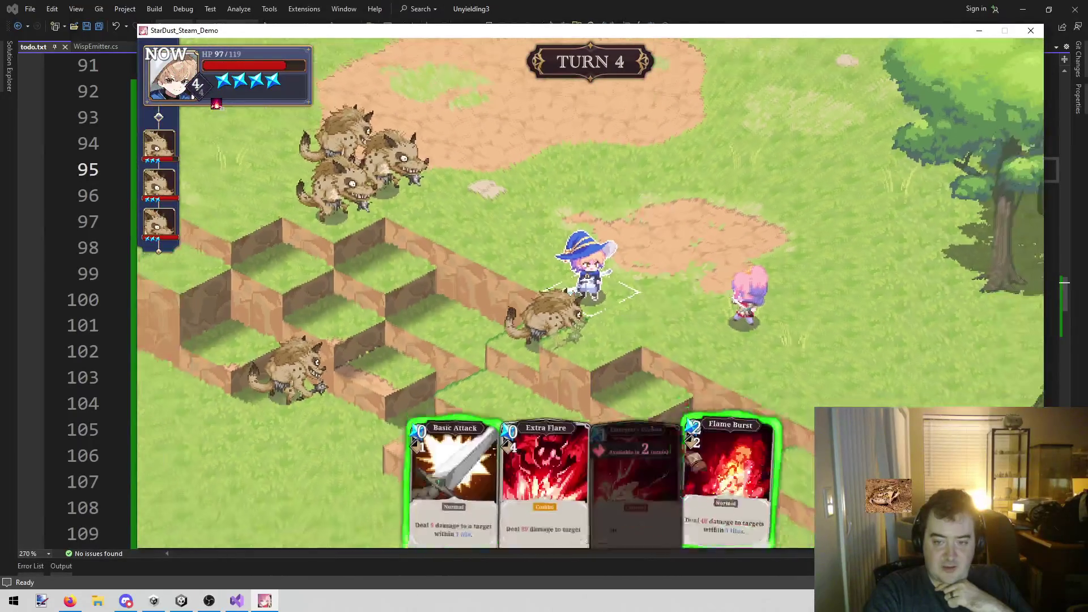
Knock out the adjacent hyena with the witch's Flame Burst and move her to a tile north
click(727, 465)
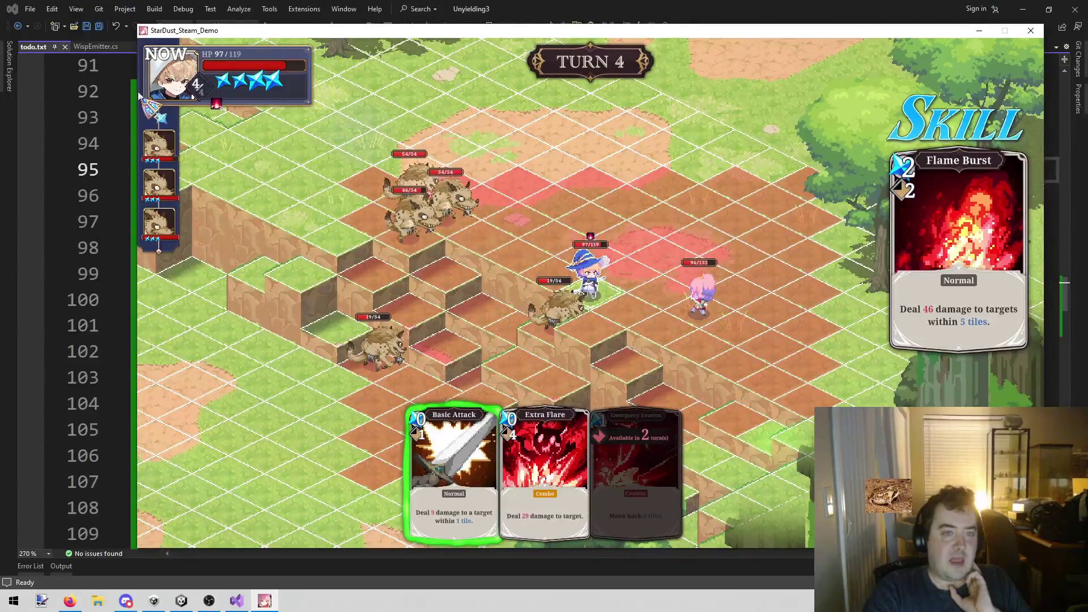
click(554, 325)
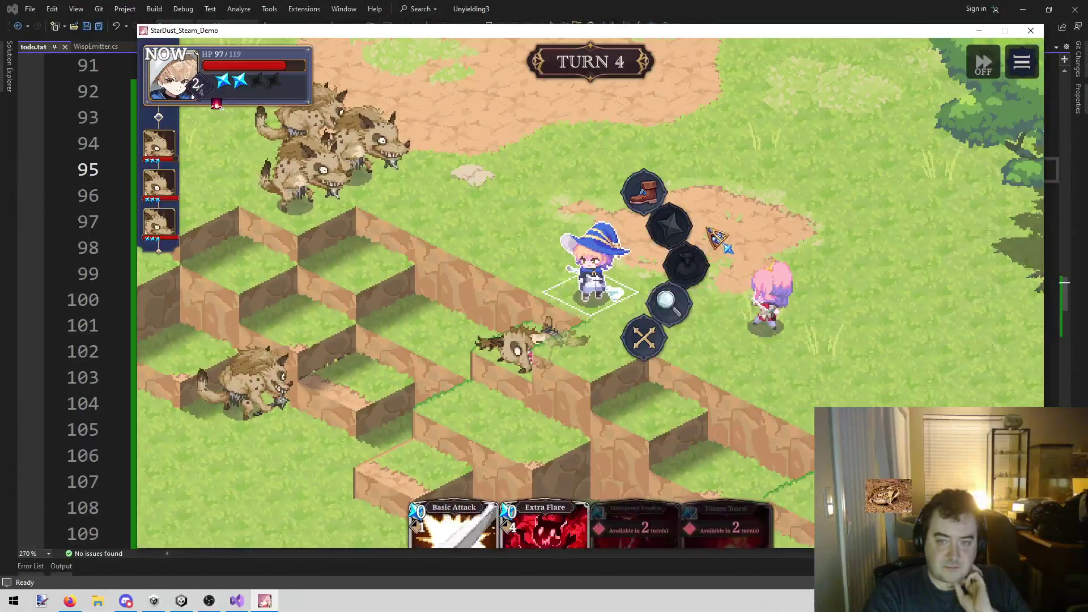
click(701, 199)
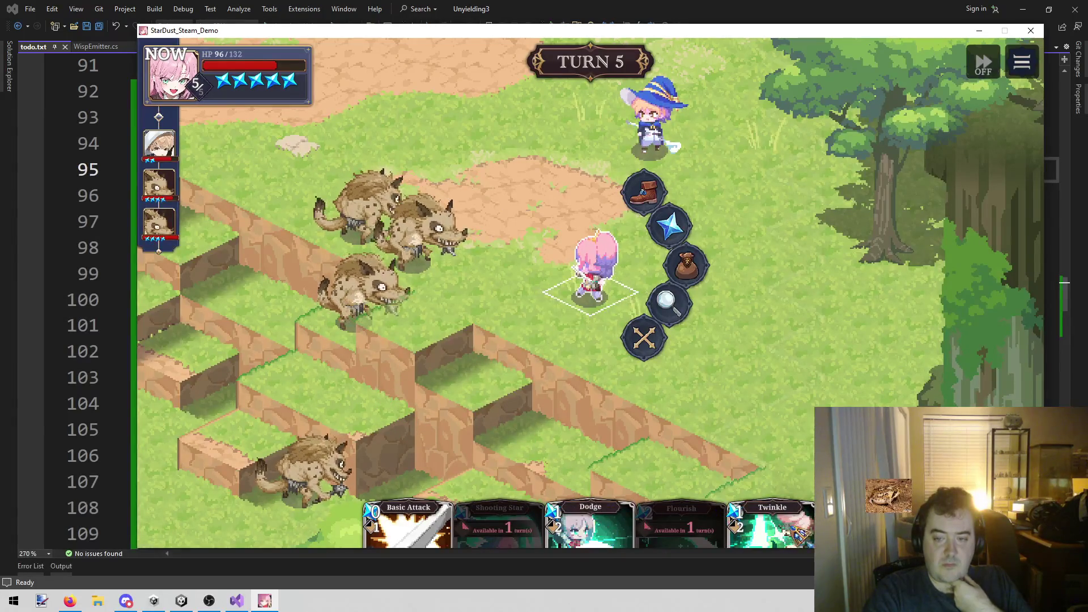
Check the pink fighter's cards and a hyena's health, then move her next to the hyena pack
click(798, 538)
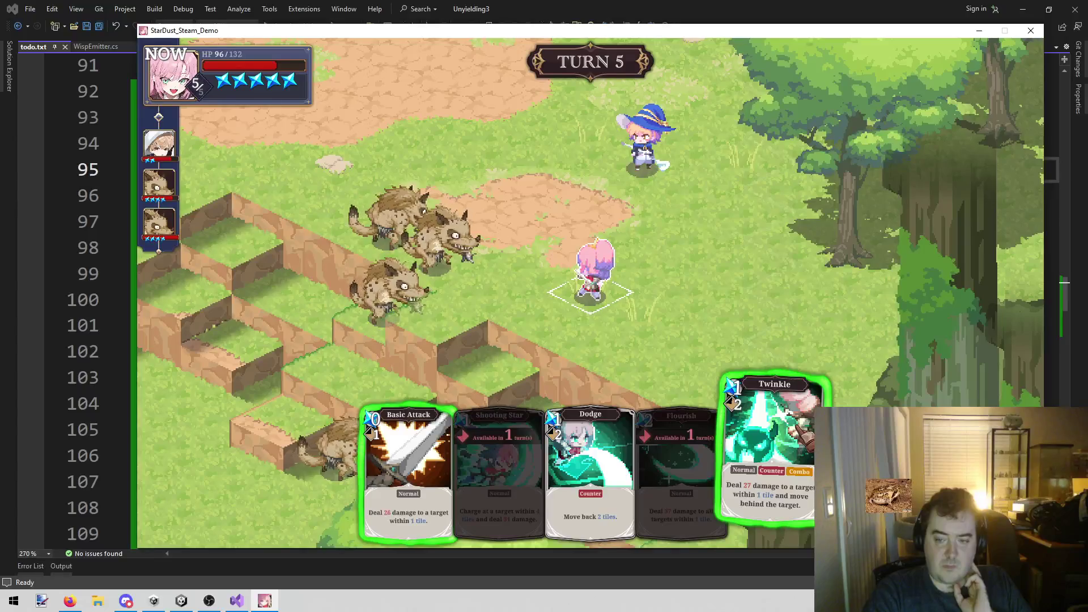
click(397, 315)
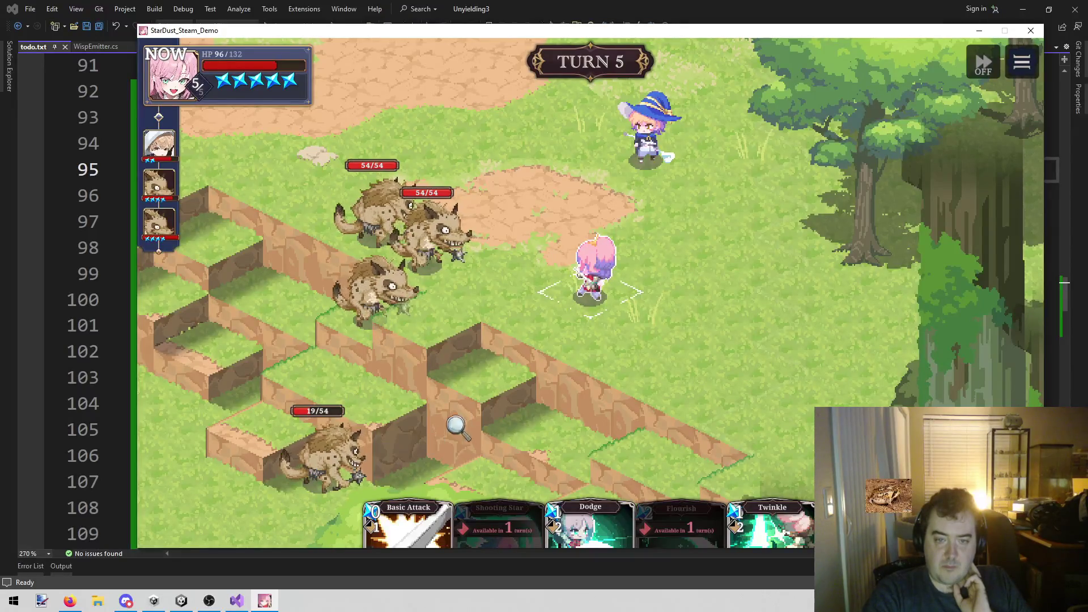
click(594, 294)
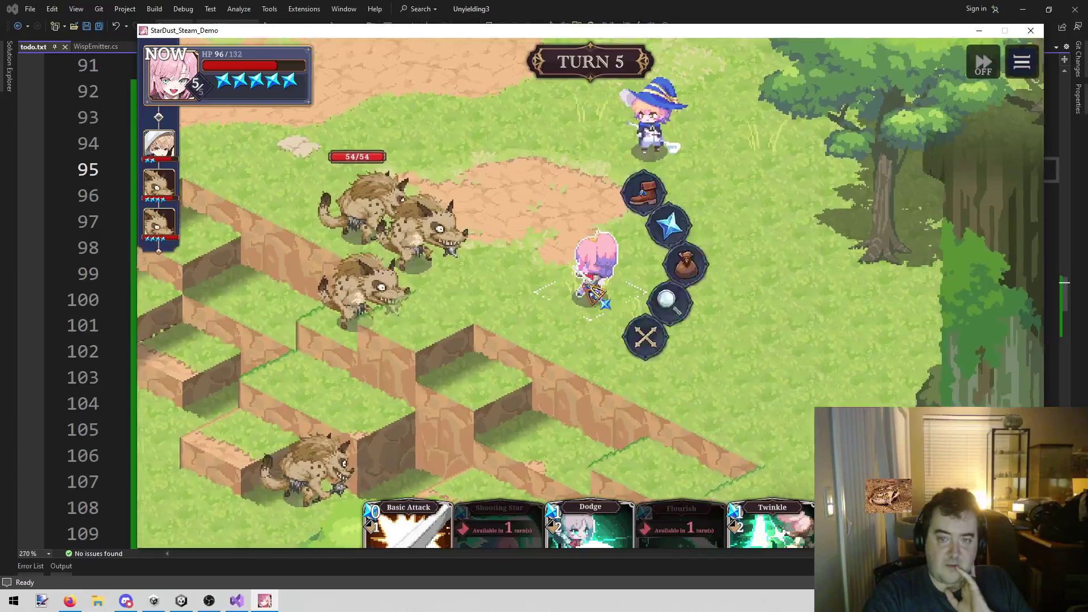
click(643, 192)
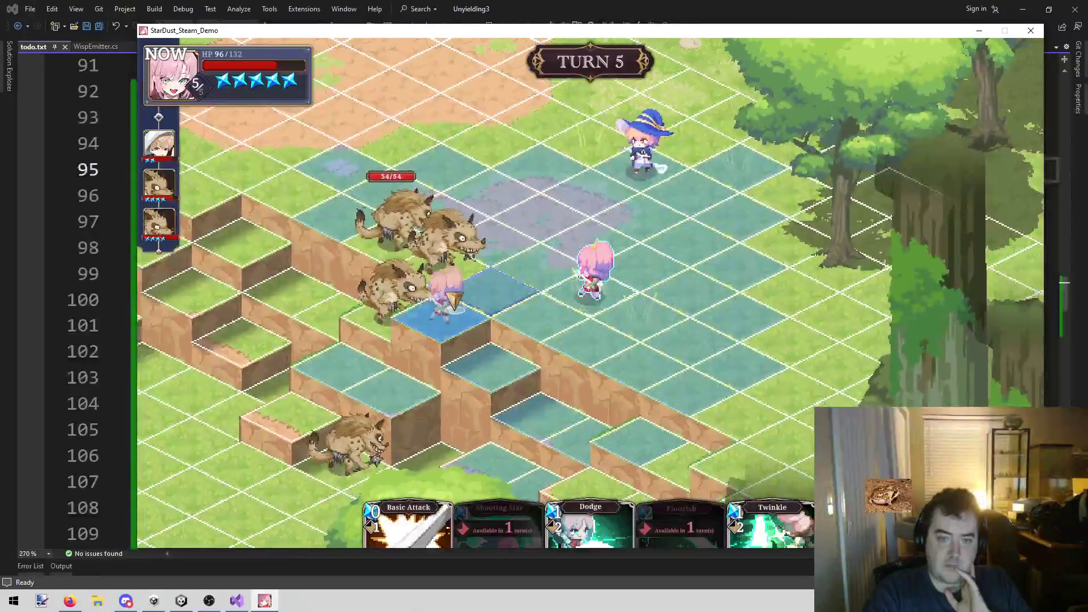
click(453, 298)
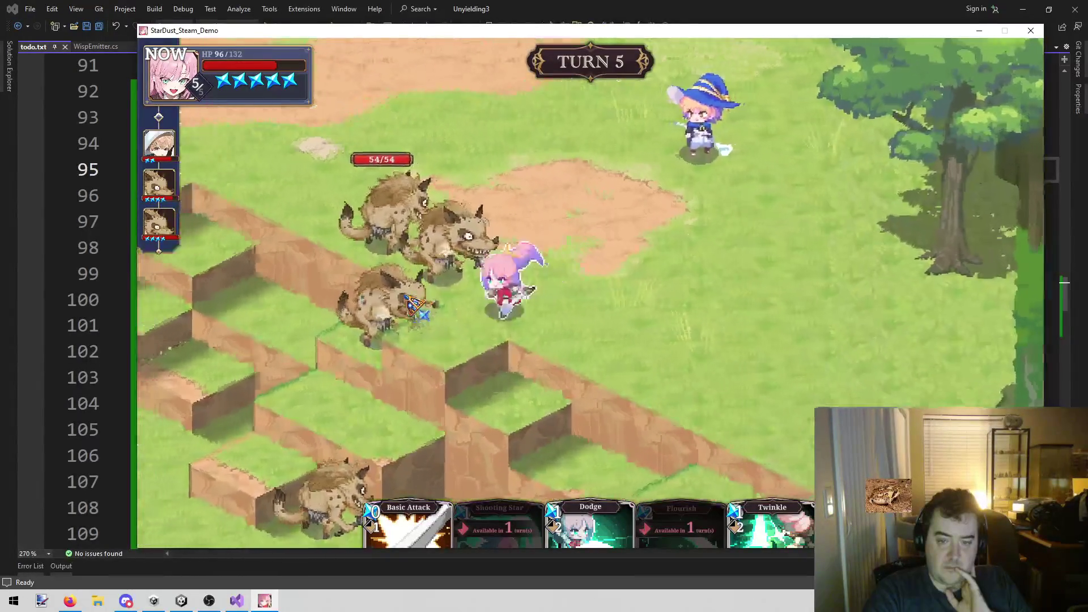
Strike the nearest hyena with the heroine's Basic Attack
click(670, 226)
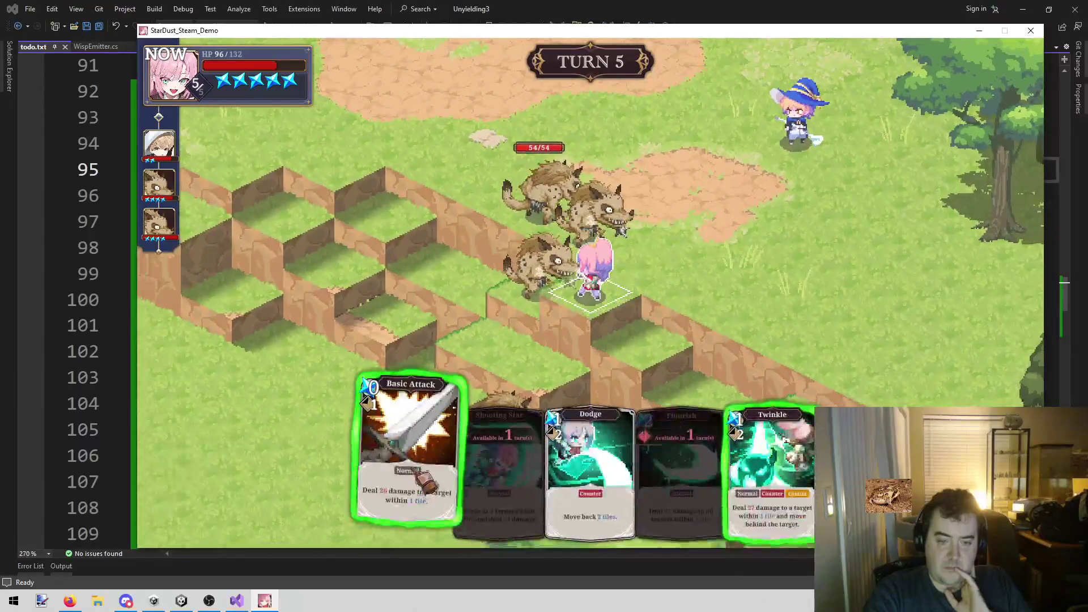
click(426, 482)
click(522, 272)
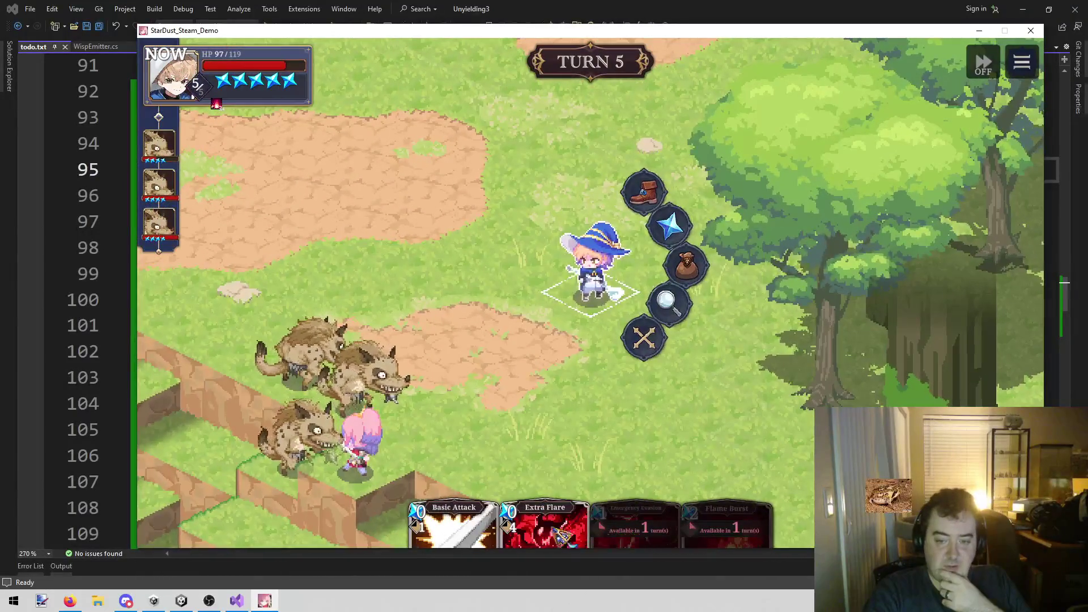
End the wizard's turn with Wait without taking any action
click(530, 393)
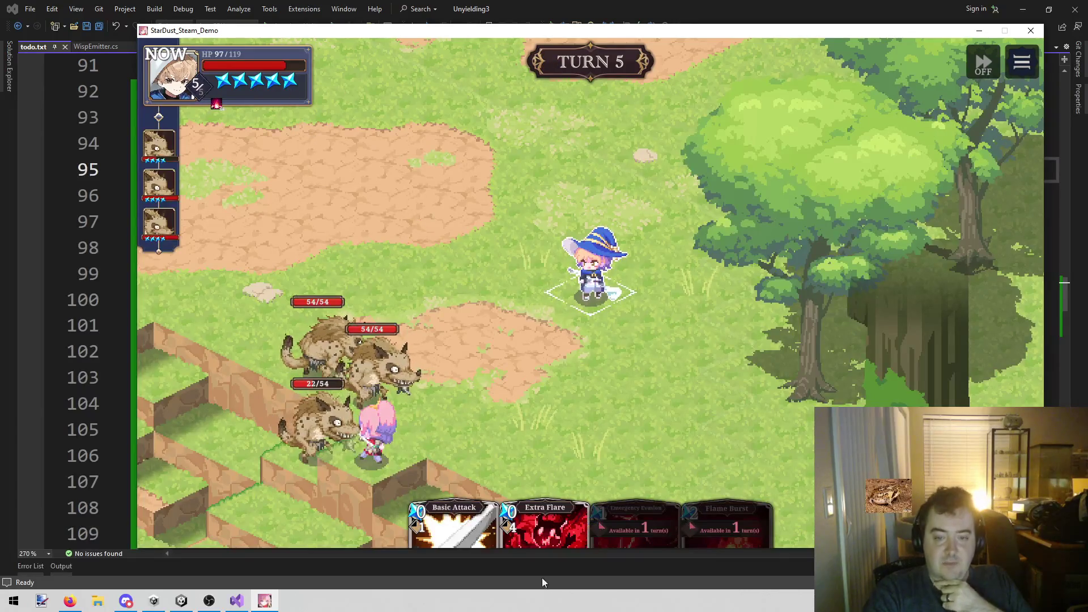
click(624, 277)
click(646, 338)
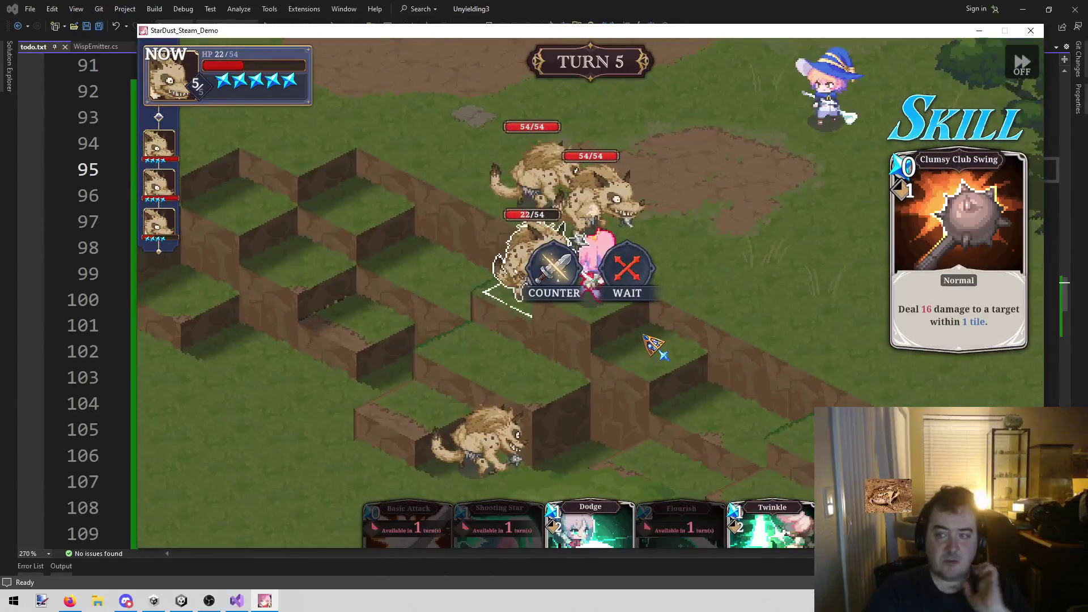
Counter the hyena's Clumsy Club Swing with the pink fighter's Twinkle card
click(555, 271)
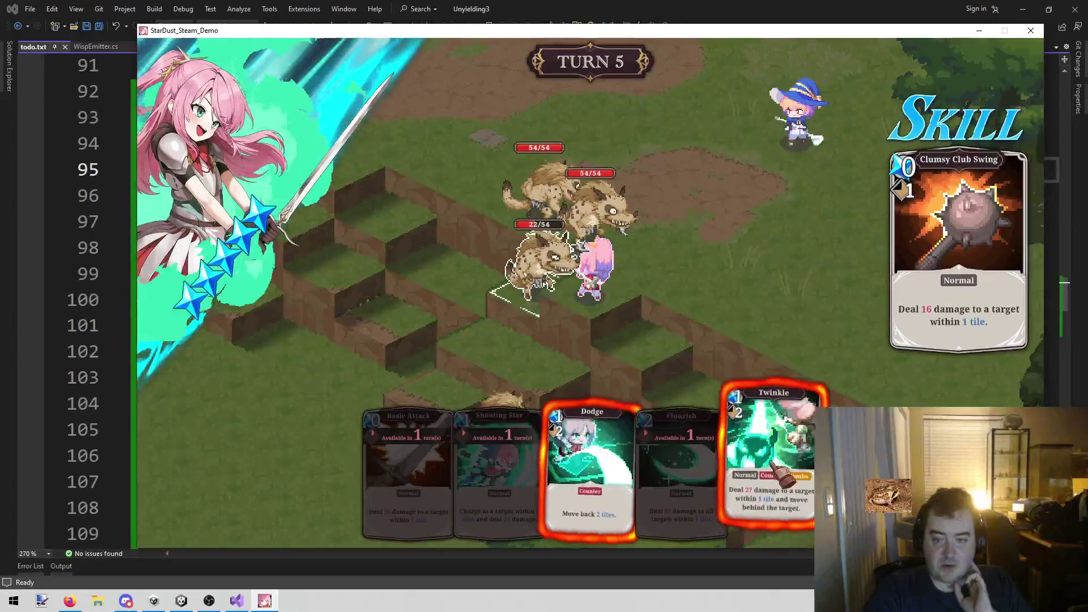
click(775, 466)
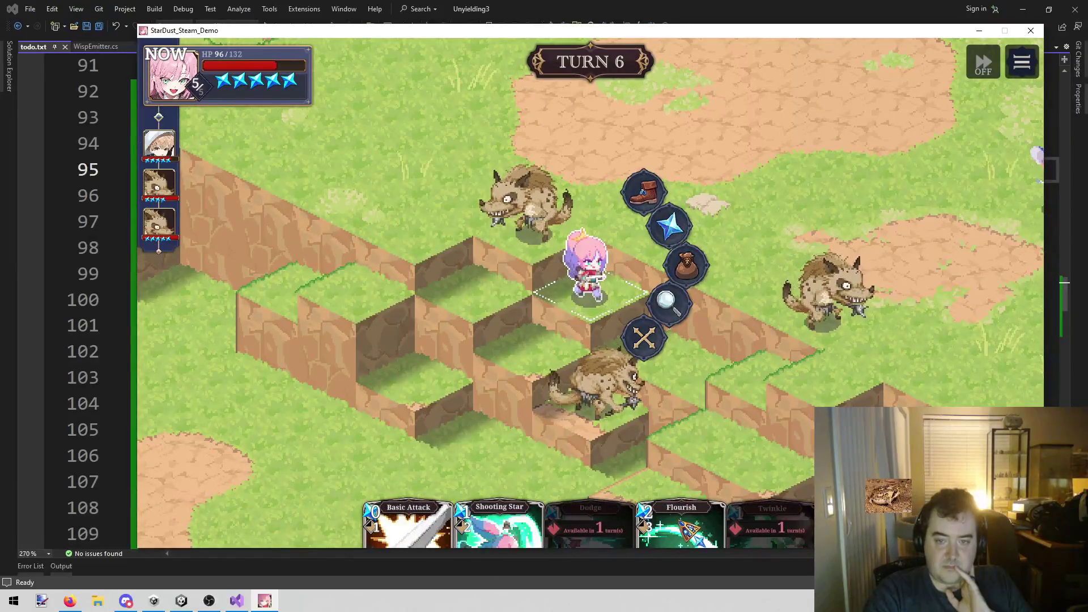
Aim the heroine's Shooting Star at the upper hyena
click(519, 527)
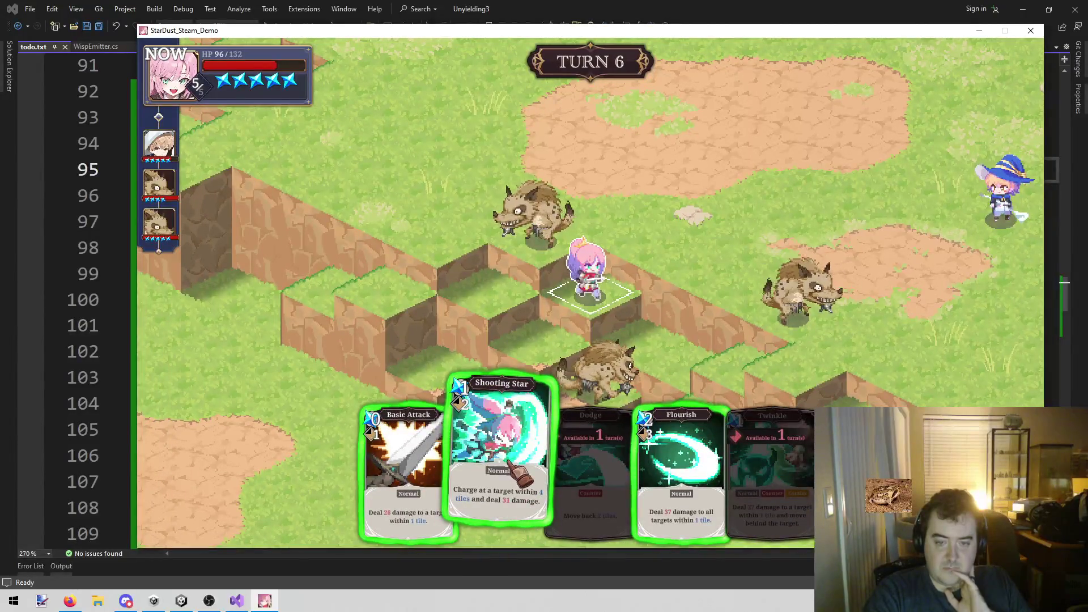
click(513, 470)
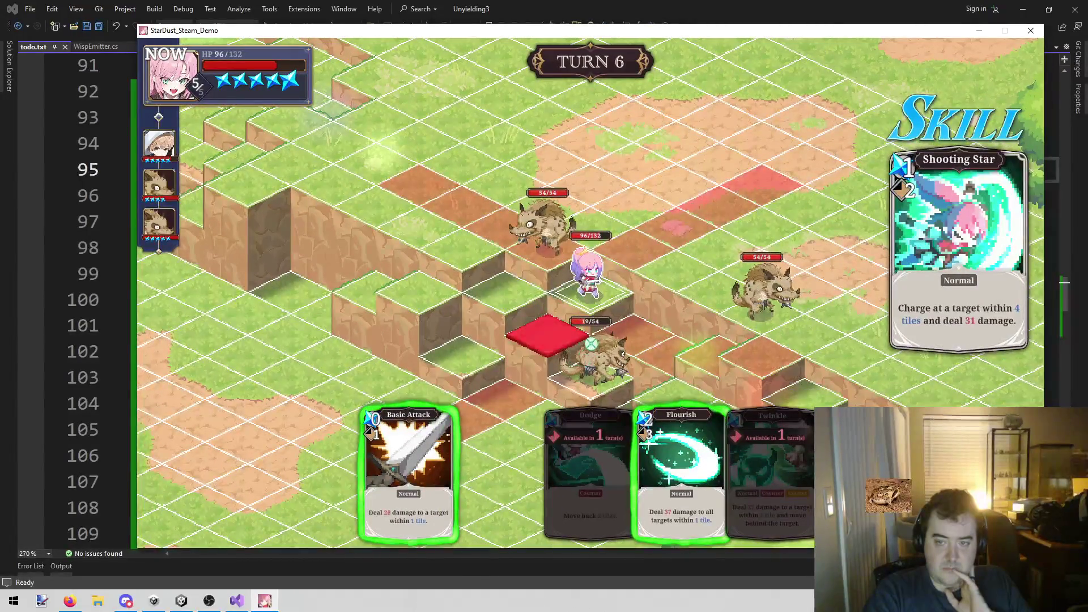
click(545, 241)
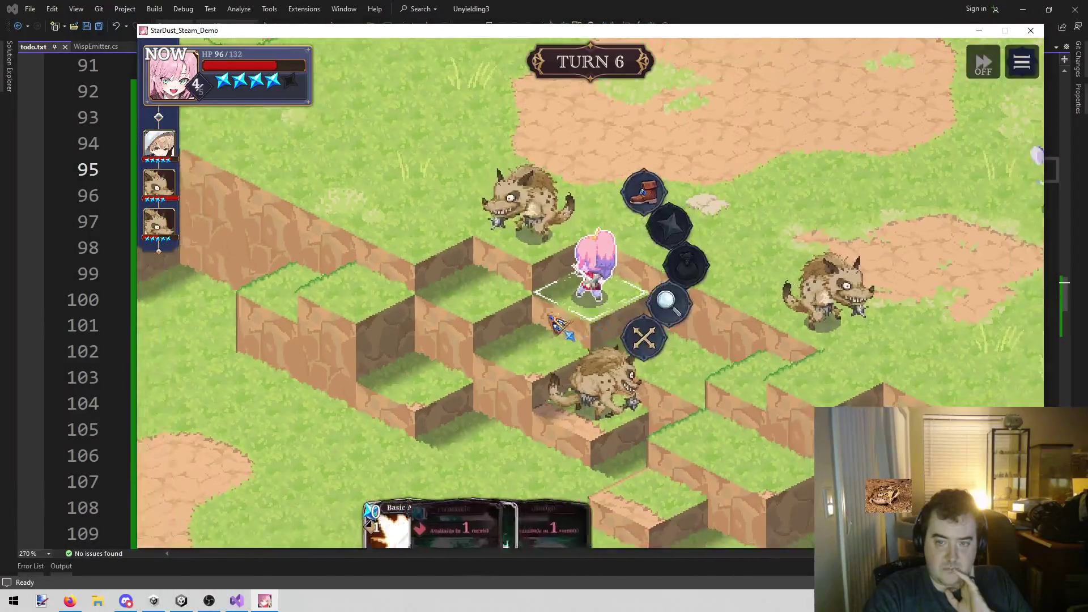
Try Basic Attack again, then end the heroine's turn with Wait
click(425, 518)
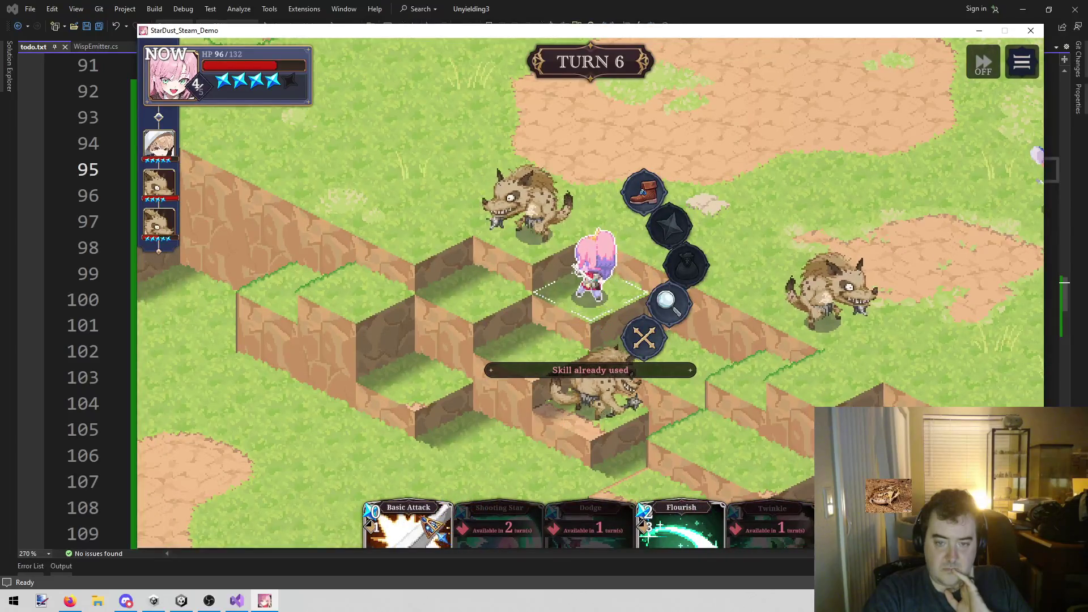
click(644, 338)
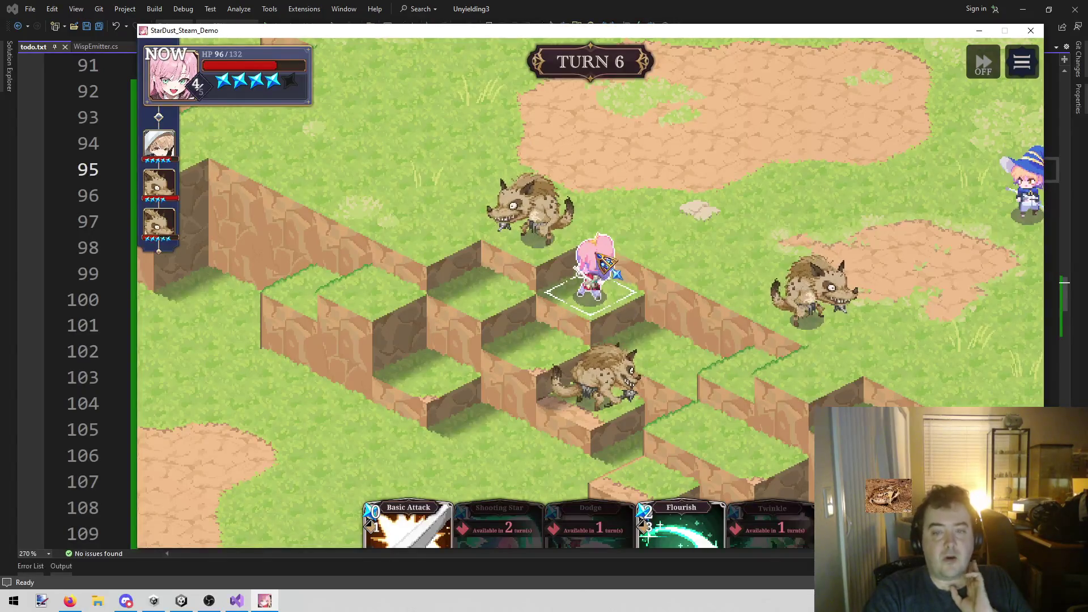
click(614, 306)
click(660, 343)
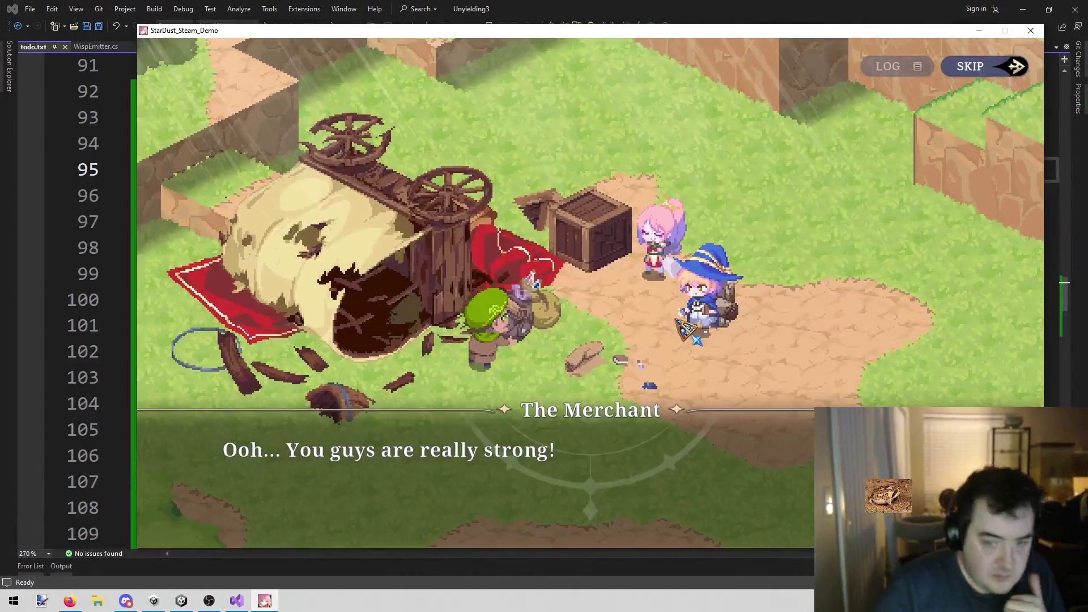
Click through the exchange between Star and the Merchant up to the Merchant's praise
click(743, 191)
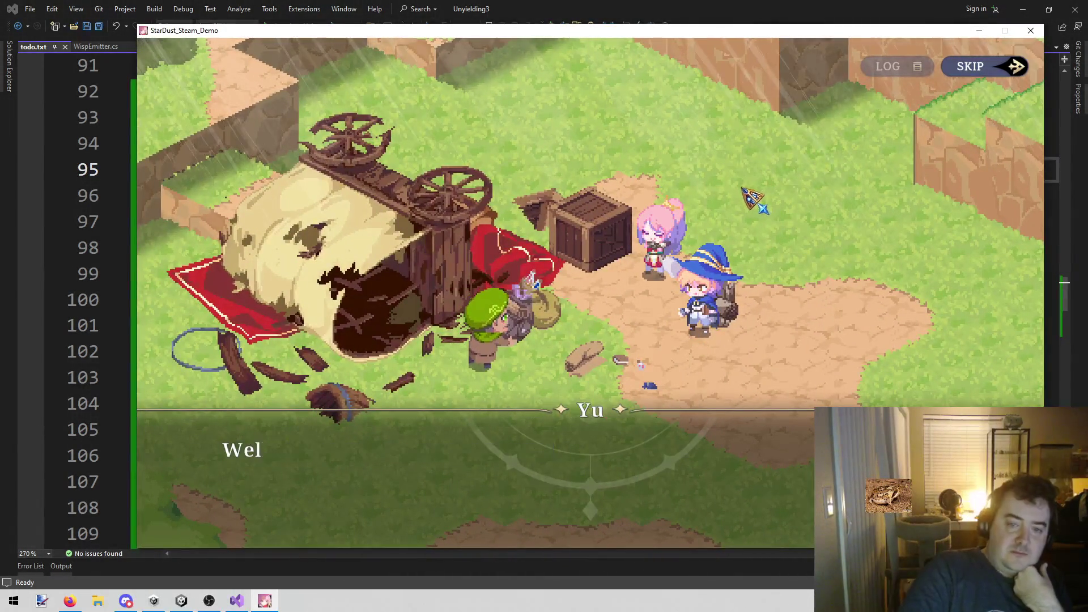
click(778, 205)
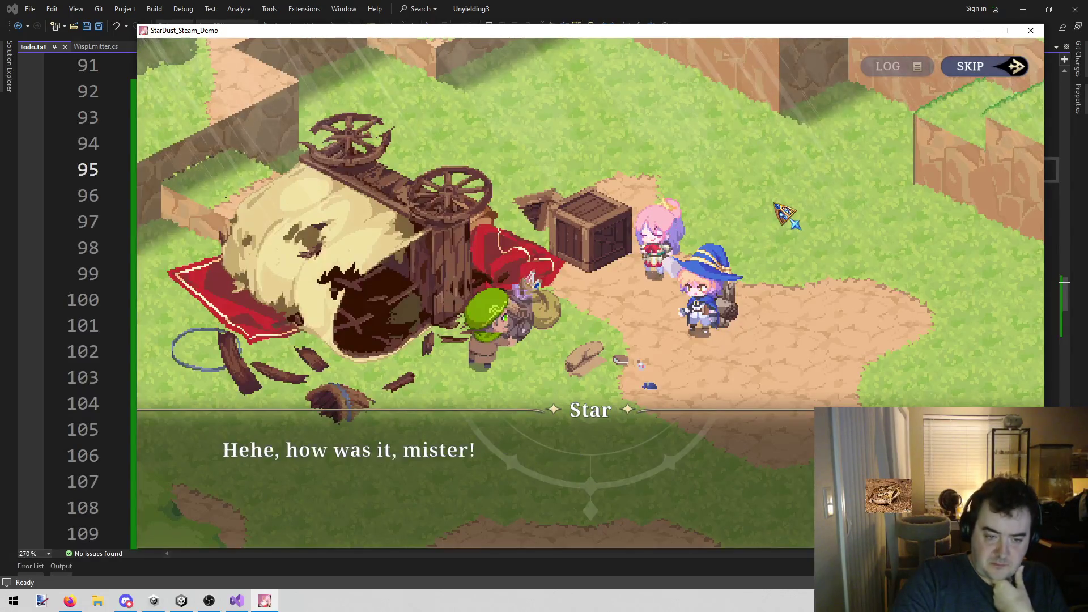
click(776, 204)
click(777, 206)
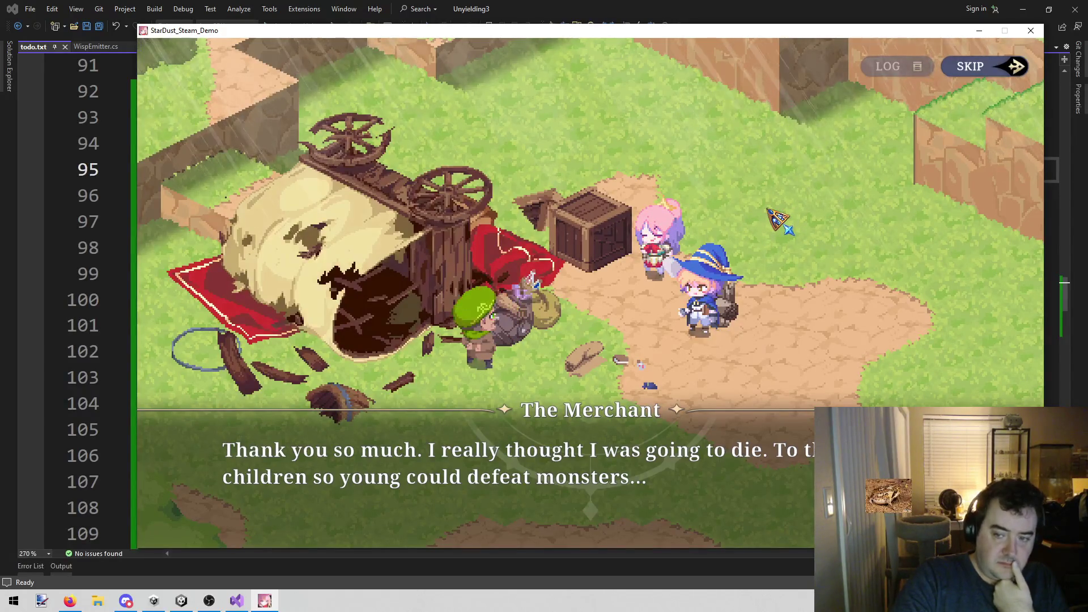
click(751, 225)
click(749, 226)
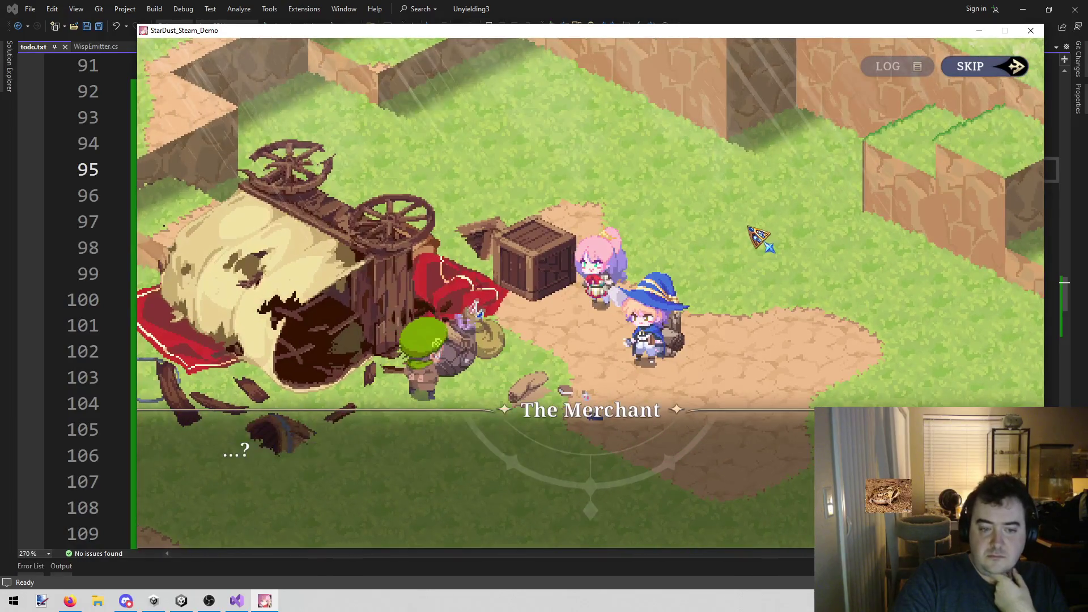
click(749, 226)
click(749, 226)
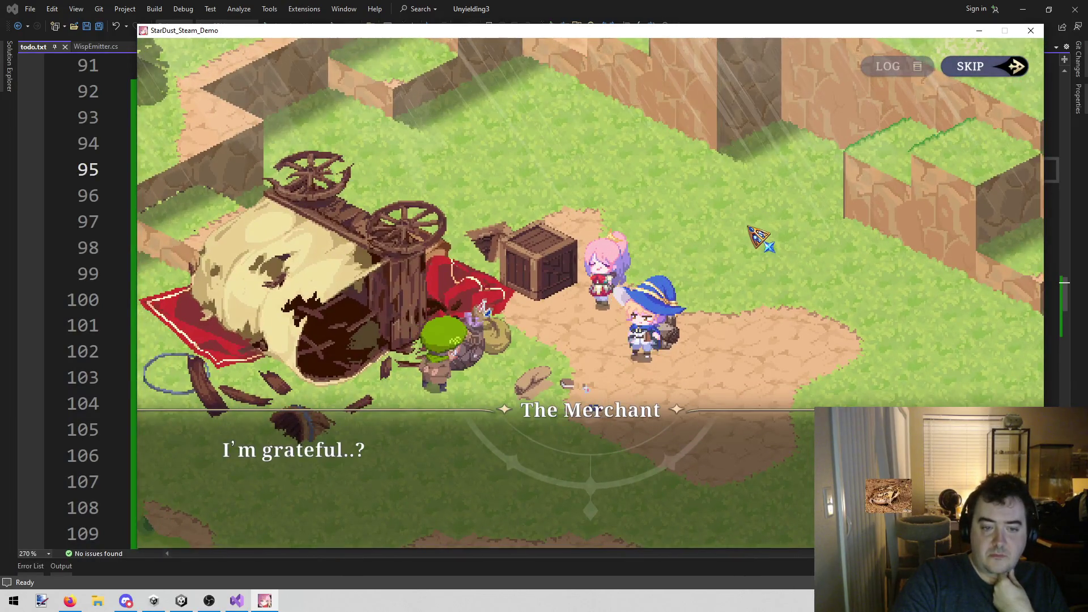
click(749, 226)
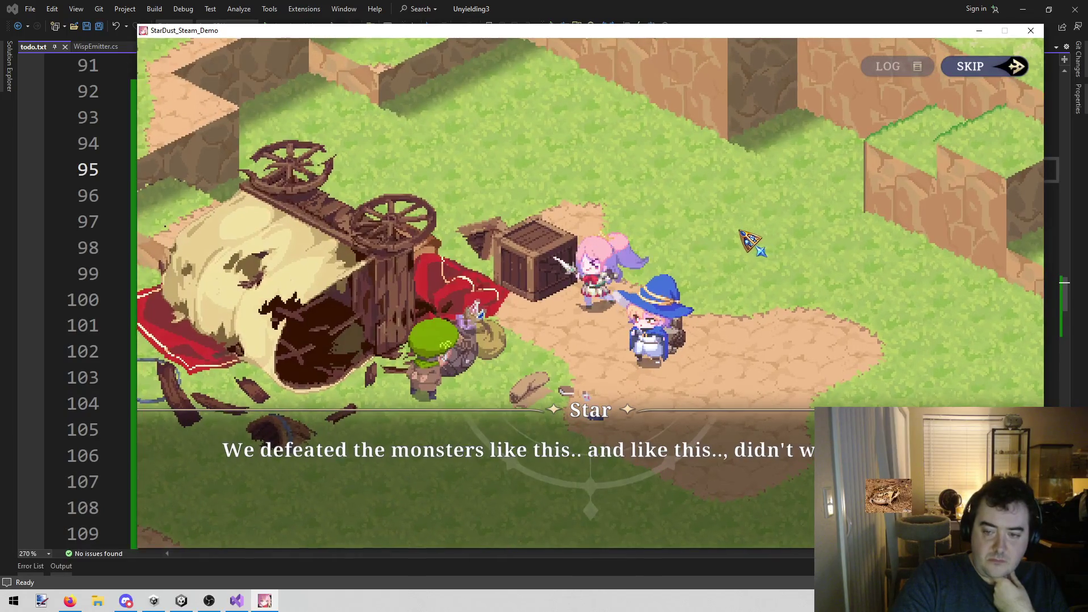
click(743, 233)
click(742, 232)
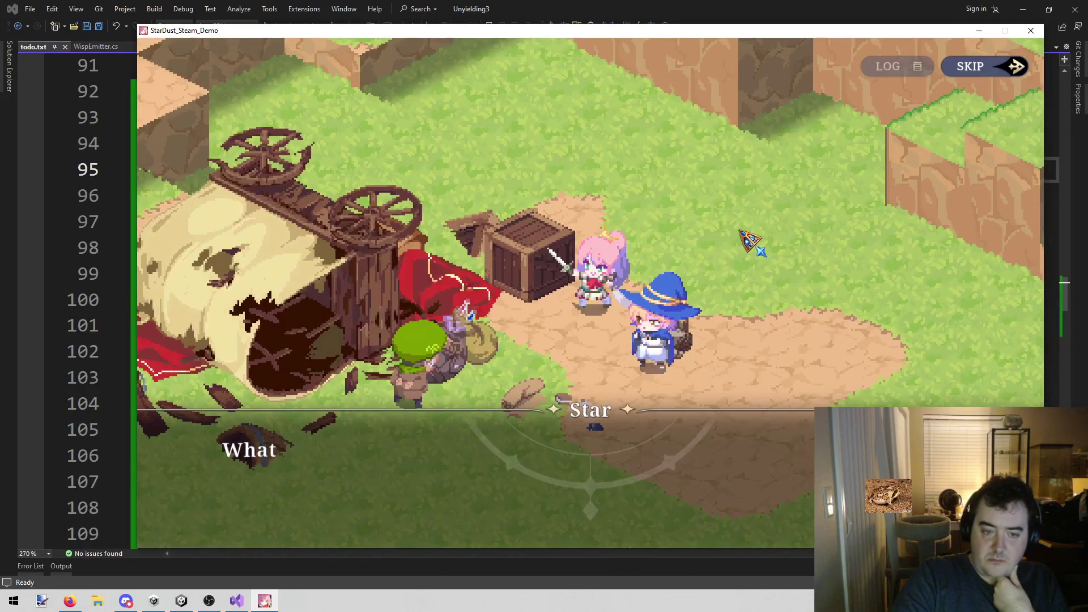
click(742, 232)
click(742, 233)
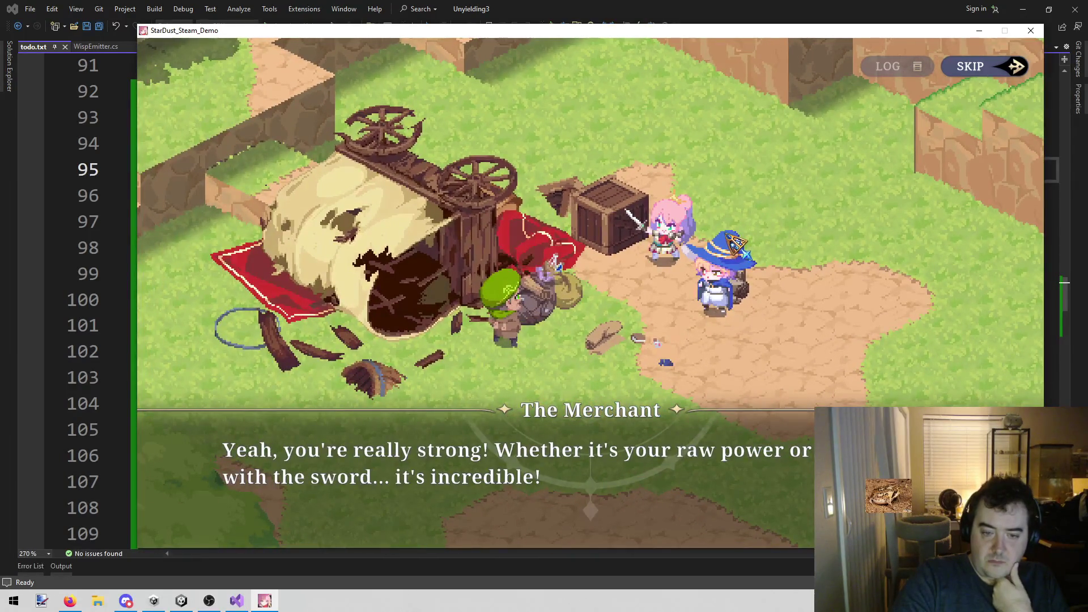
Step through Star's and Yu's remaining lines, then skip ahead to the battle Report
click(728, 235)
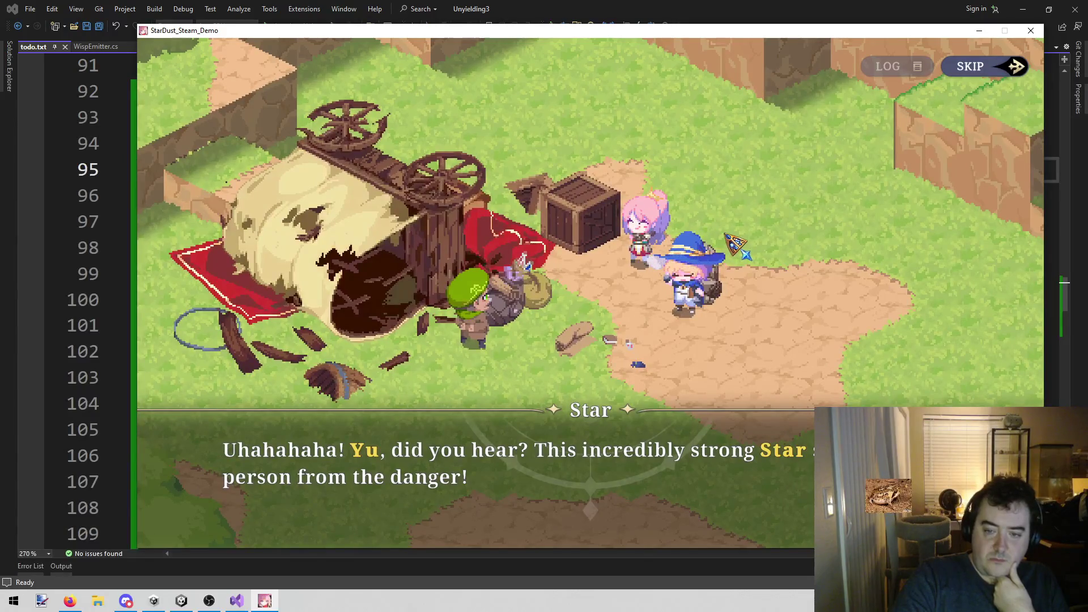
click(727, 236)
click(726, 237)
click(726, 236)
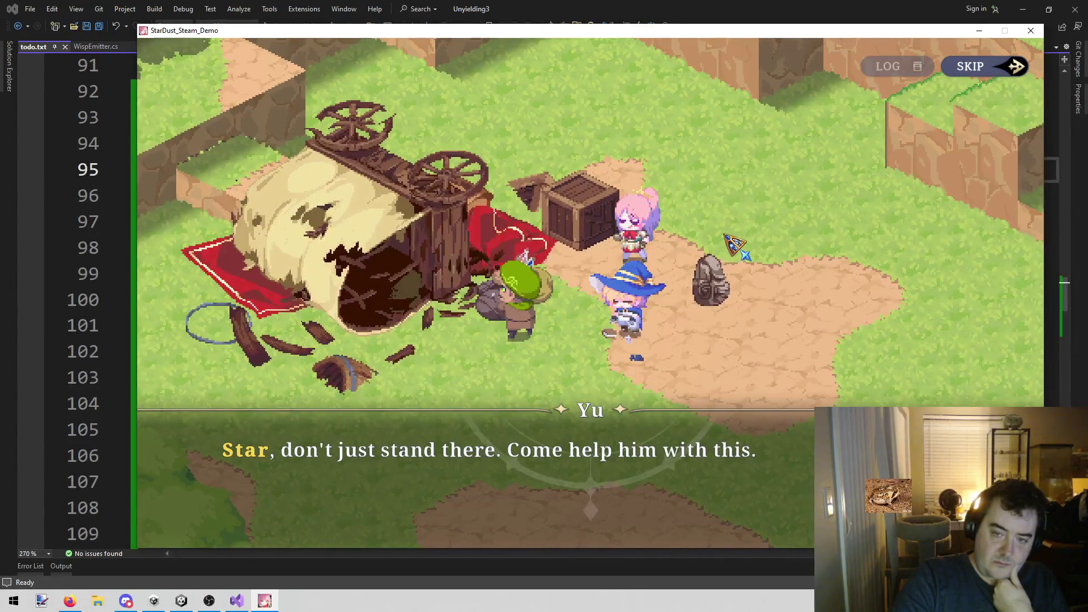
click(762, 256)
click(762, 256)
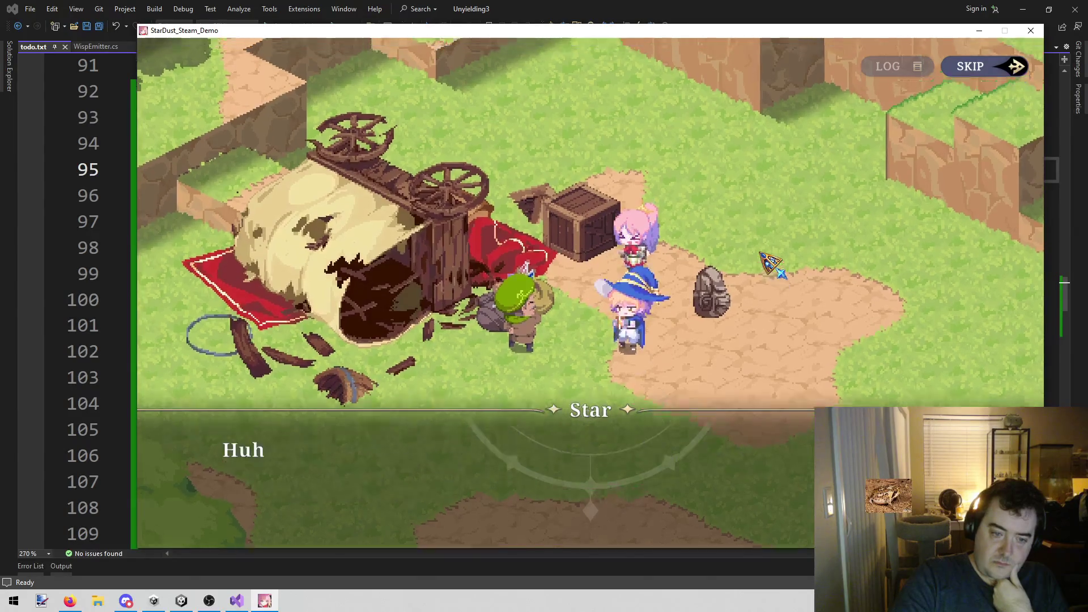
click(762, 256)
click(762, 256)
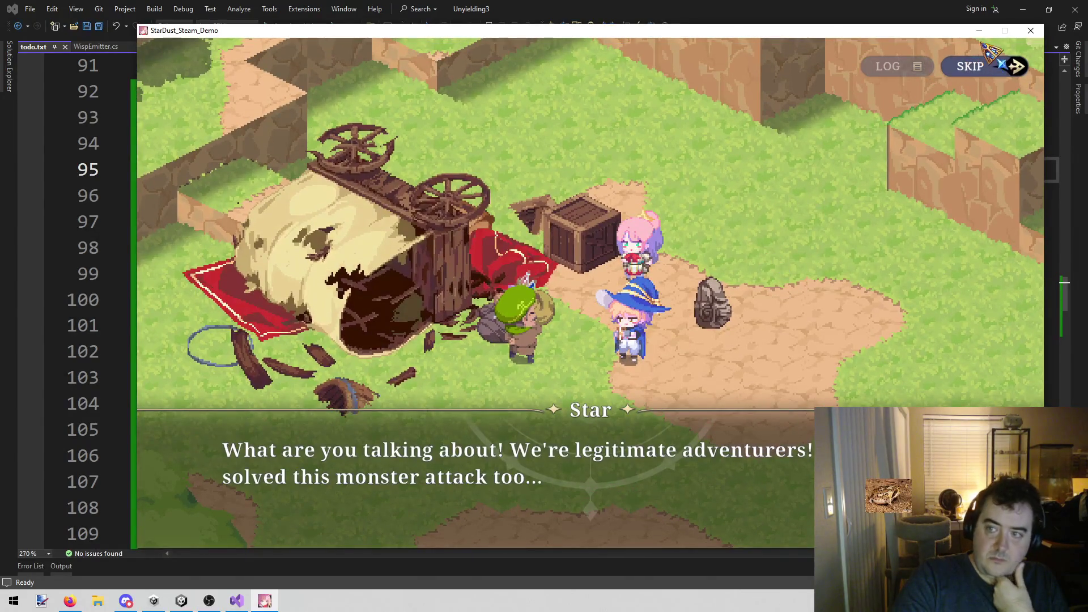
click(980, 67)
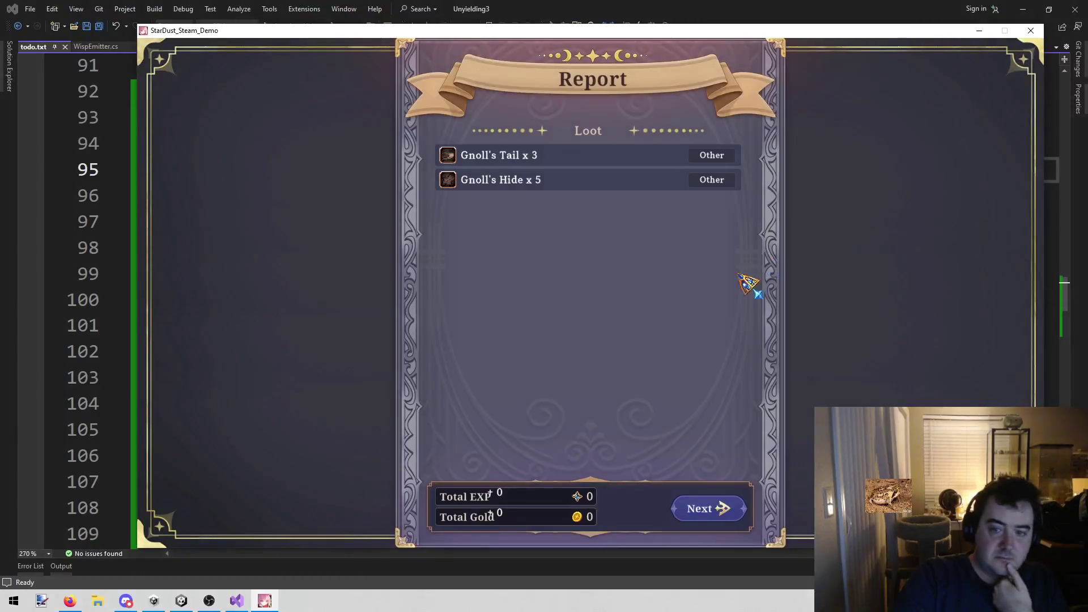
Page through the battle report's EXP and Records pages, continue, and decline saving
click(729, 516)
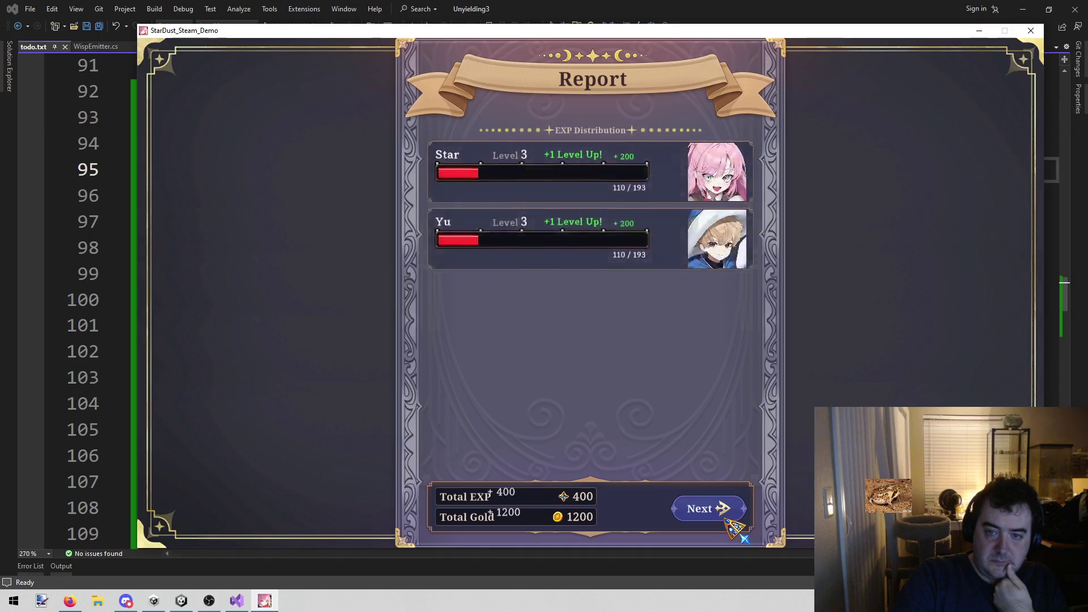
click(708, 513)
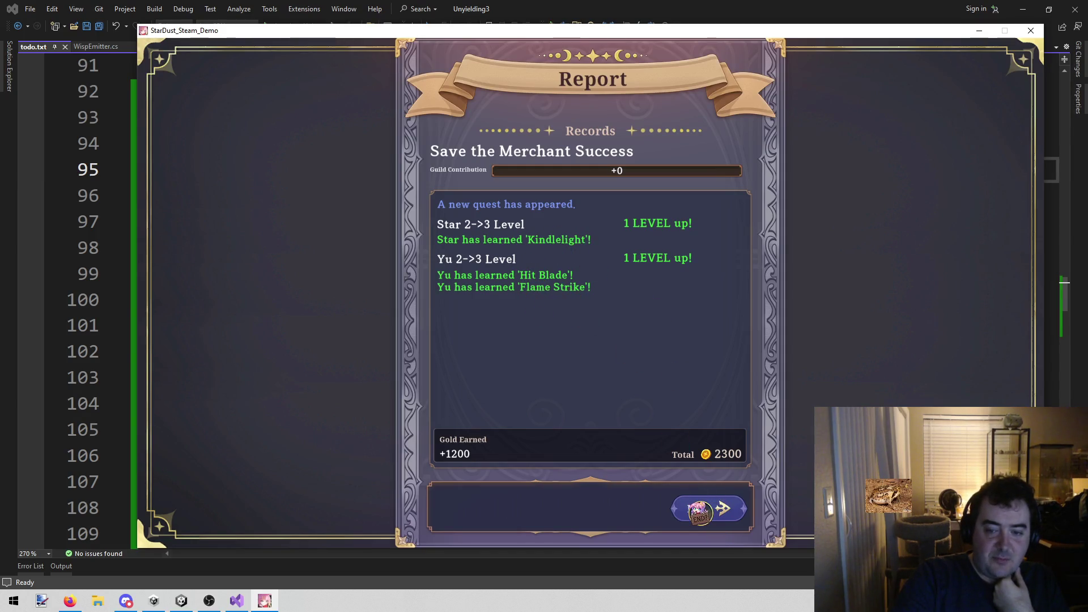
click(703, 510)
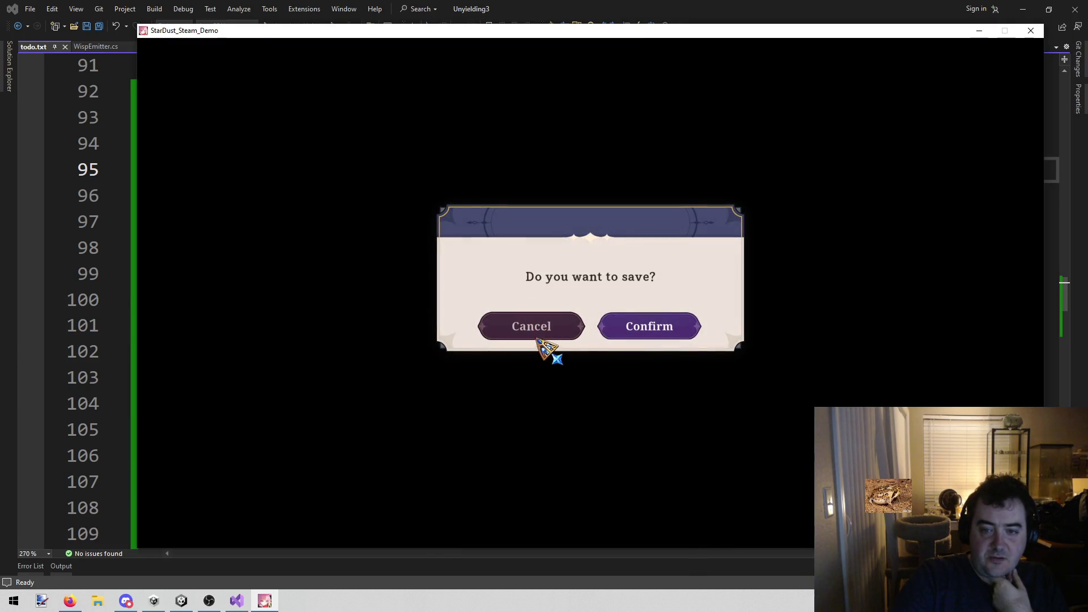
click(537, 337)
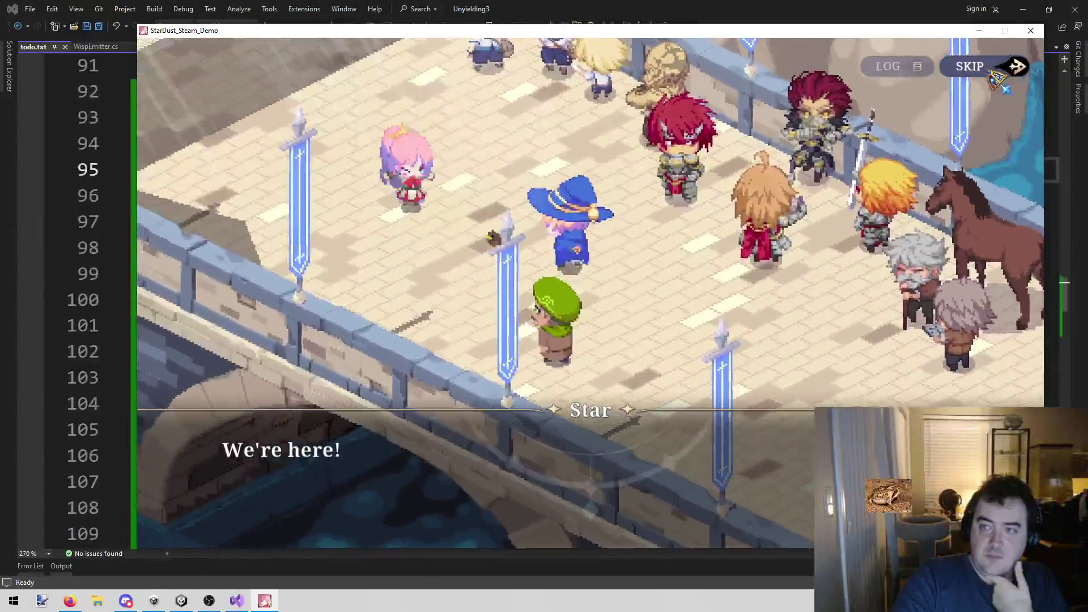
Skip the bridge arrival, guild hall, second bridge and forest dialogue cutscenes
click(990, 70)
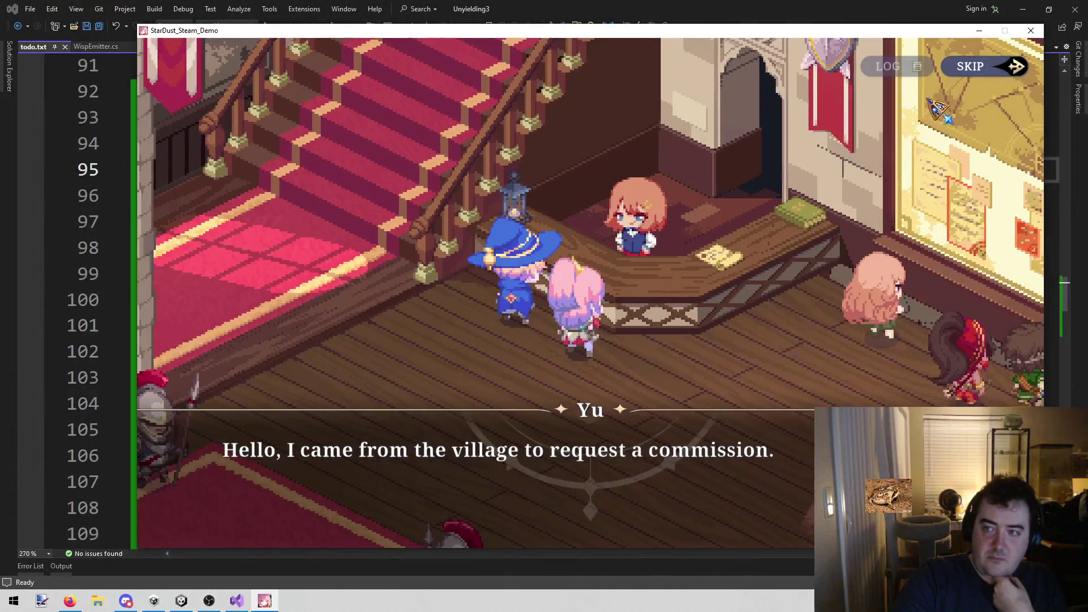
click(976, 68)
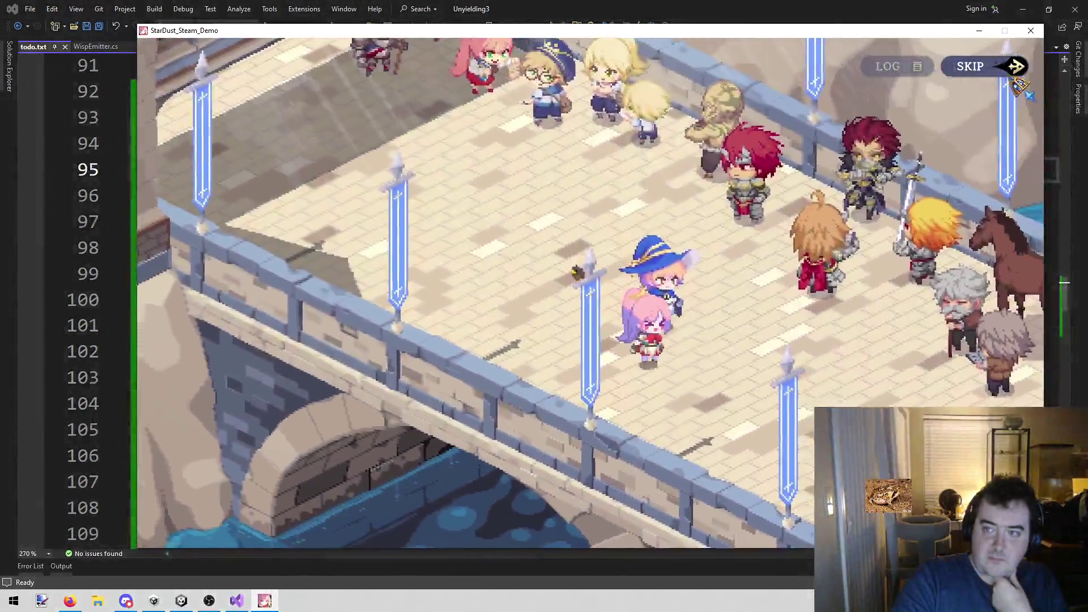
click(1004, 69)
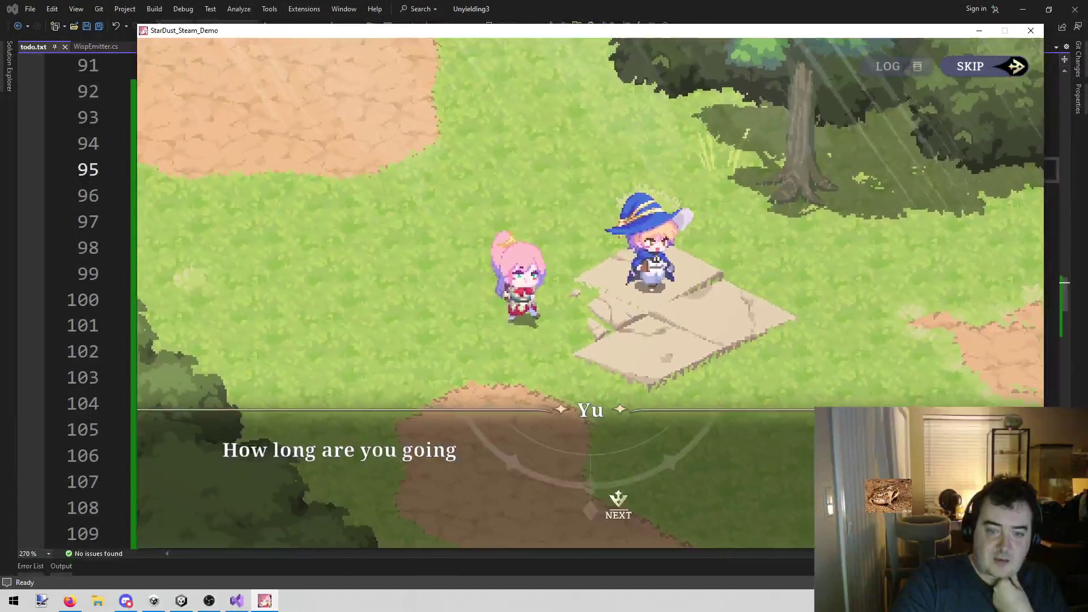
click(1006, 74)
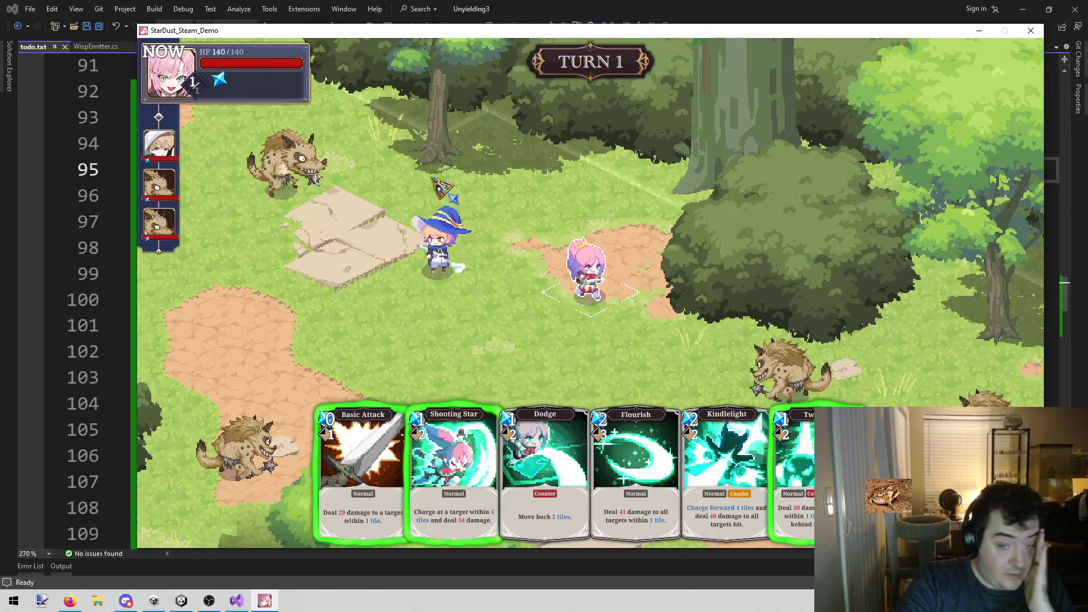
Bring up Star's cards, then back out of aiming Shooting Star at a hyena
click(537, 303)
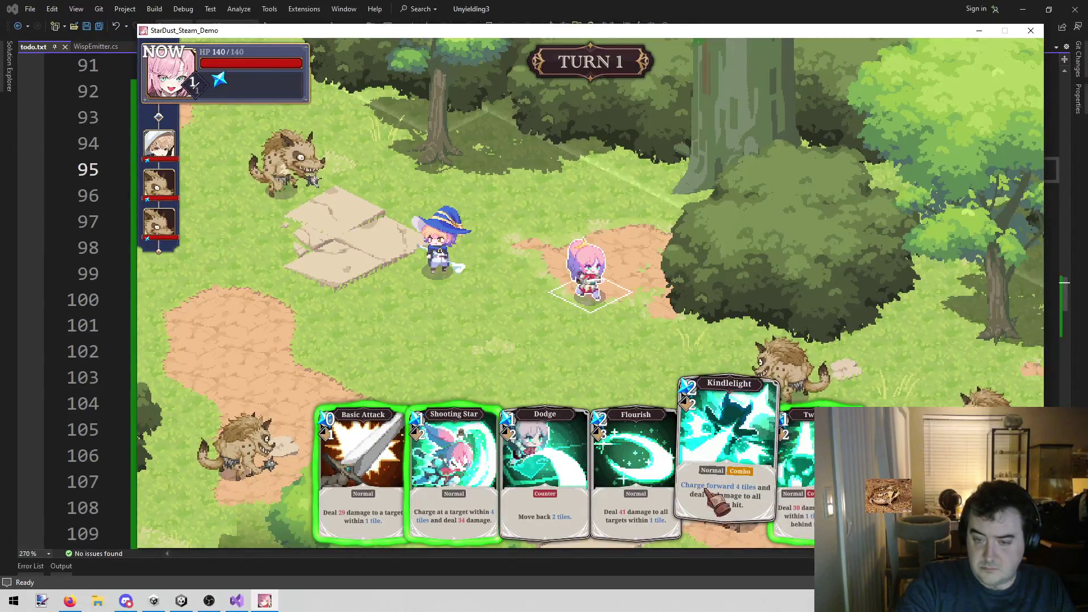
click(720, 533)
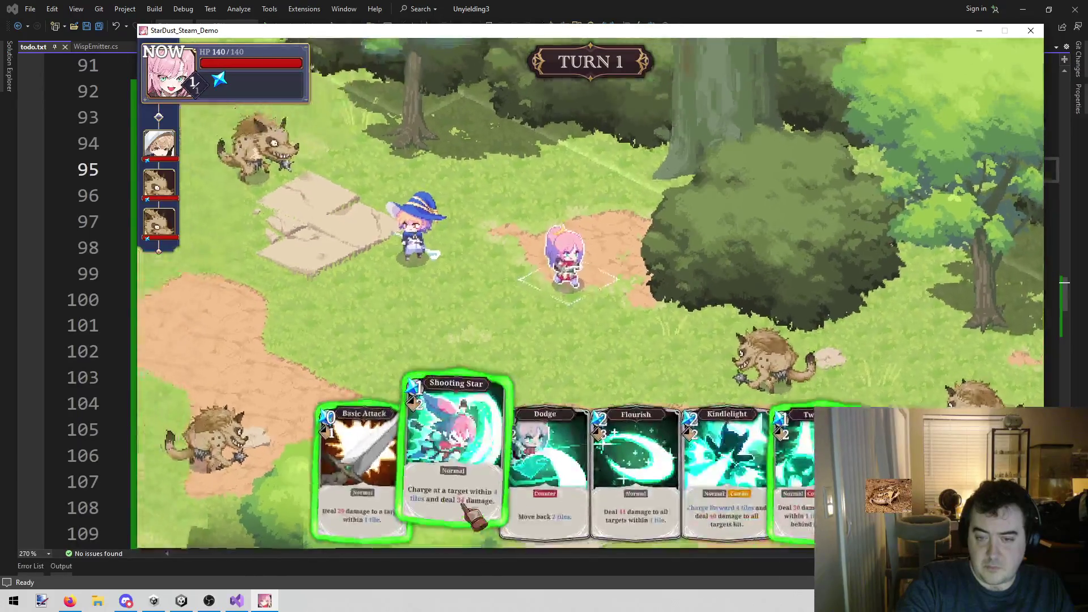
click(454, 482)
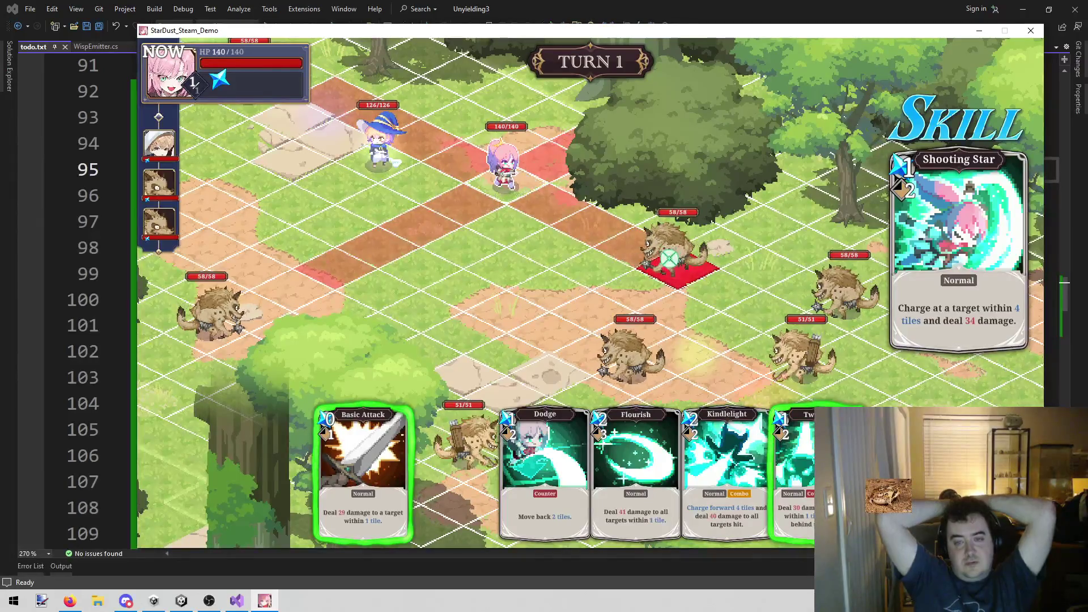
key(Escape)
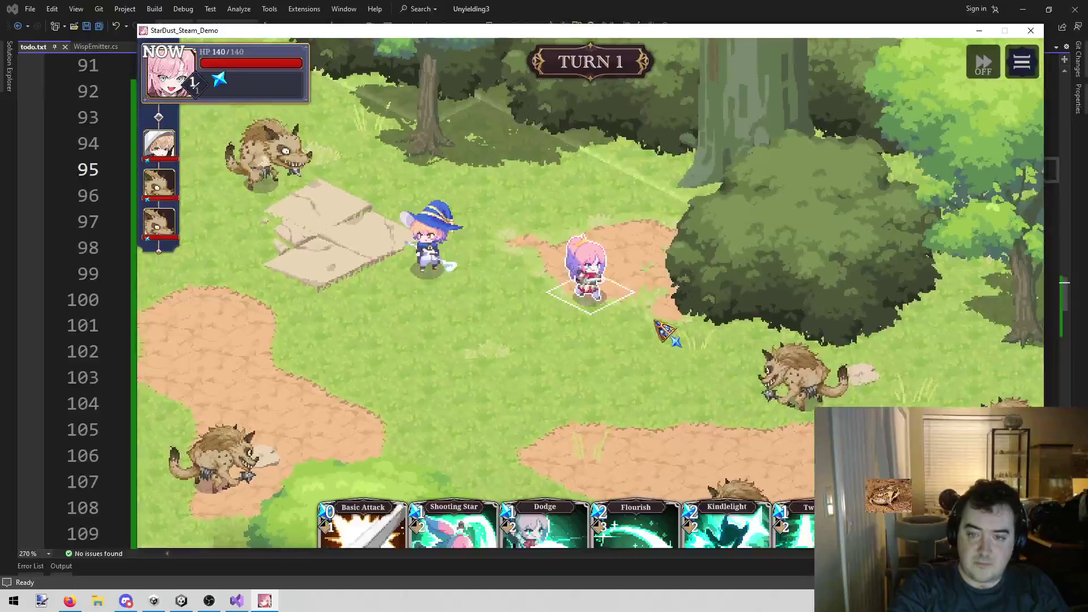
Move Star next to the nearby hyena and strike it with Basic Attack
right_click(666, 332)
click(647, 333)
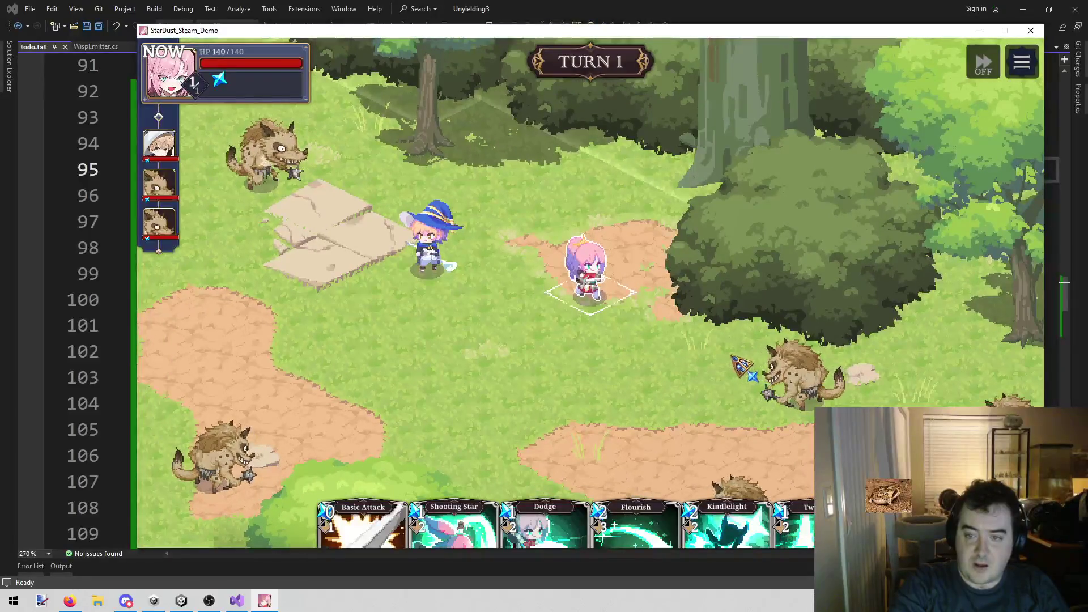
right_click(666, 334)
click(645, 190)
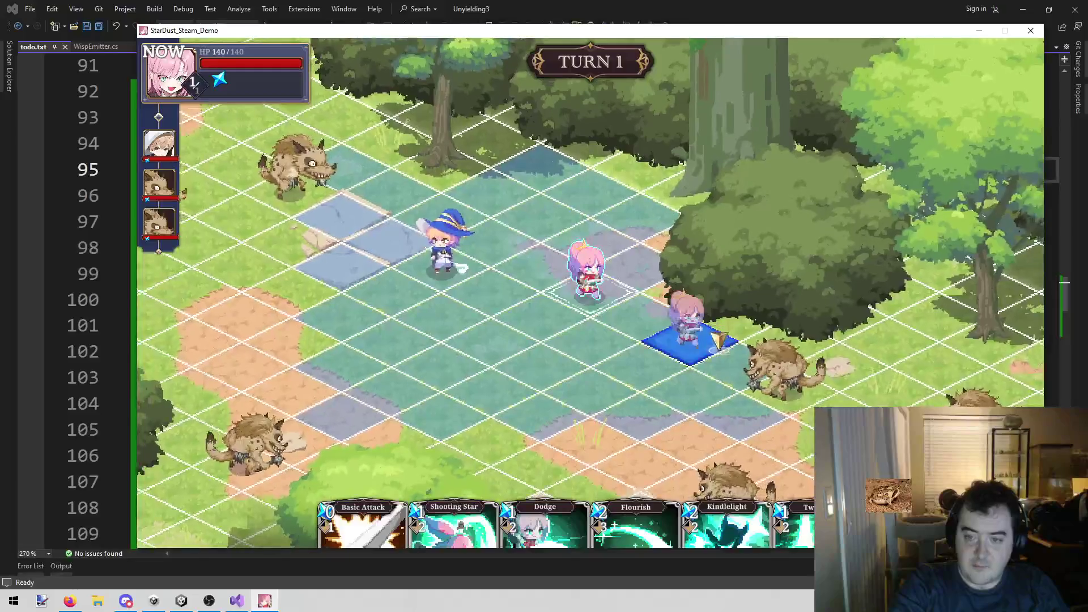
click(785, 400)
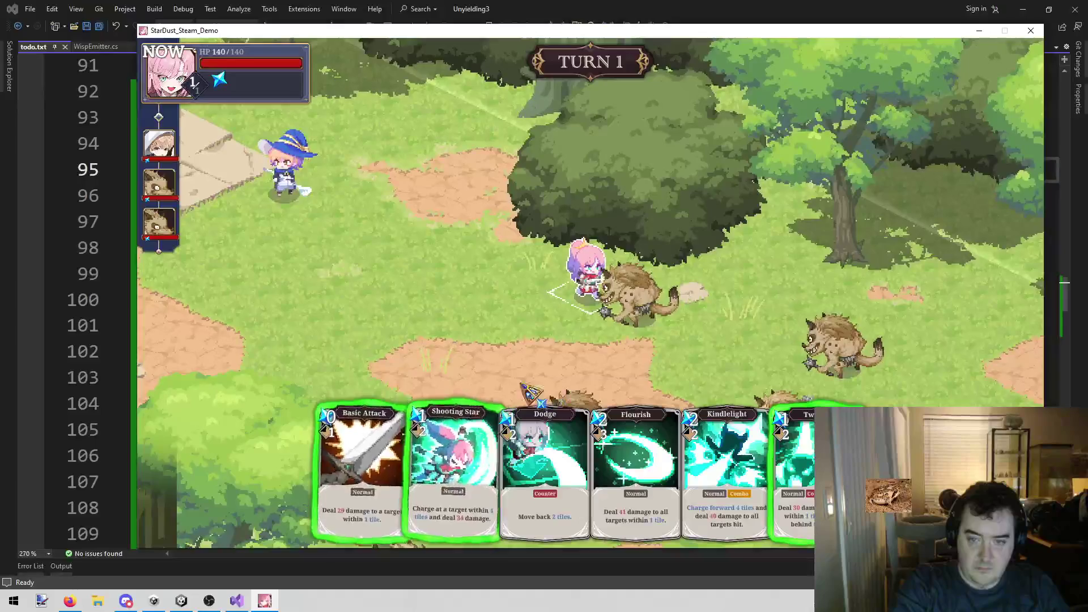
click(363, 453)
click(641, 295)
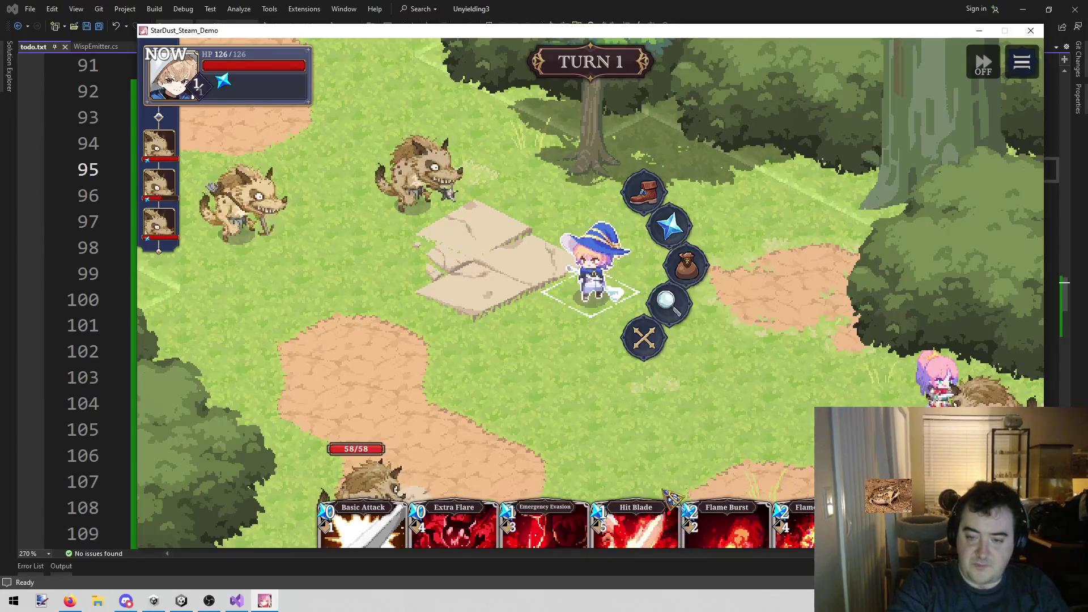
Buff the party with Yu's Hit Blade, then hit surrounding hyenas with Star's Flourish
mouse_move(646, 530)
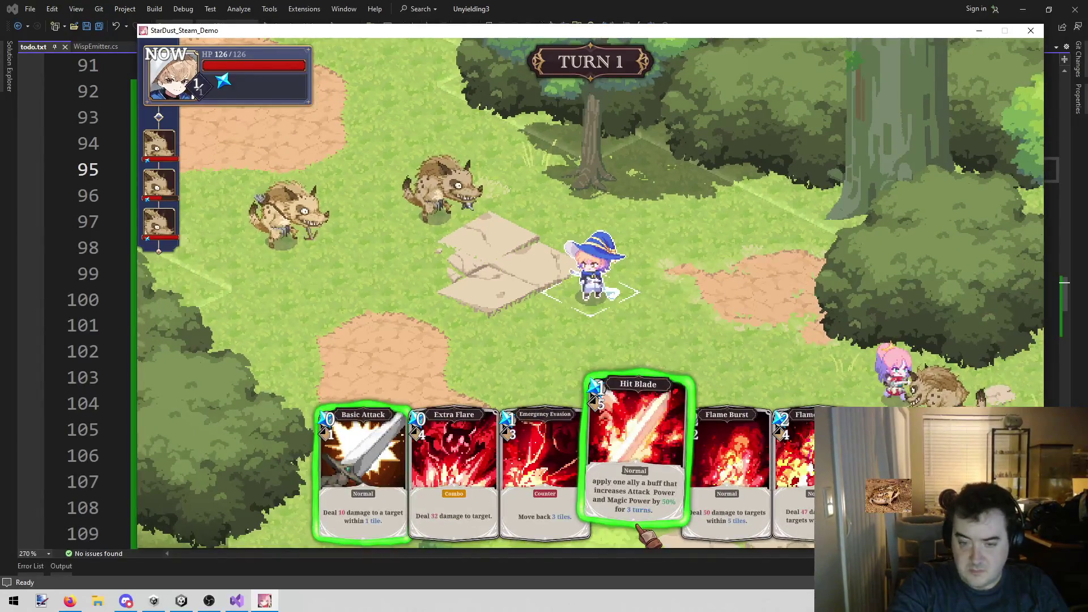
click(646, 532)
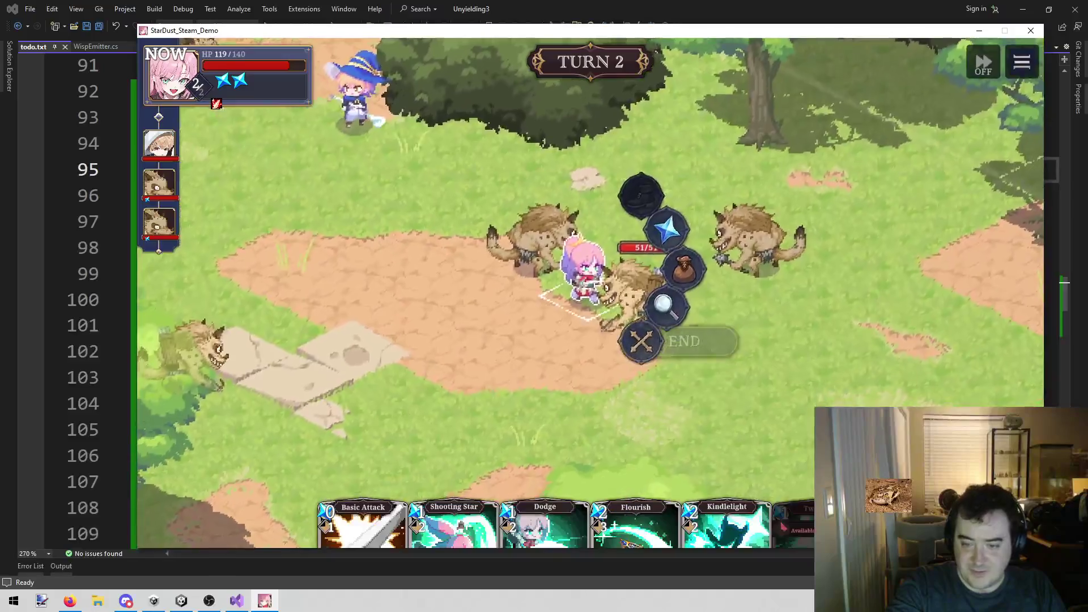
click(689, 235)
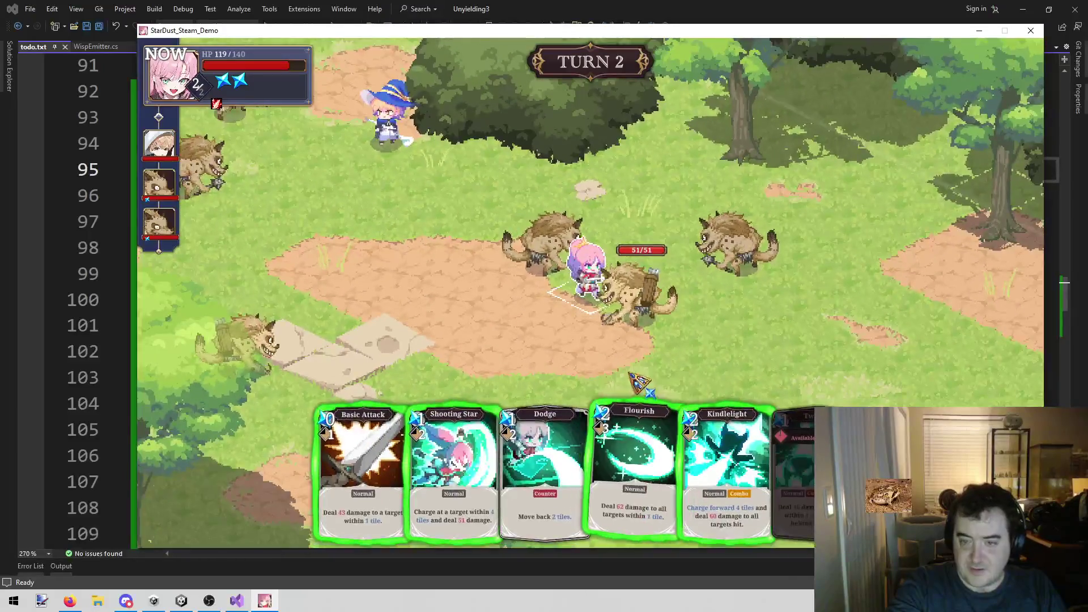
click(652, 461)
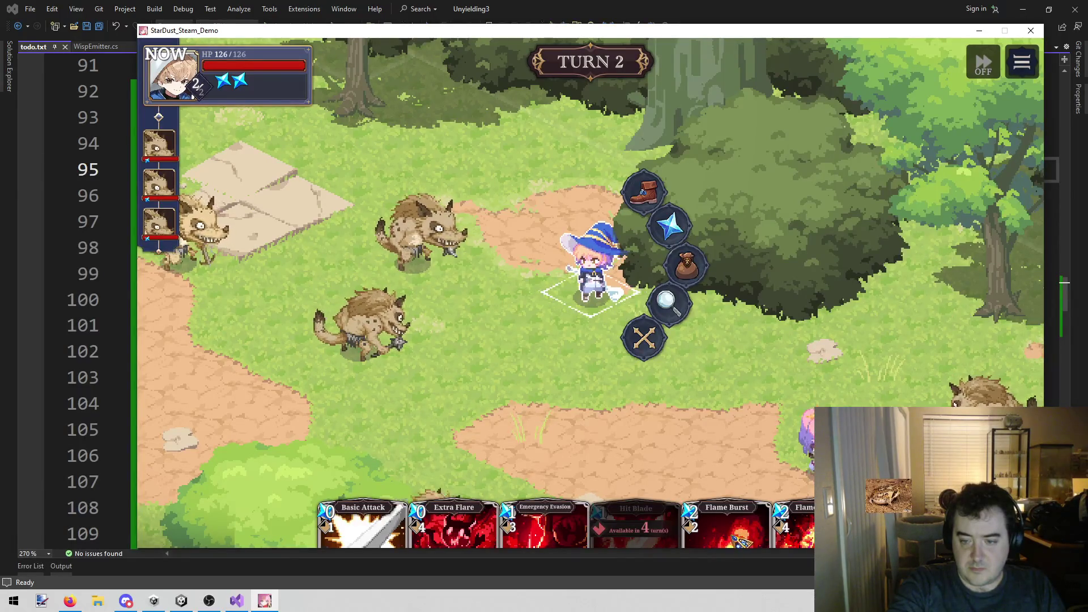
Cast Yu's Flame Strike on the group of hyenas
click(805, 530)
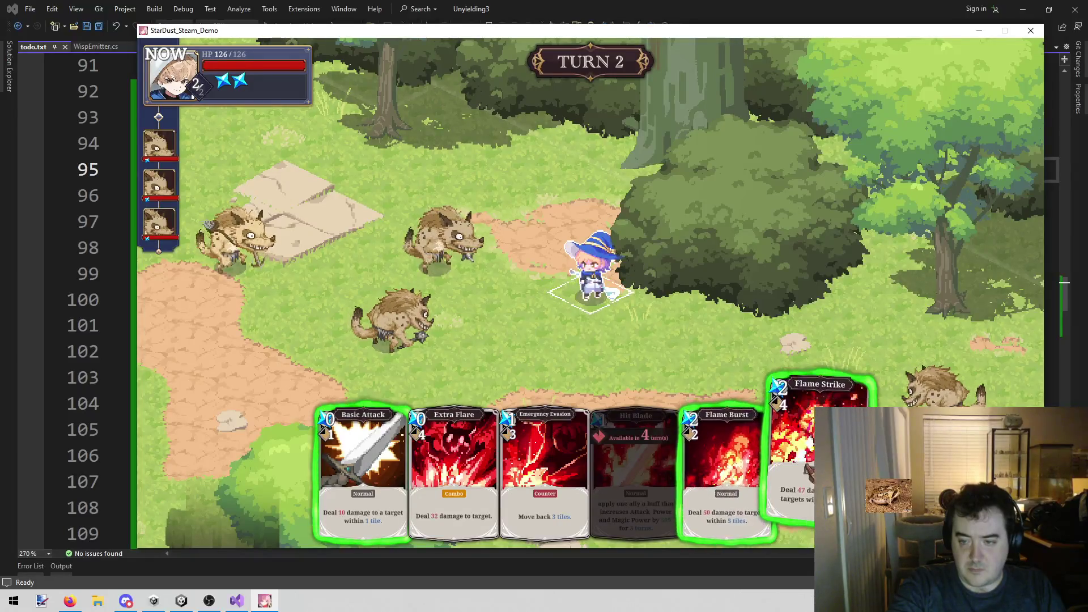
click(804, 436)
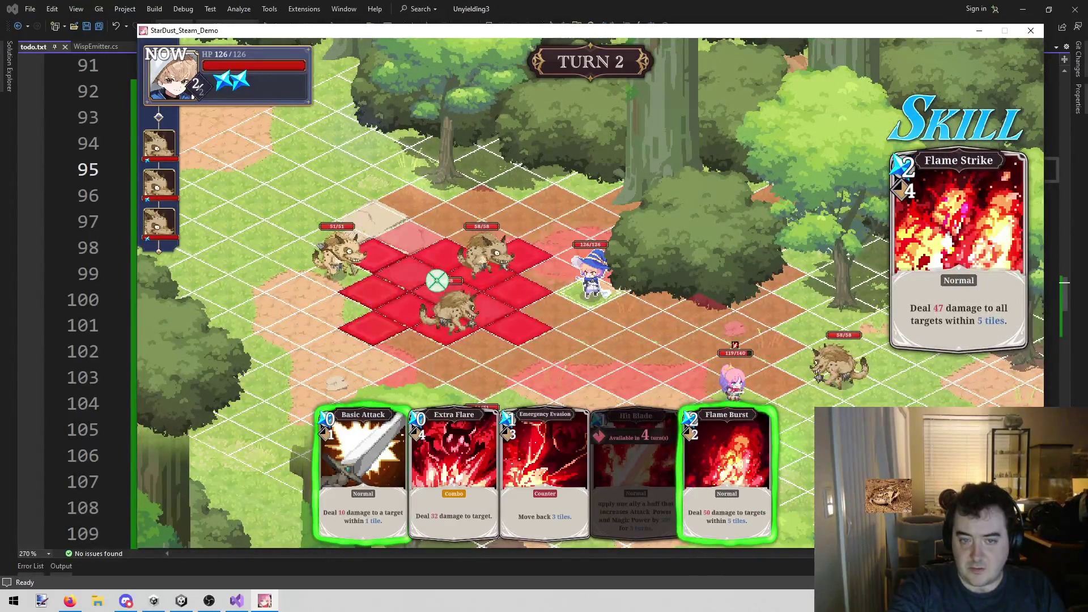
click(451, 285)
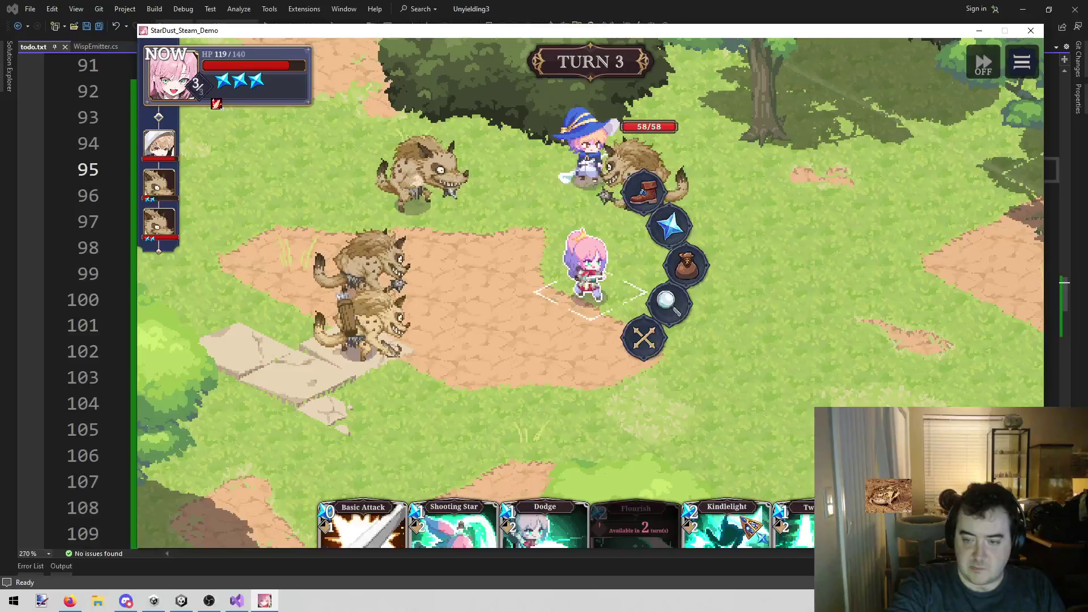
Hit a hyena with Star's Shooting Star and move her beside the two stacked hyenas
mouse_move(753, 524)
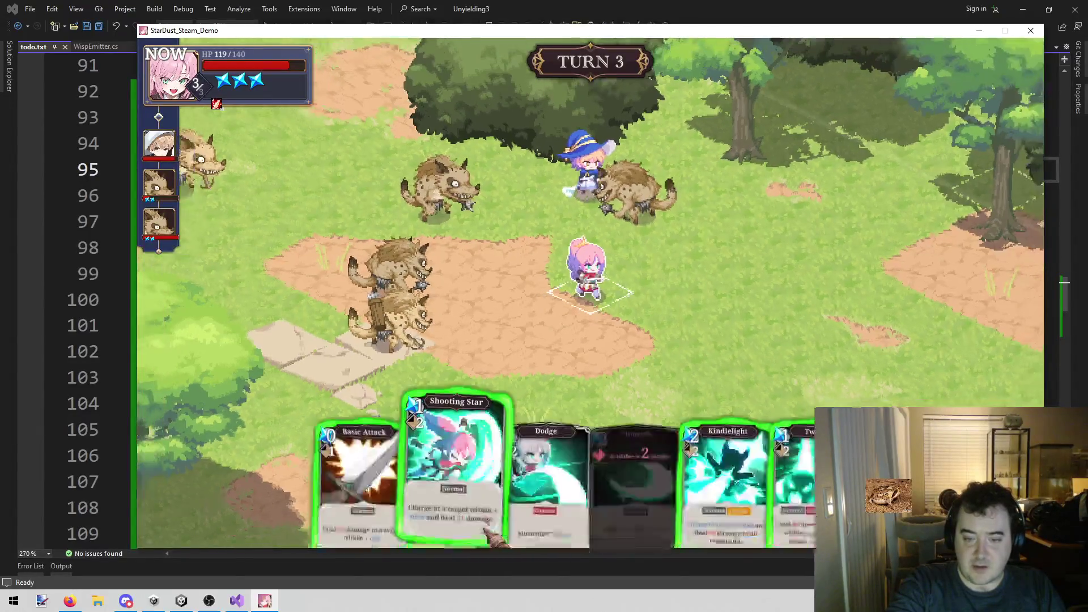
click(462, 473)
click(609, 283)
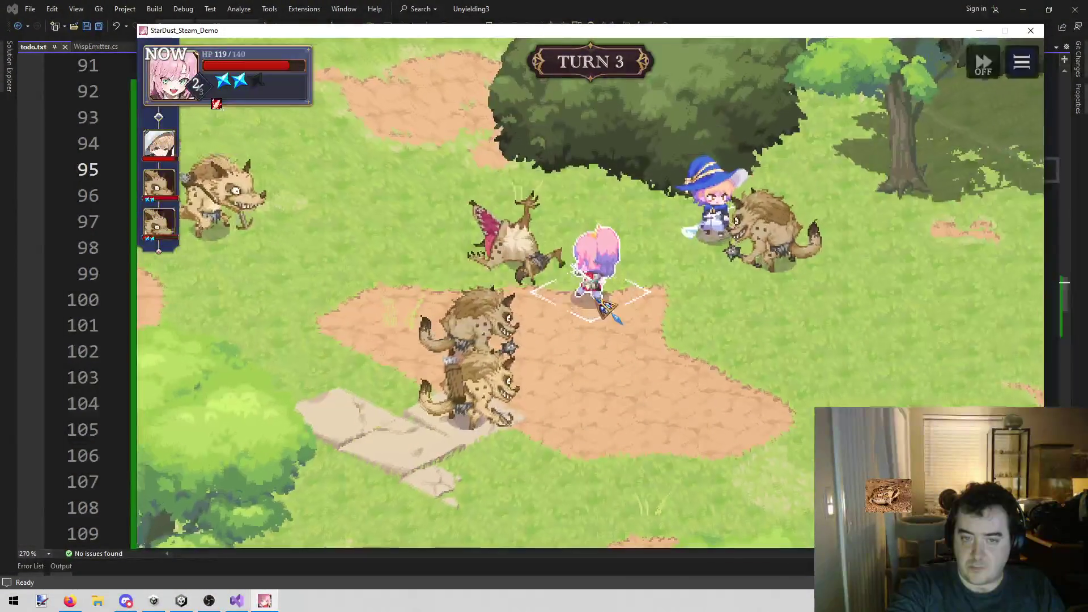
click(660, 205)
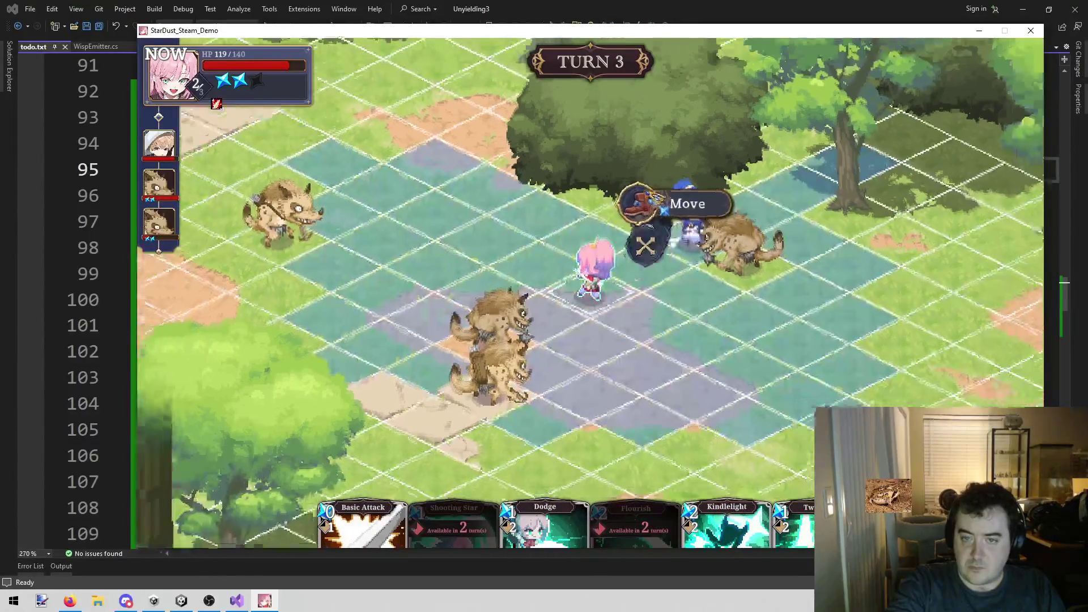
click(654, 199)
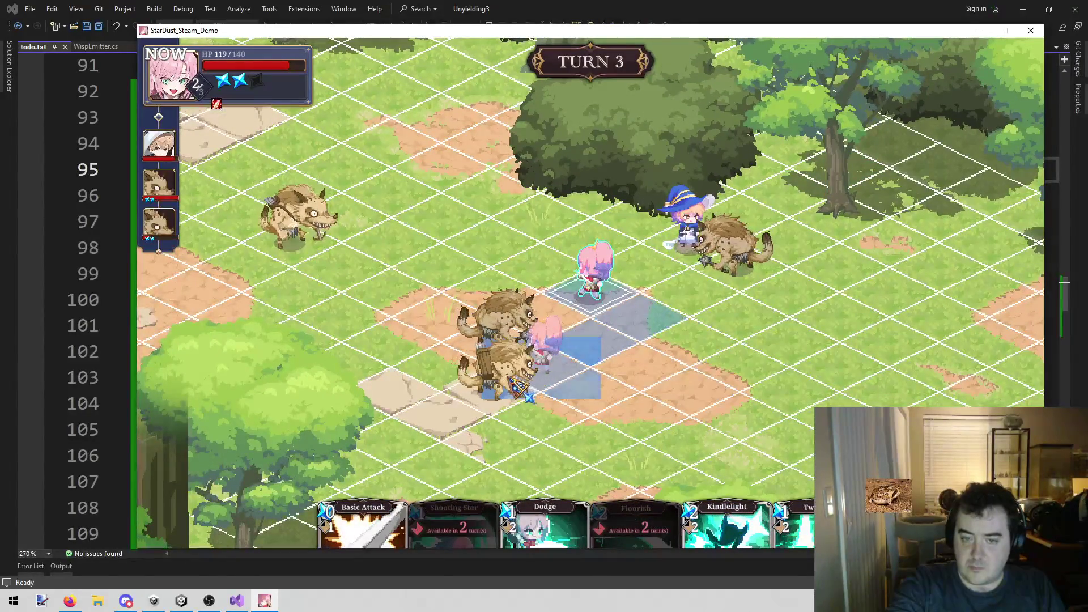
click(513, 385)
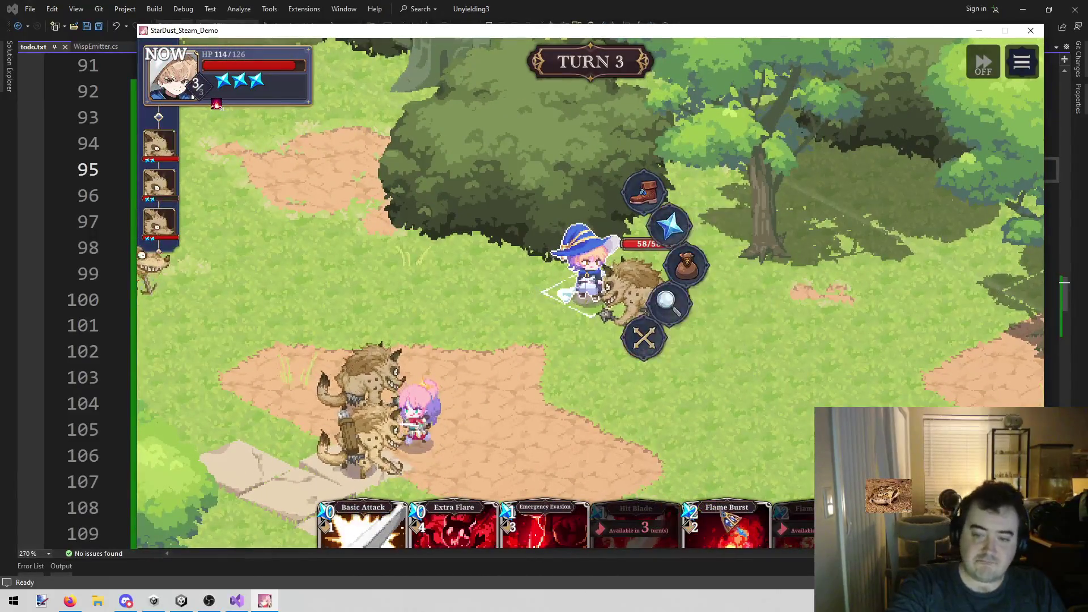
Cast the wizard's Flame Burst on the nearby hyena, chain Extra Flare, and end his turn
click(668, 225)
click(731, 442)
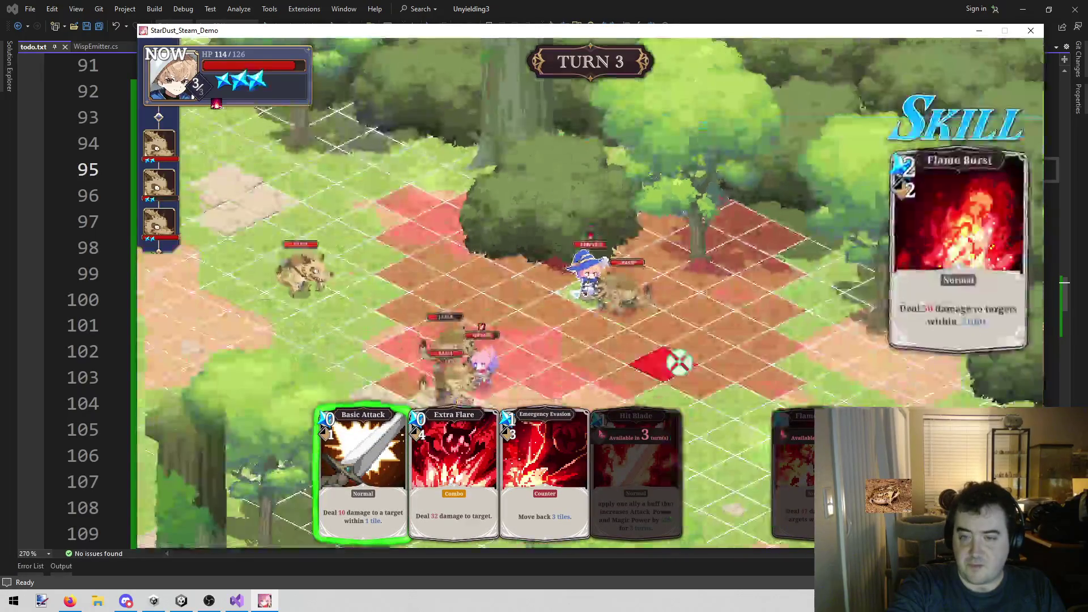
click(633, 306)
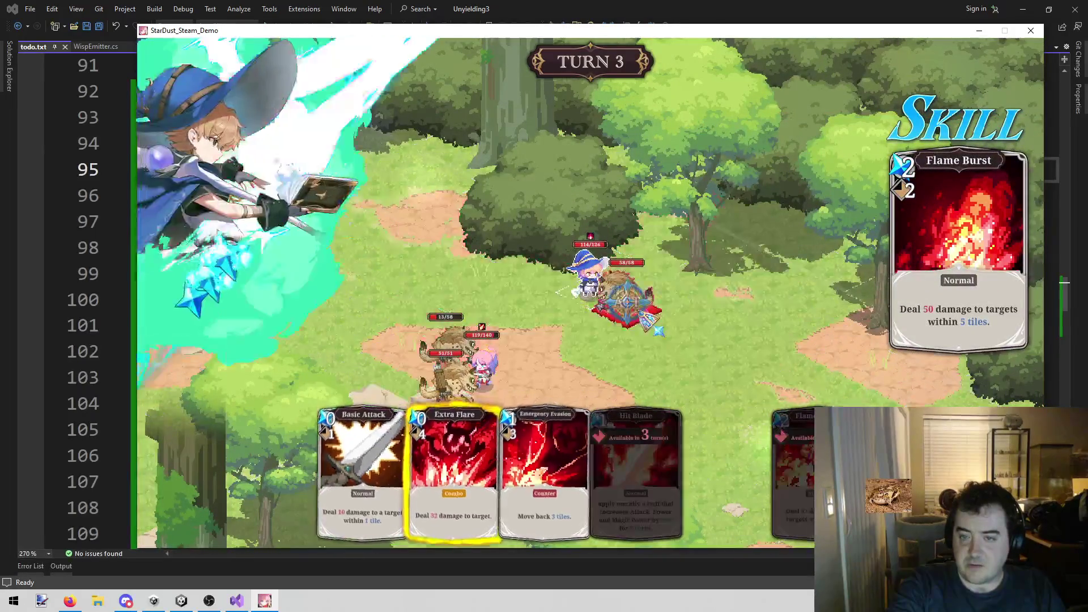
click(494, 420)
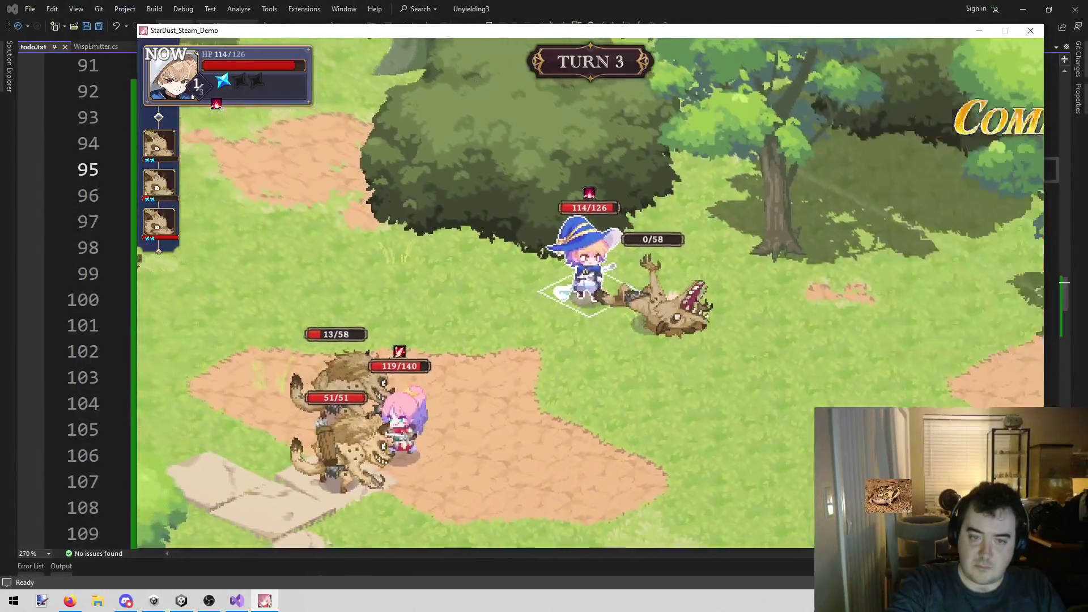
click(641, 339)
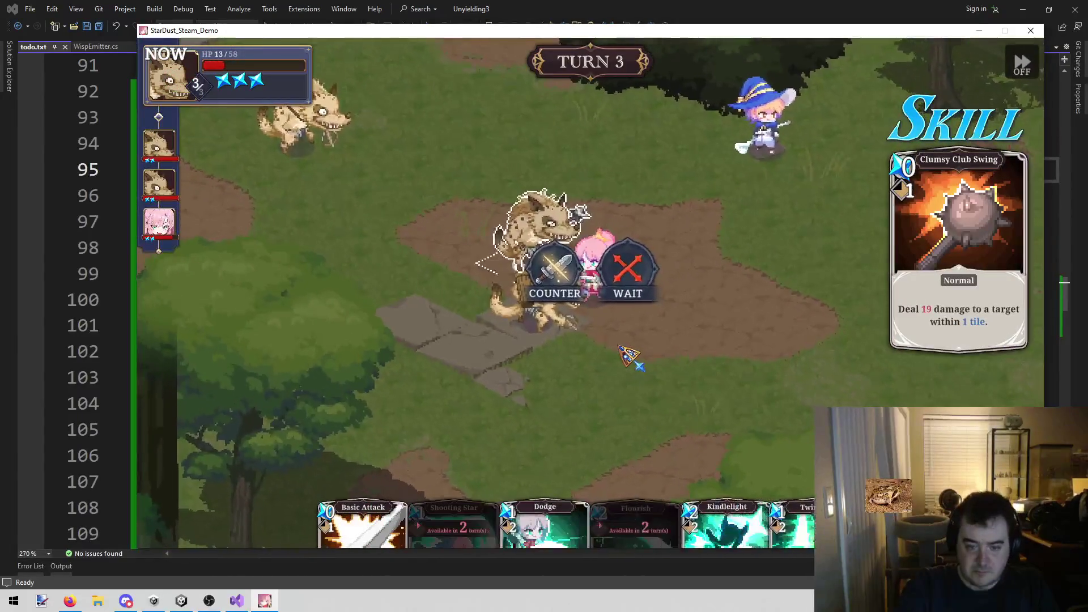
Counter the hyena's club swing with Twinkle, then let its Clumsy Shot land
click(554, 266)
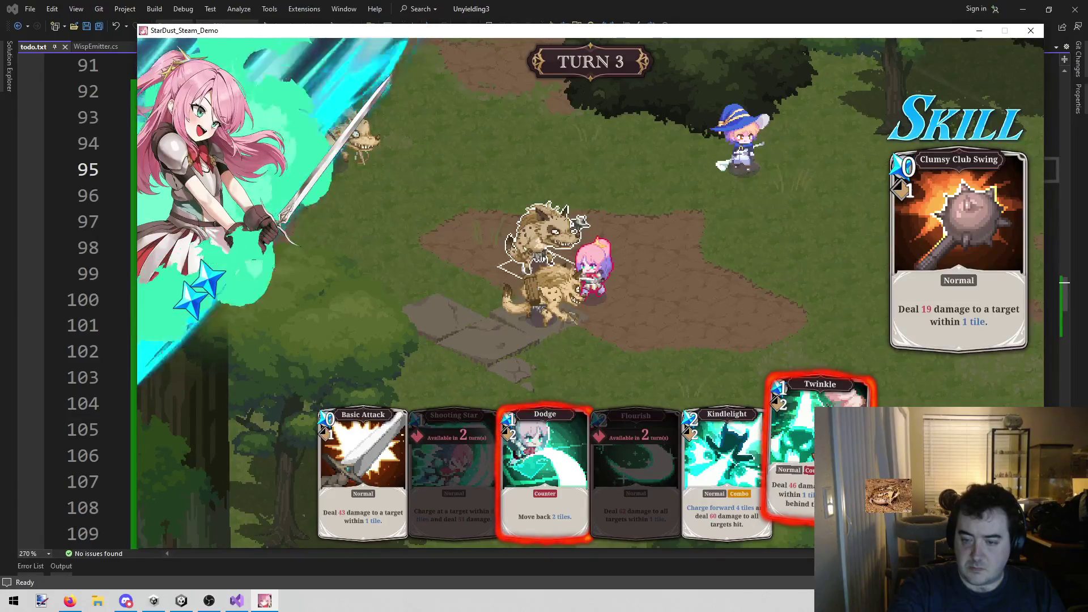
click(810, 457)
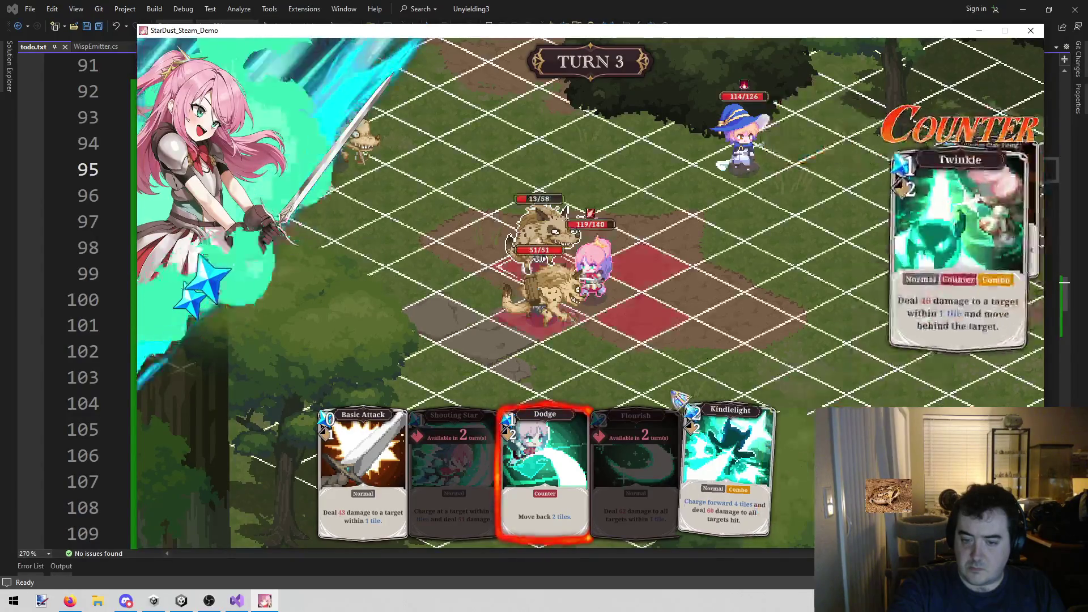
click(541, 266)
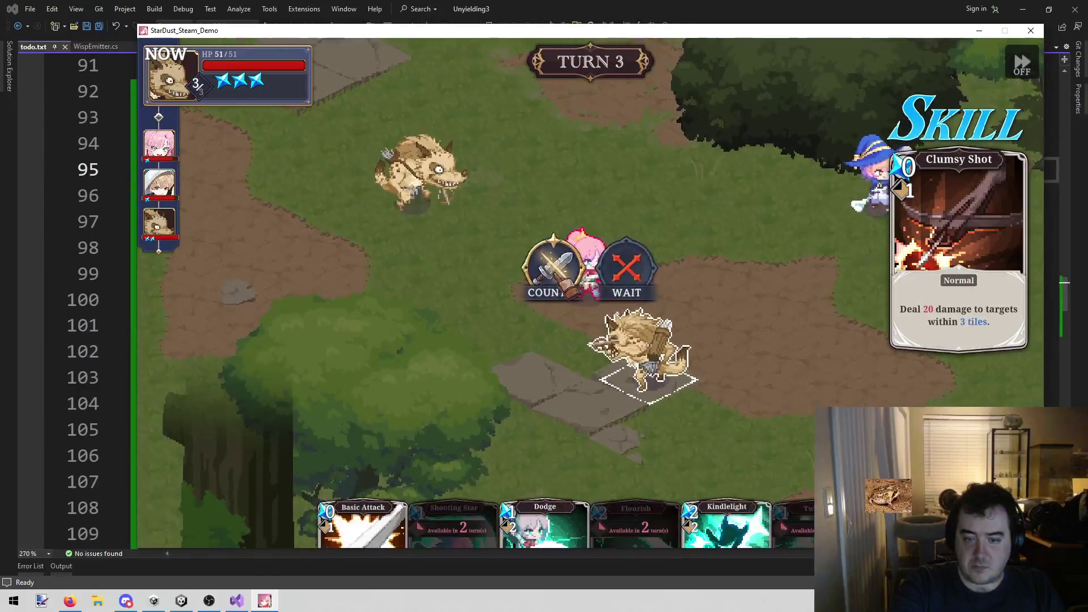
click(624, 263)
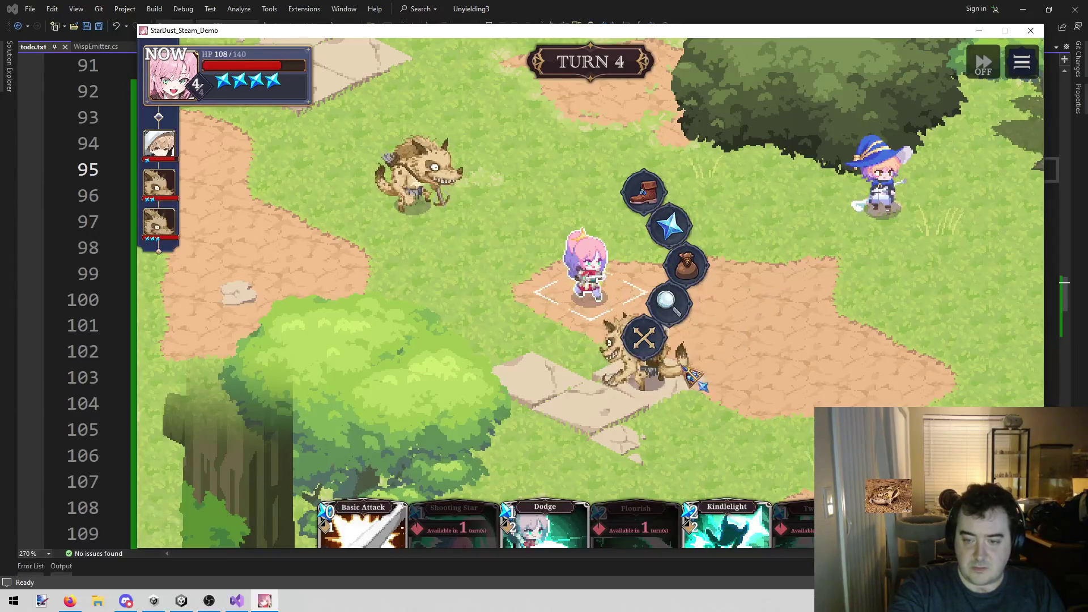
Charge the heroine's Kindlelight into the hyena
click(669, 225)
click(728, 454)
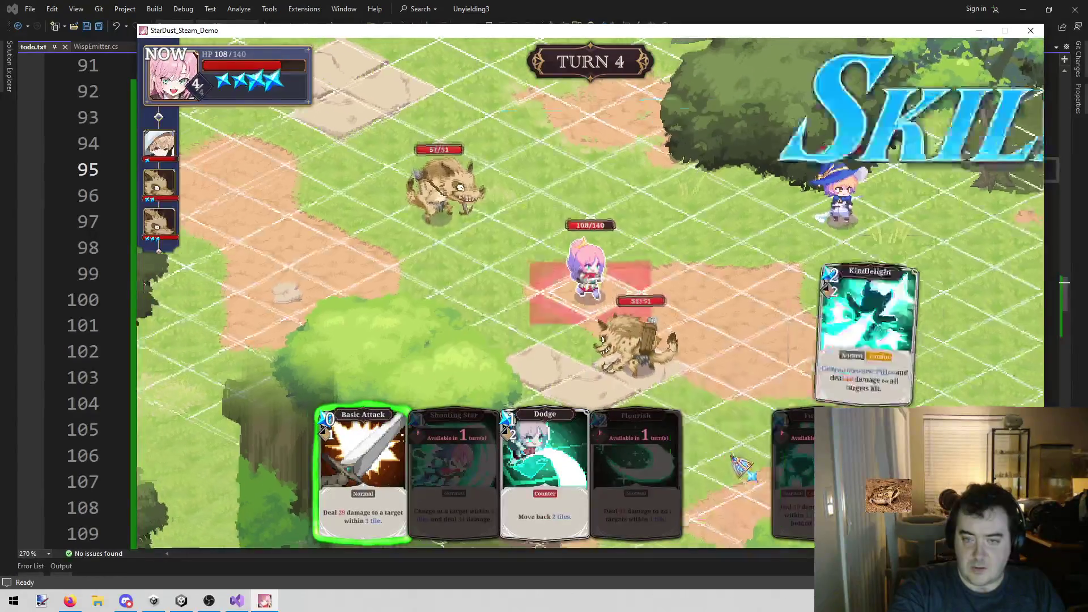
click(541, 249)
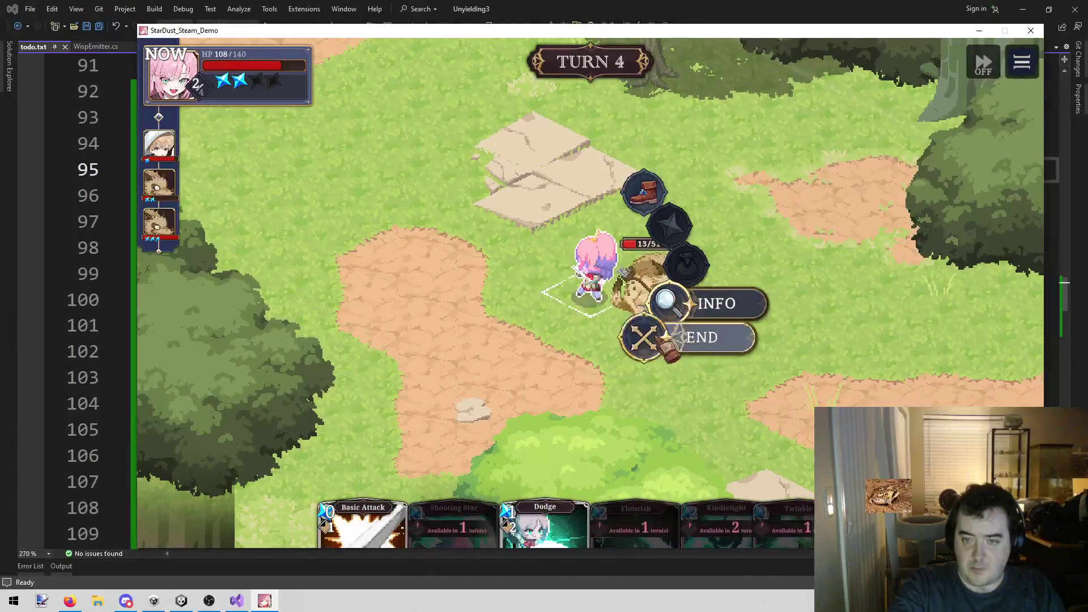
End the heroine's and wizard's turns and take the hyena's shot without countering
click(644, 338)
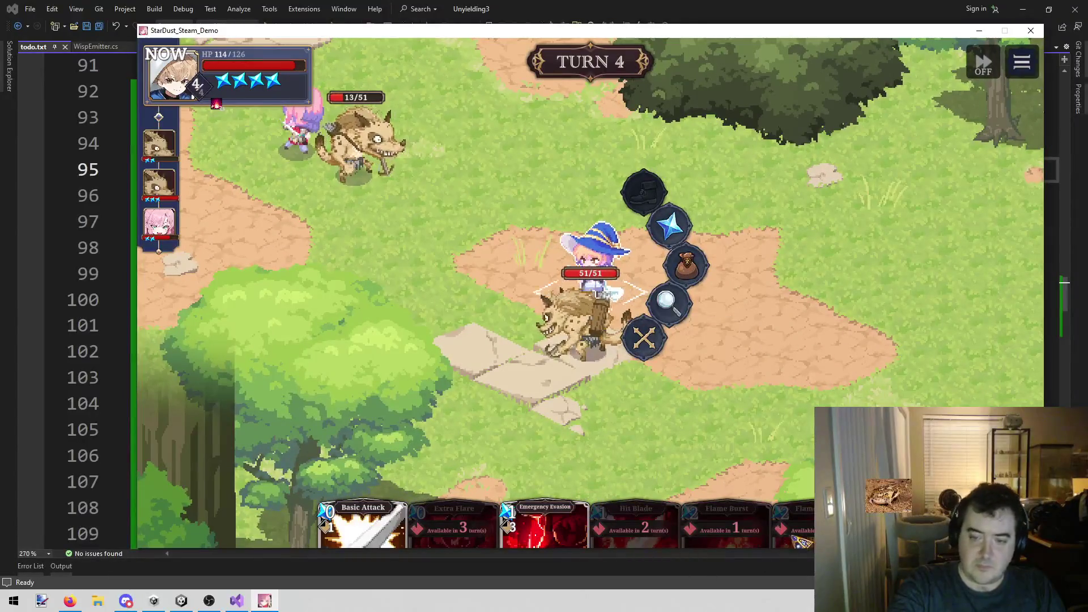
key(space)
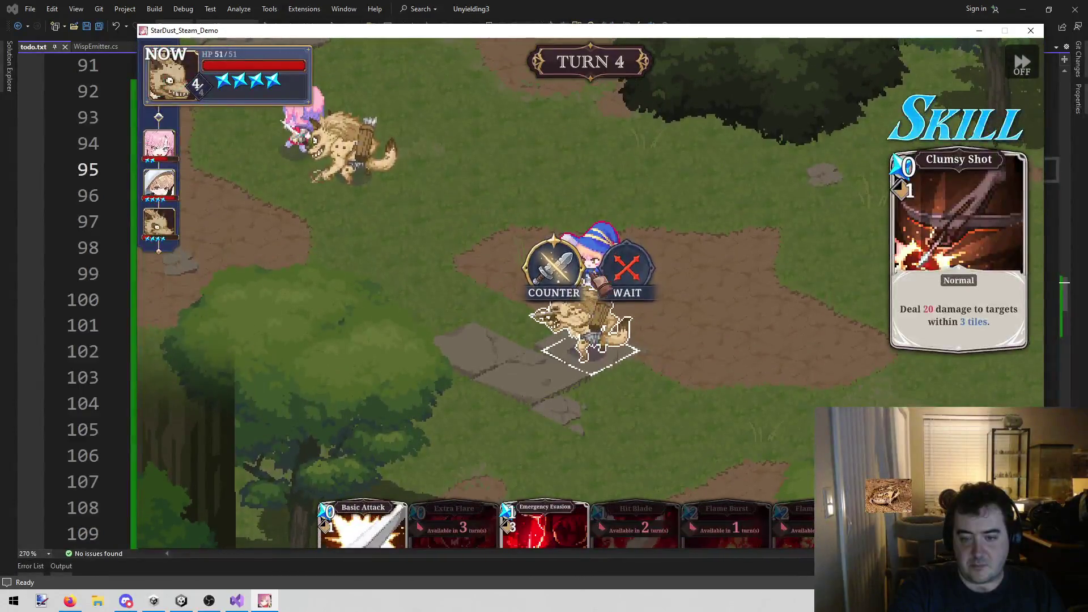
key(space)
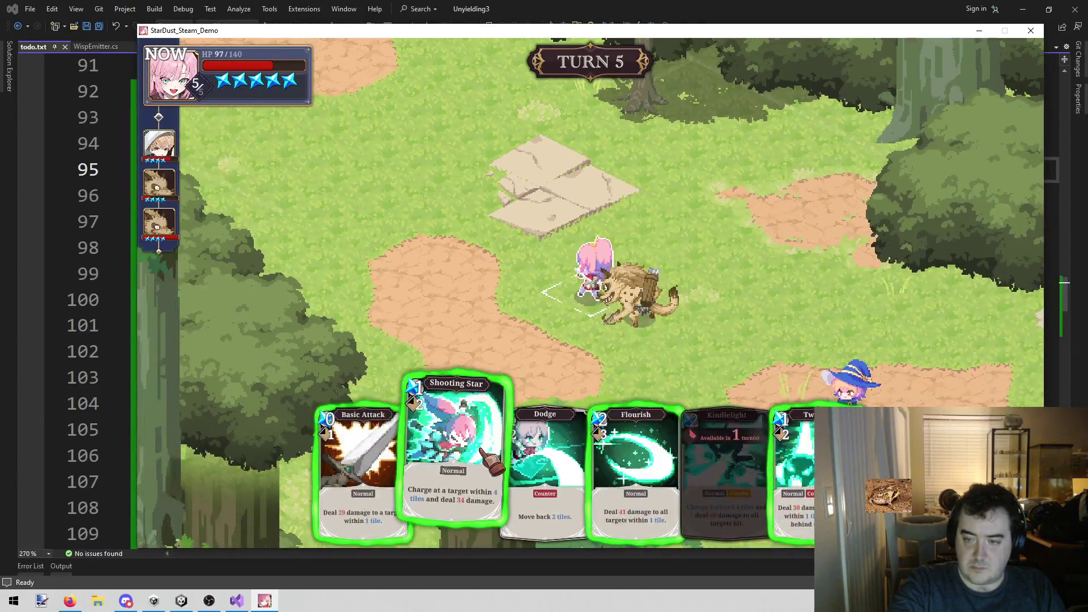
Finish the wounded hyena with Shooting Star and walk the heroine to a new tile
click(480, 451)
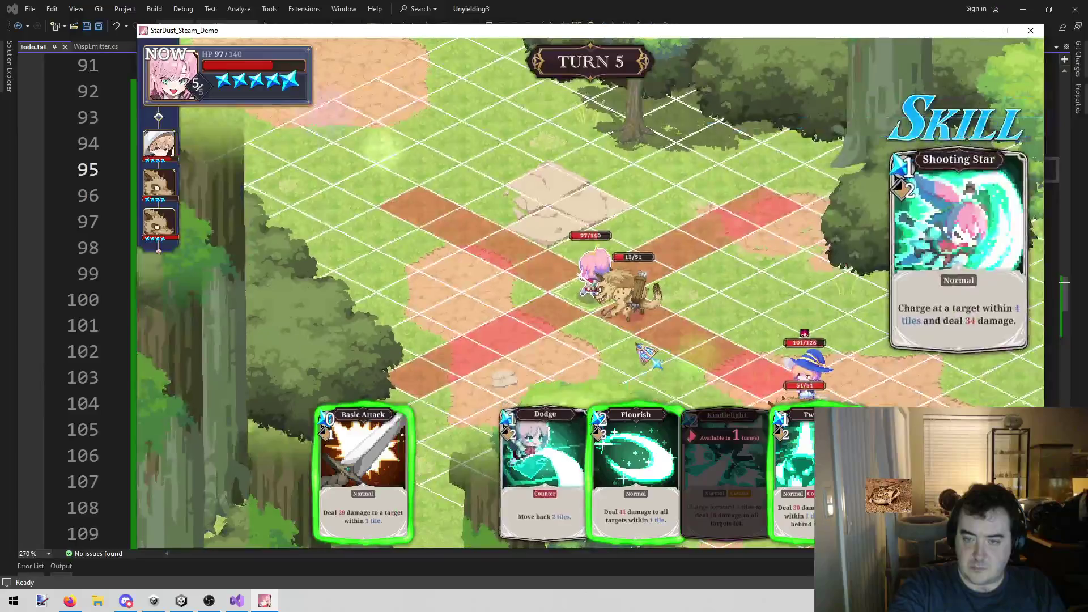
click(643, 303)
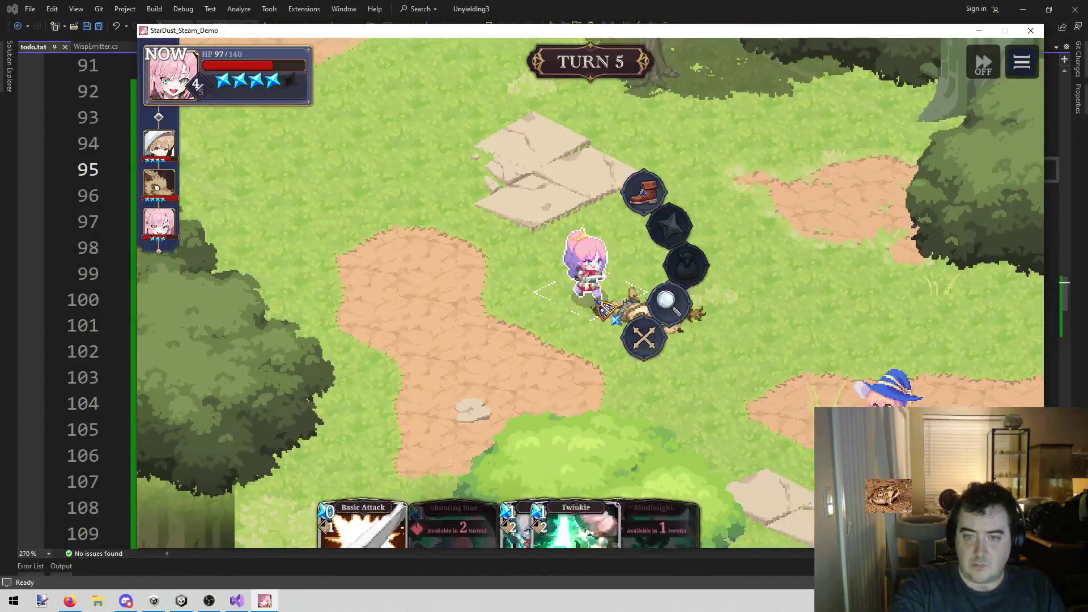
click(646, 189)
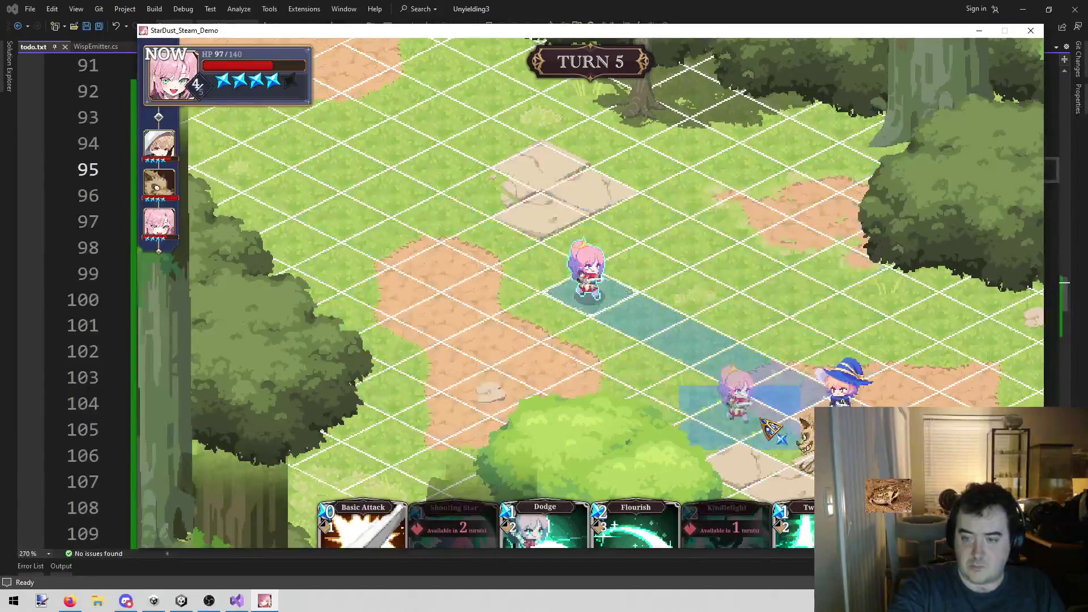
click(777, 438)
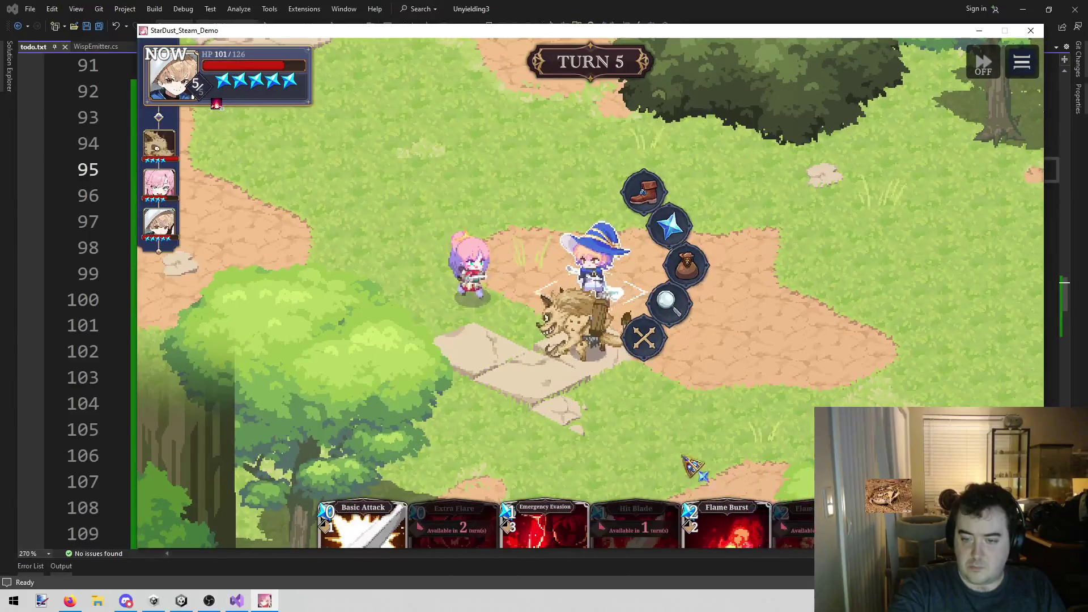
Cast the wizard's Flame Burst on the adjacent hyena and end his turn
mouse_move(733, 514)
click(732, 466)
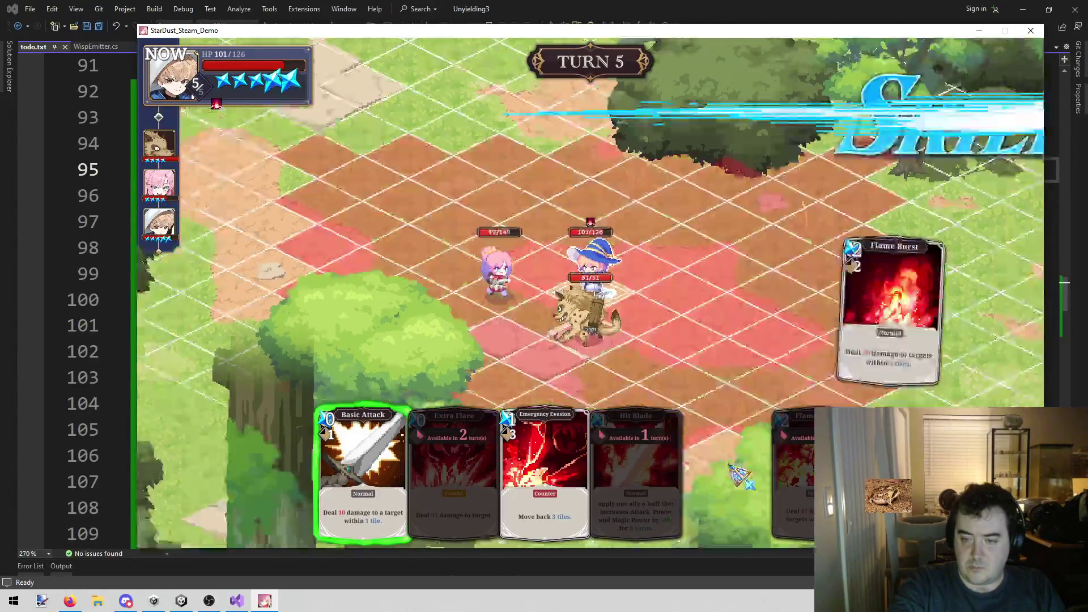
click(598, 330)
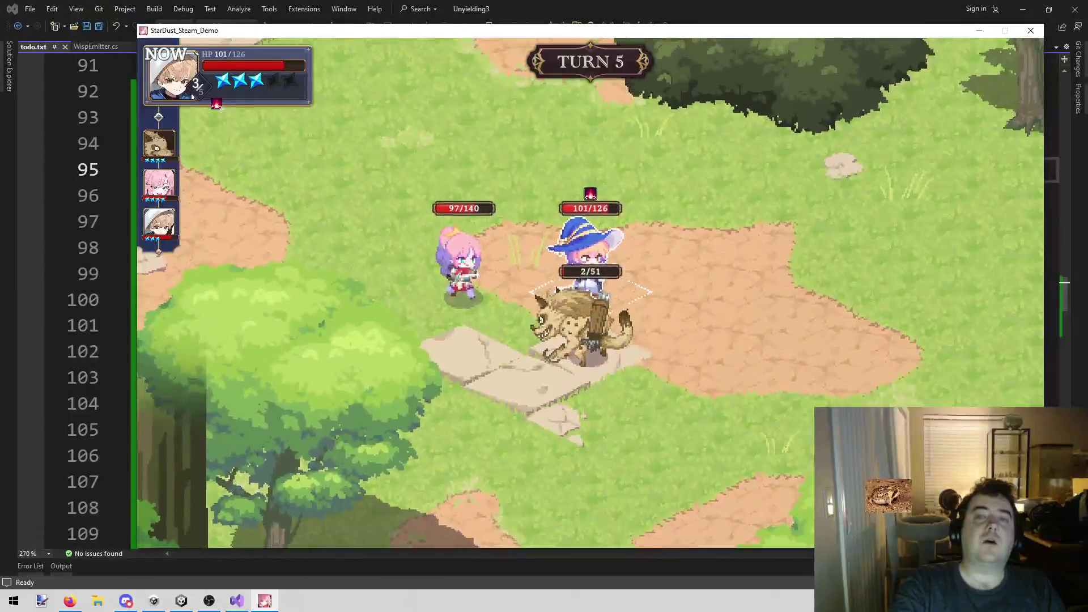
click(646, 335)
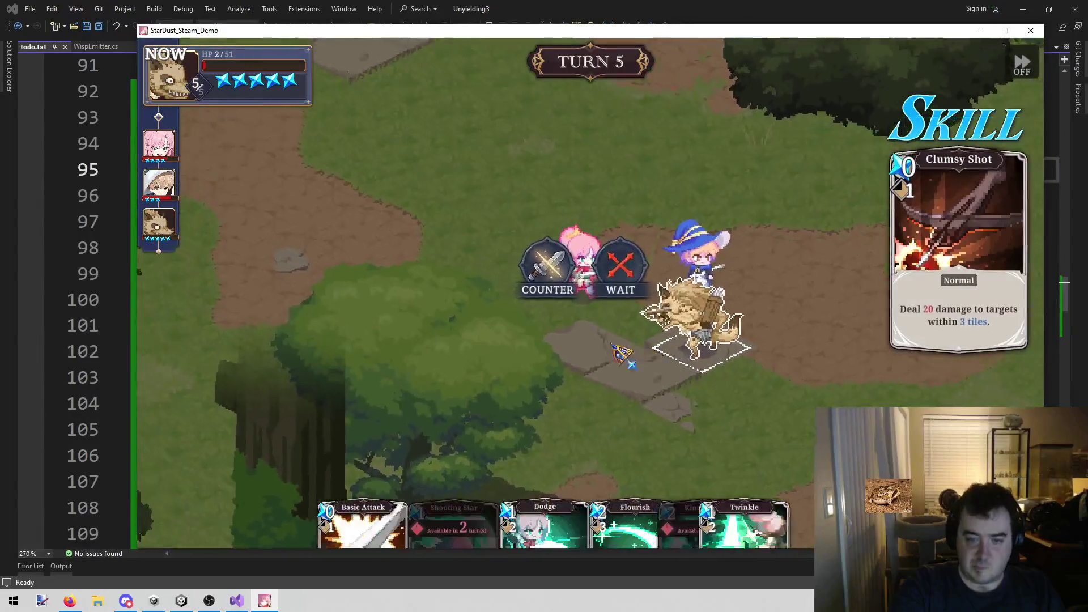
Try countering the hyena's shot with Twinkle, then Dodge, cancelling both; bring up the heroine's cards
click(561, 278)
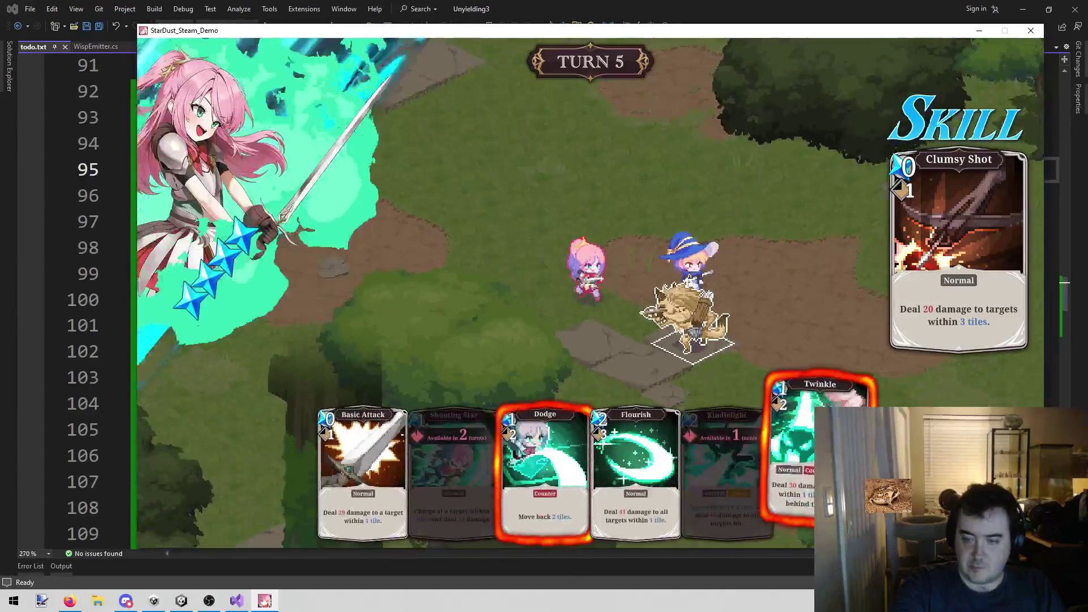
click(820, 430)
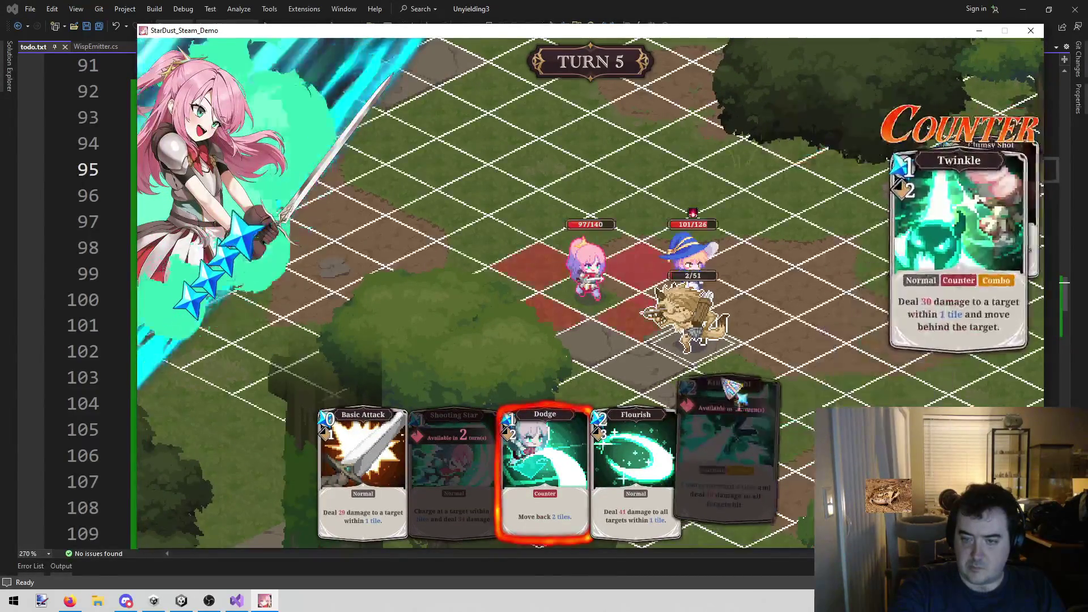
right_click(679, 385)
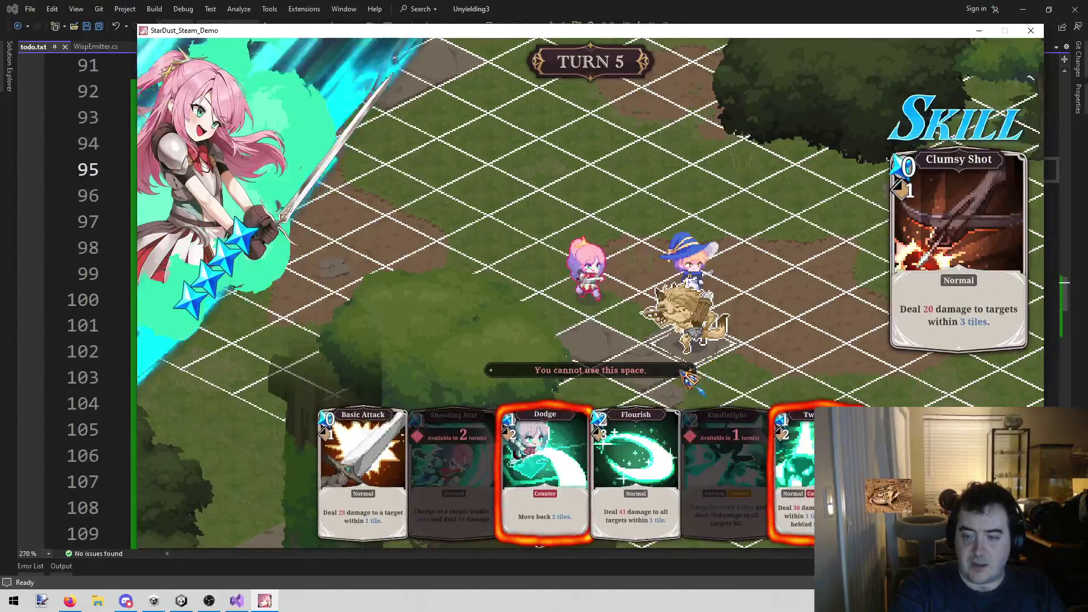
click(550, 439)
right_click(614, 365)
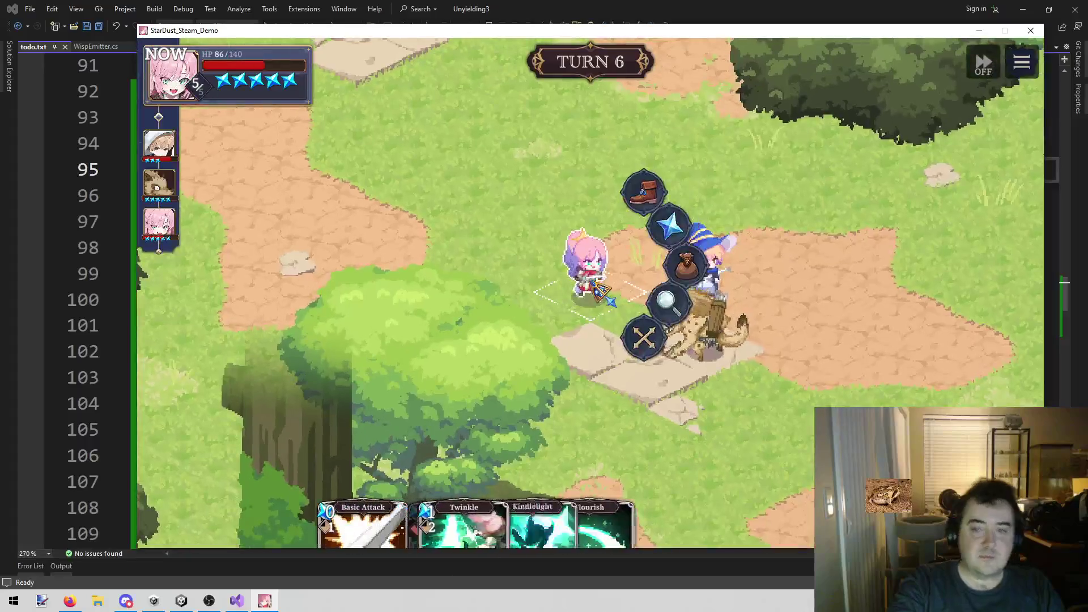
click(669, 225)
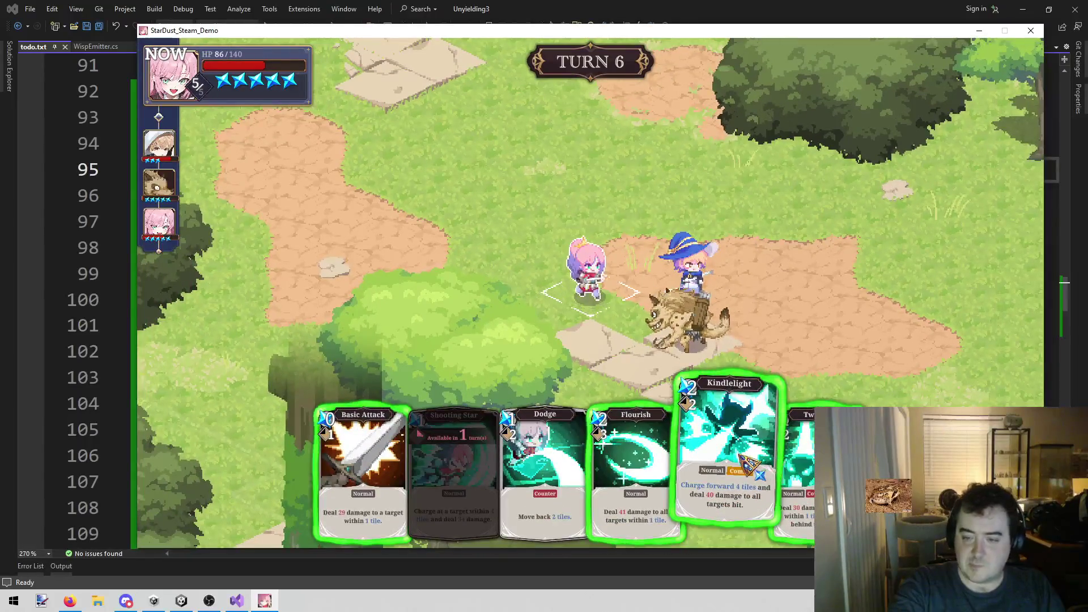